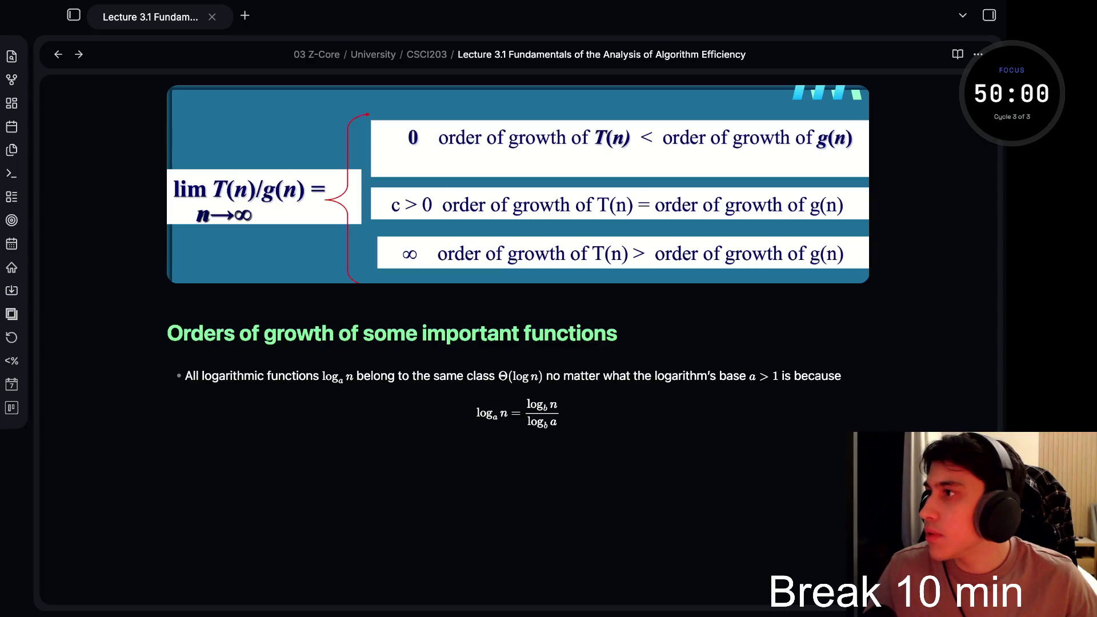
Expand the corner Pomodoro timer and start the focus-cycle countdown
double_click(1032, 92)
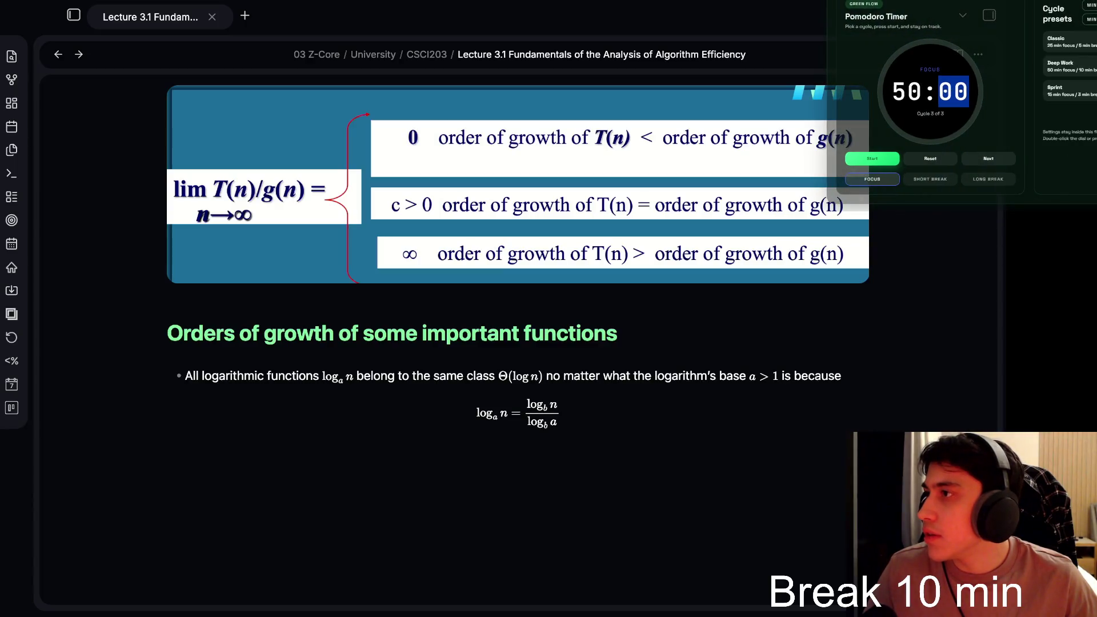
key("space")
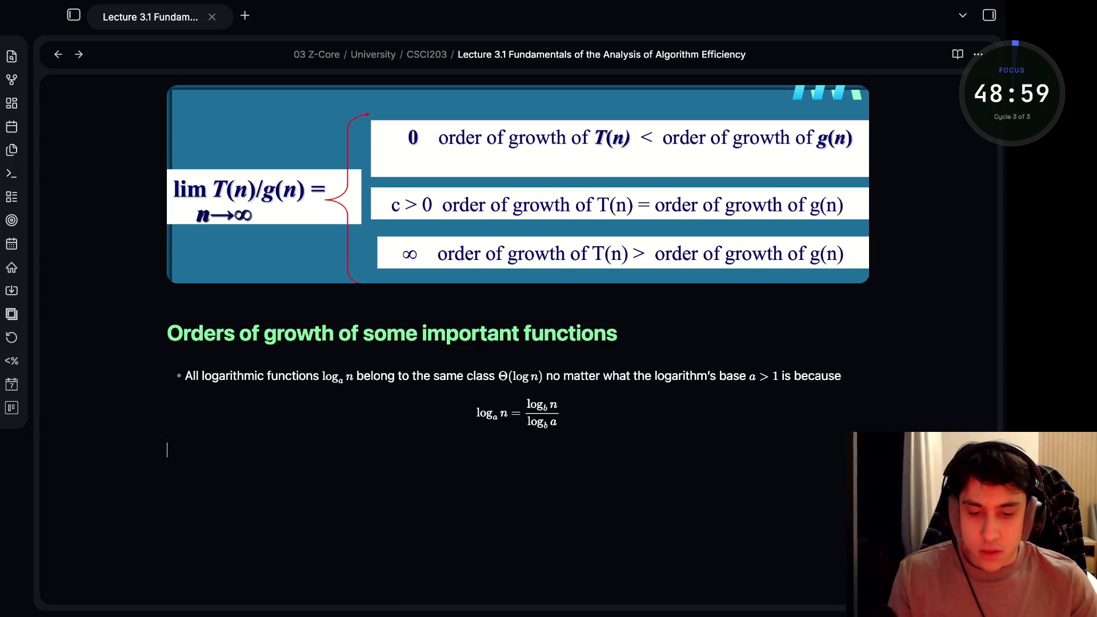
scroll(518, 343, "down", 3)
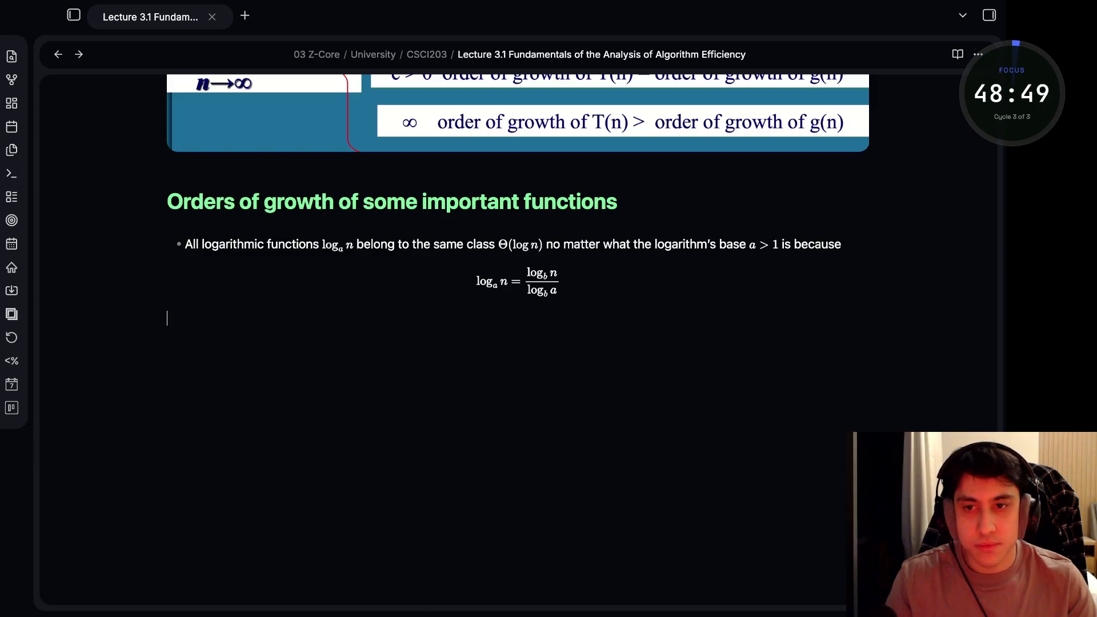
type("#")
Write the bullet 'All polynomials of the same degree $k$ belong', fixing typos along the way
key("BackSpace")
type("- ")
type("All polyo")
key("BackSpace")
type("no")
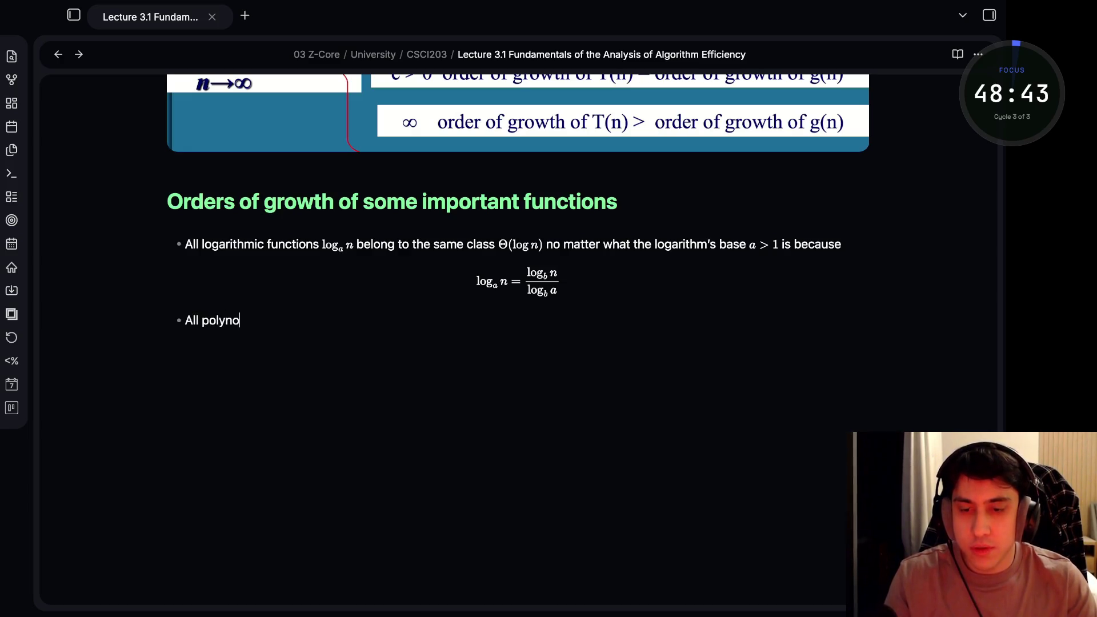
type("mial")
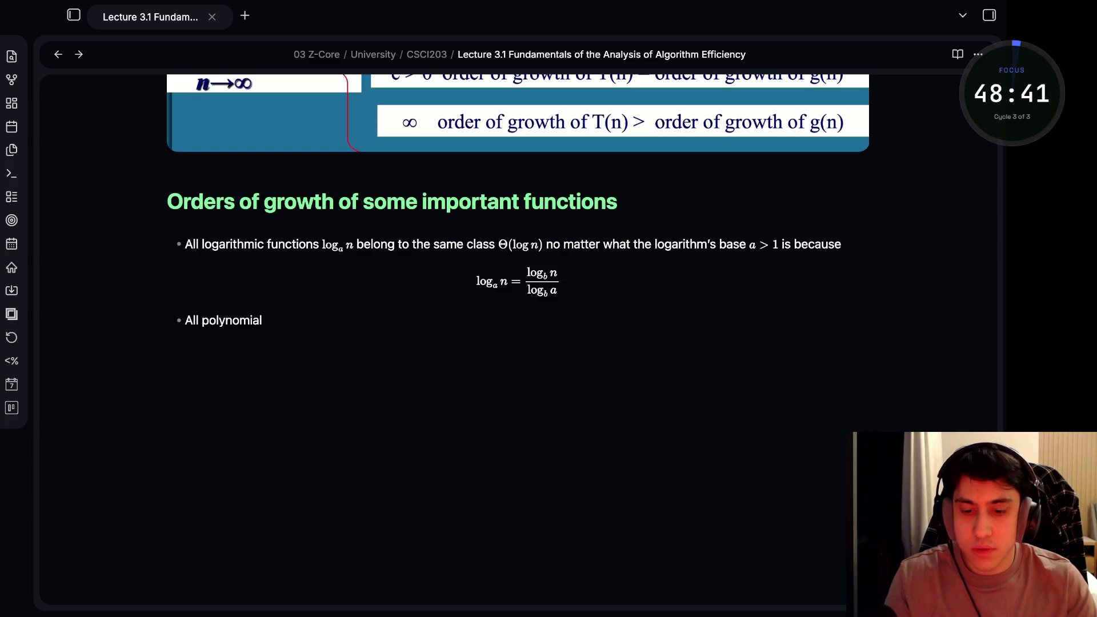
type("s of the same degree k")
key("BackSpace")
type("$")
key("BackSpace")
type("$")
key("BackSpace")
type("$")
type("k belong ")
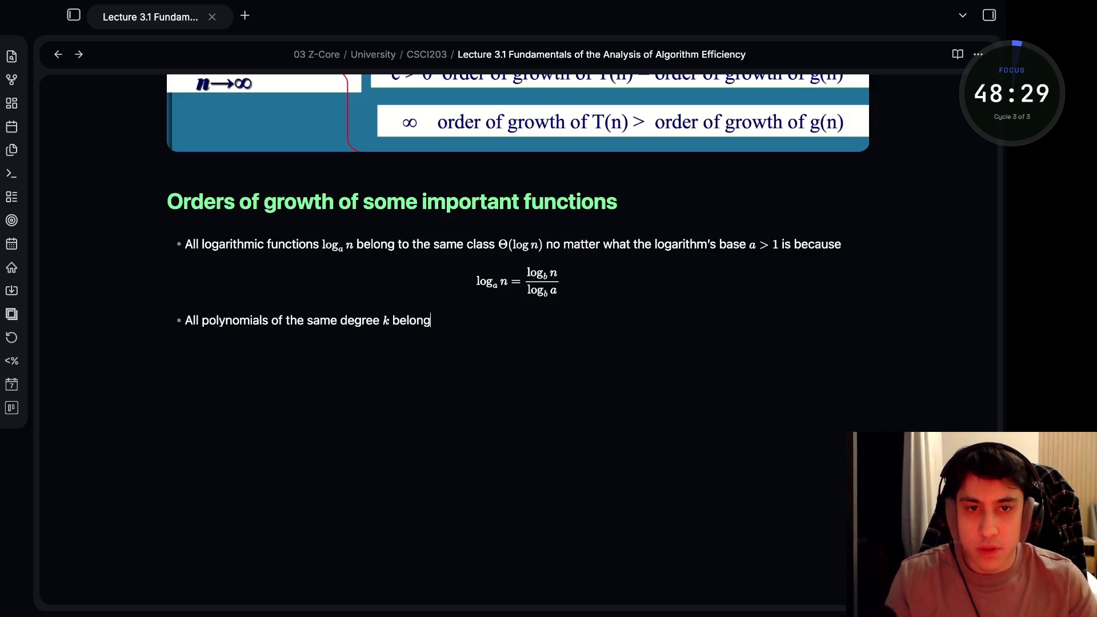
type("to the same class")
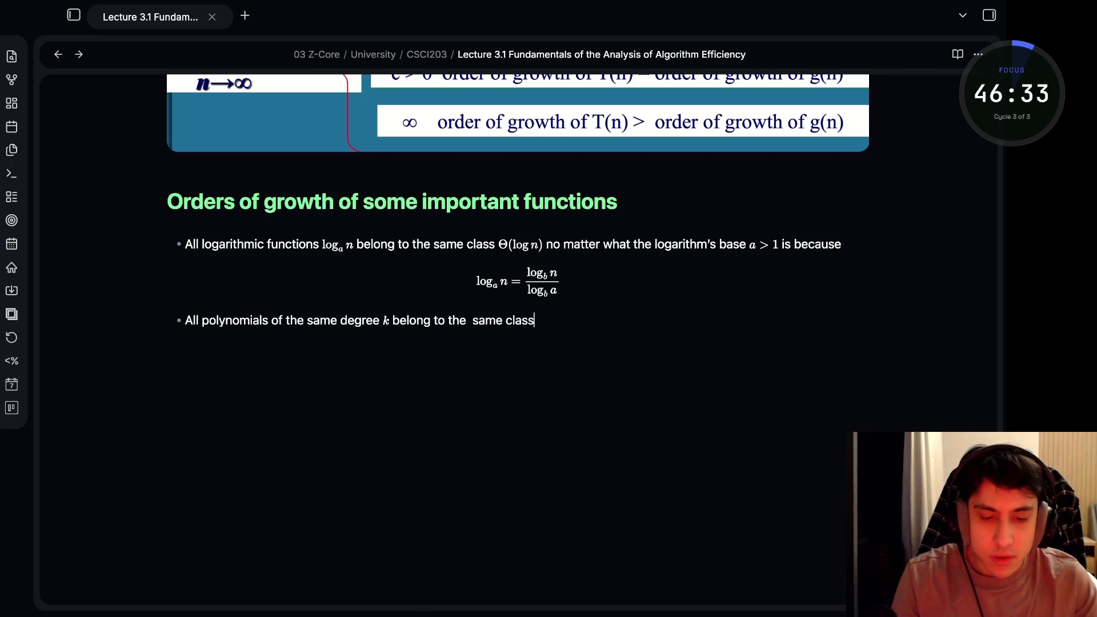
Continue the bullet with 'to the same class' and move the cursor back before 'same class'
key("ctrl+Left")
key("ctrl+Left")
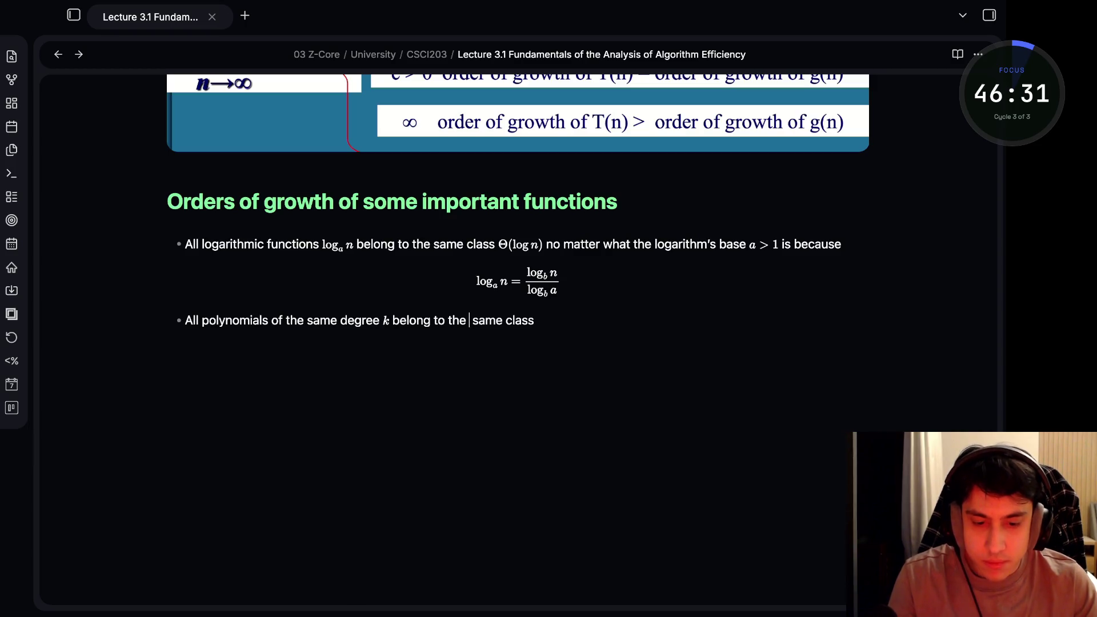
Delete the doubled space, end the polynomial bullet with a colon and begin a new line beneath it
key("BackSpace")
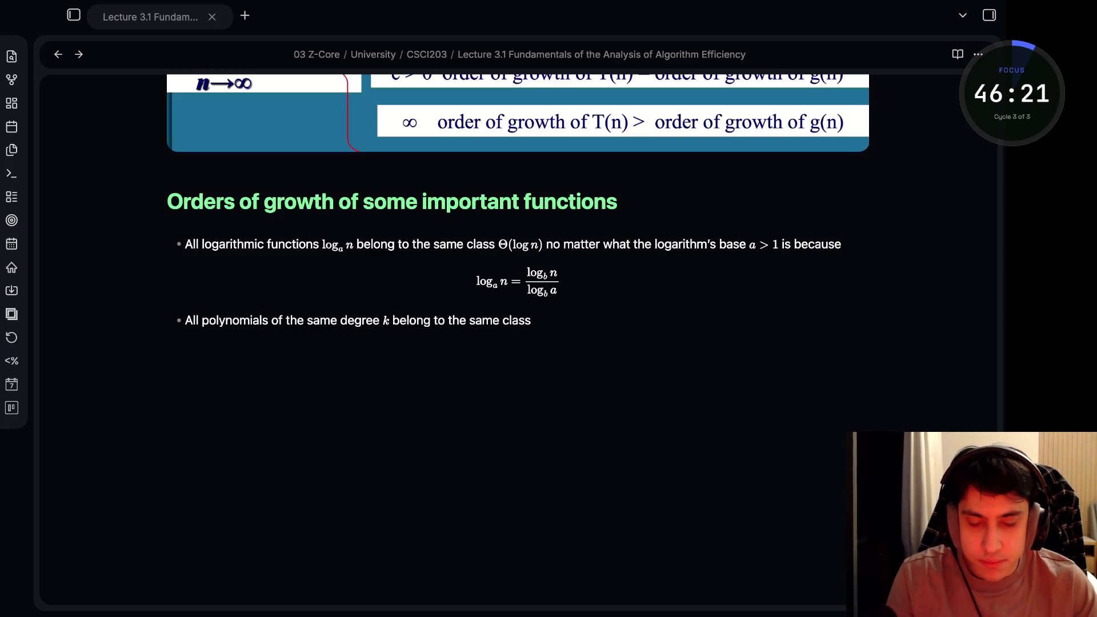
key("alt+Tab")
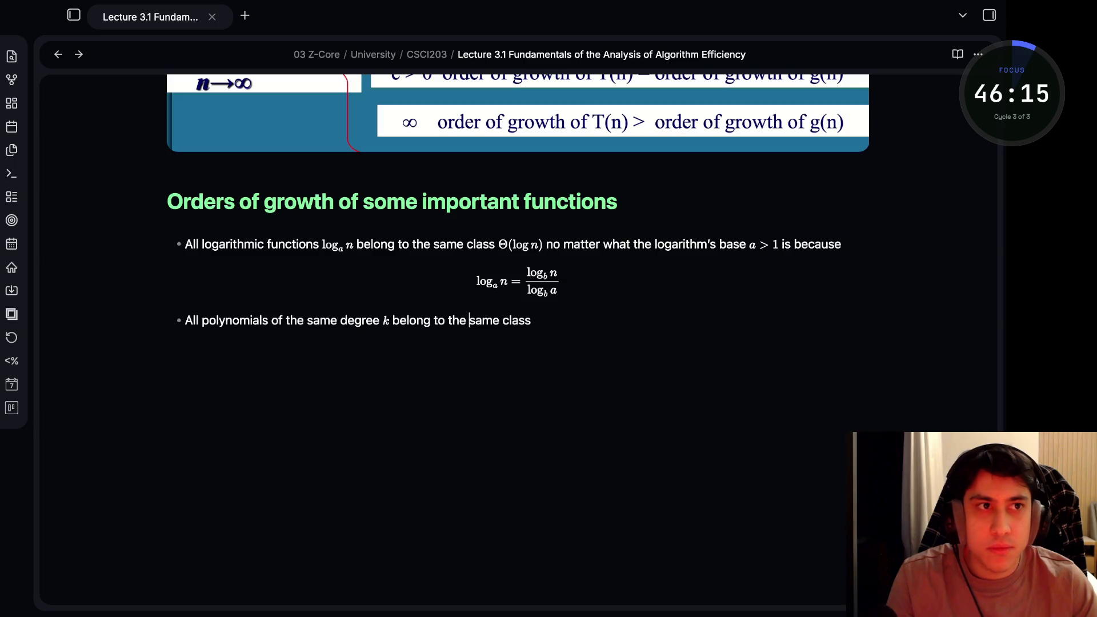
key("alt+Tab")
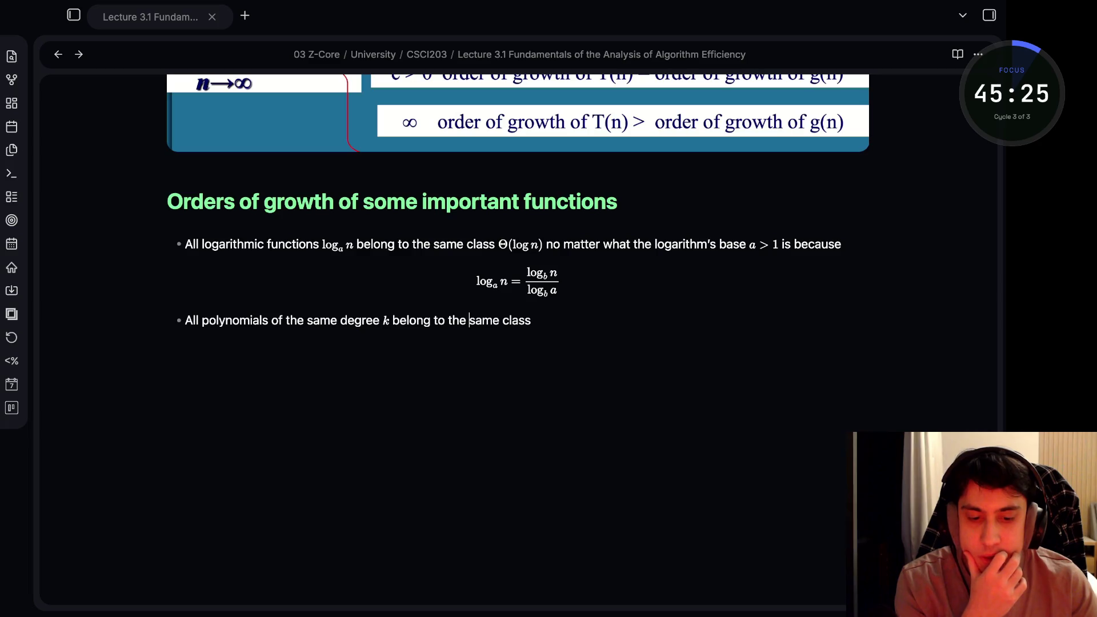
key("super+Tab")
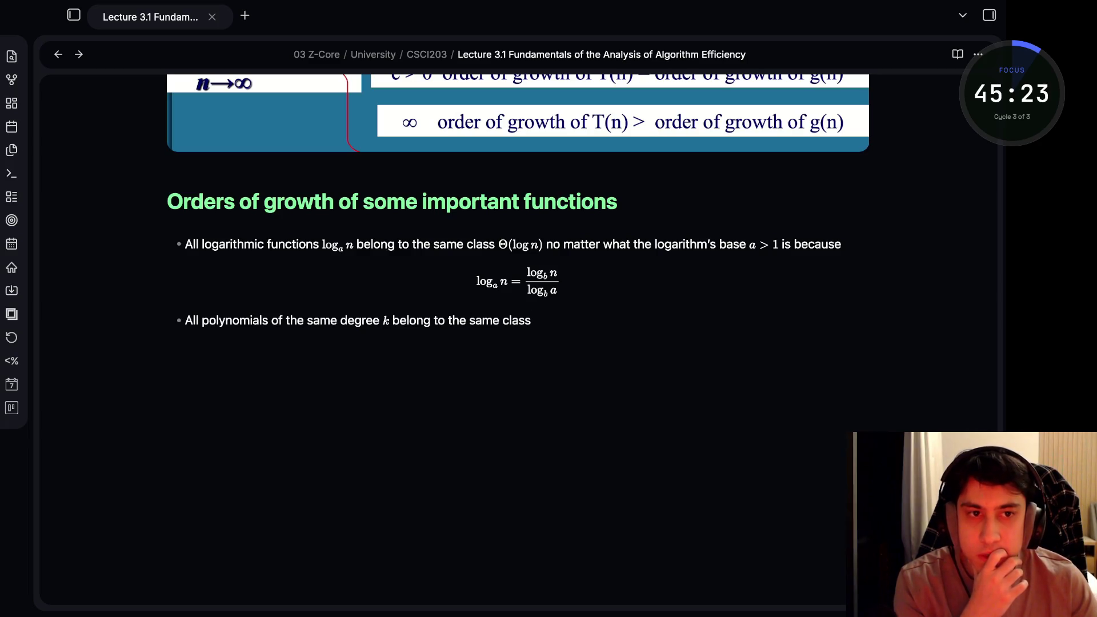
type(":")
key("Return")
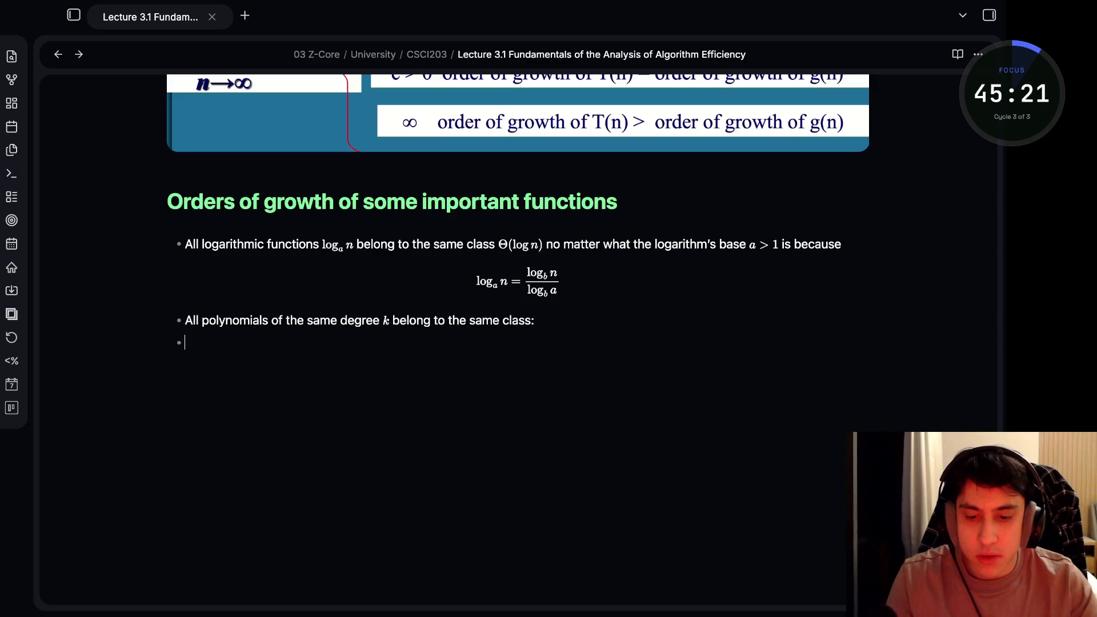
Replace the bullet marker with inline math reading a_{k}n^{k}, bracing subscript and exponent
key("BackSpace")
type("$$")
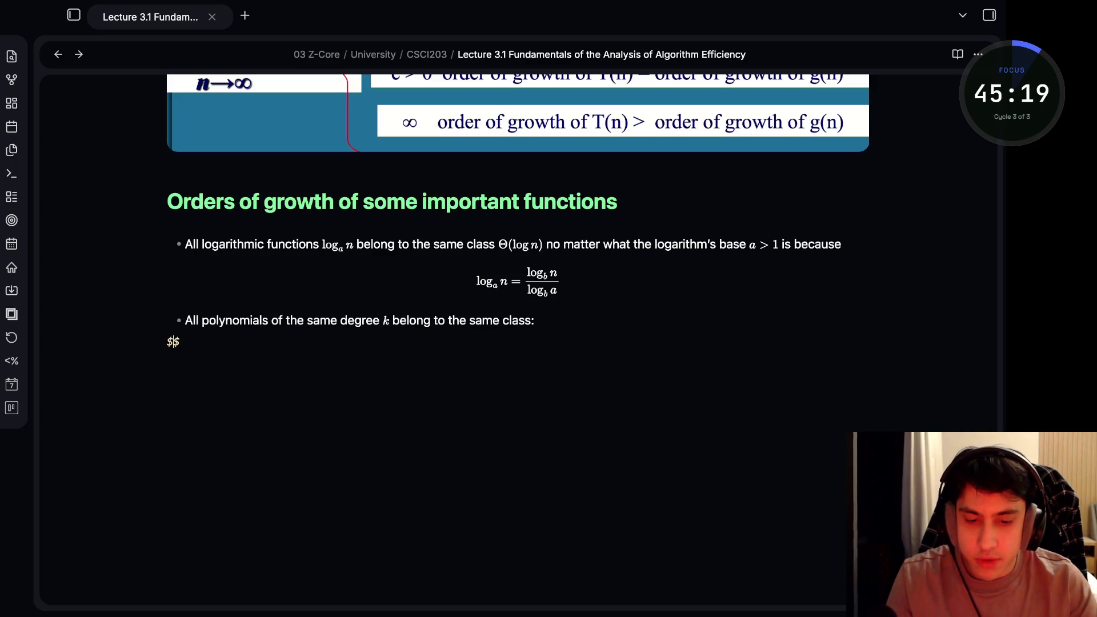
type("a_k")
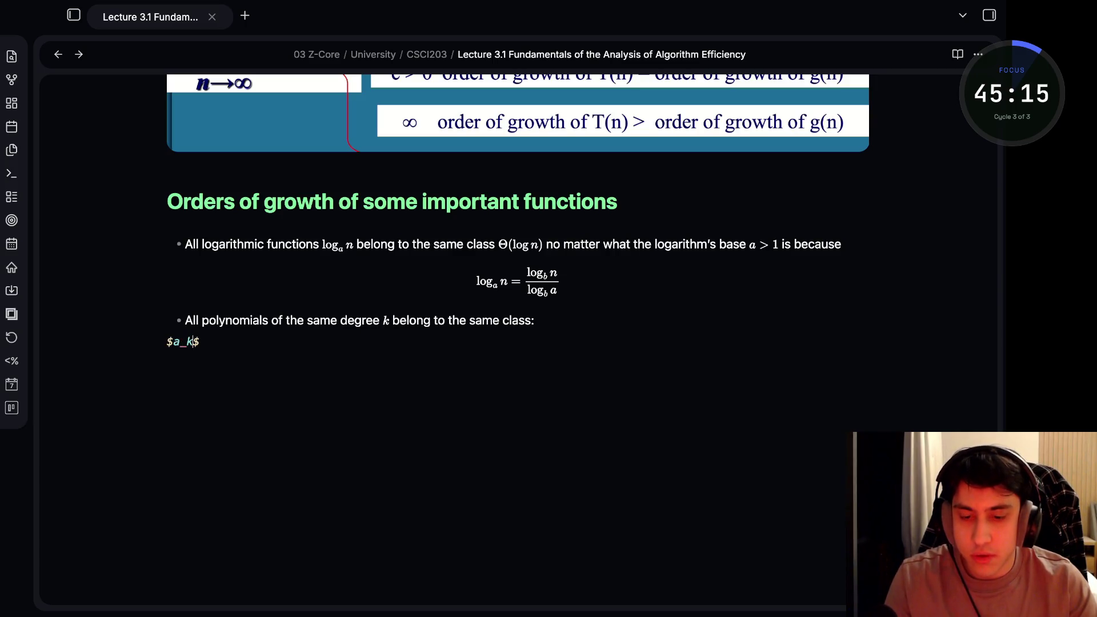
type("^")
key("BackSpace")
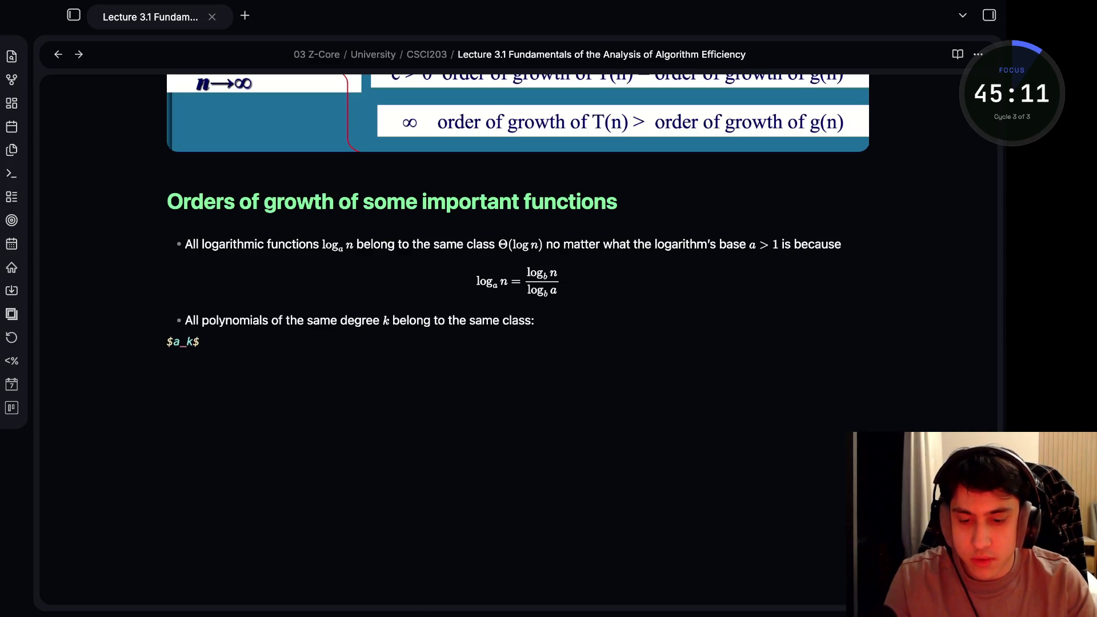
key("BackSpace")
type("{k}n")
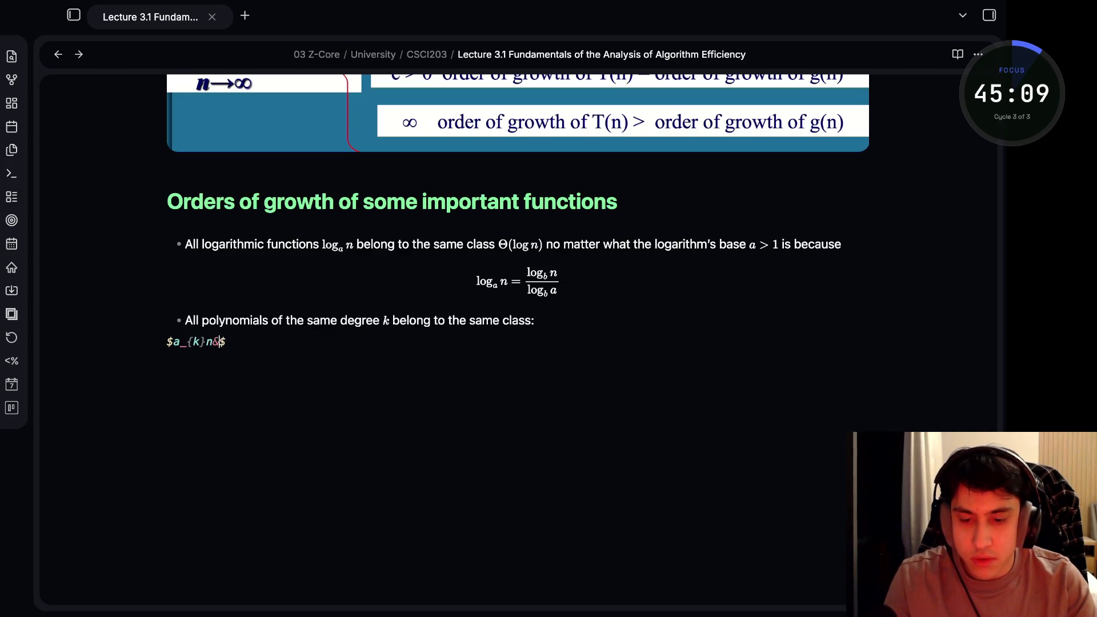
type("^k")
key("BackSpace")
type("{k}")
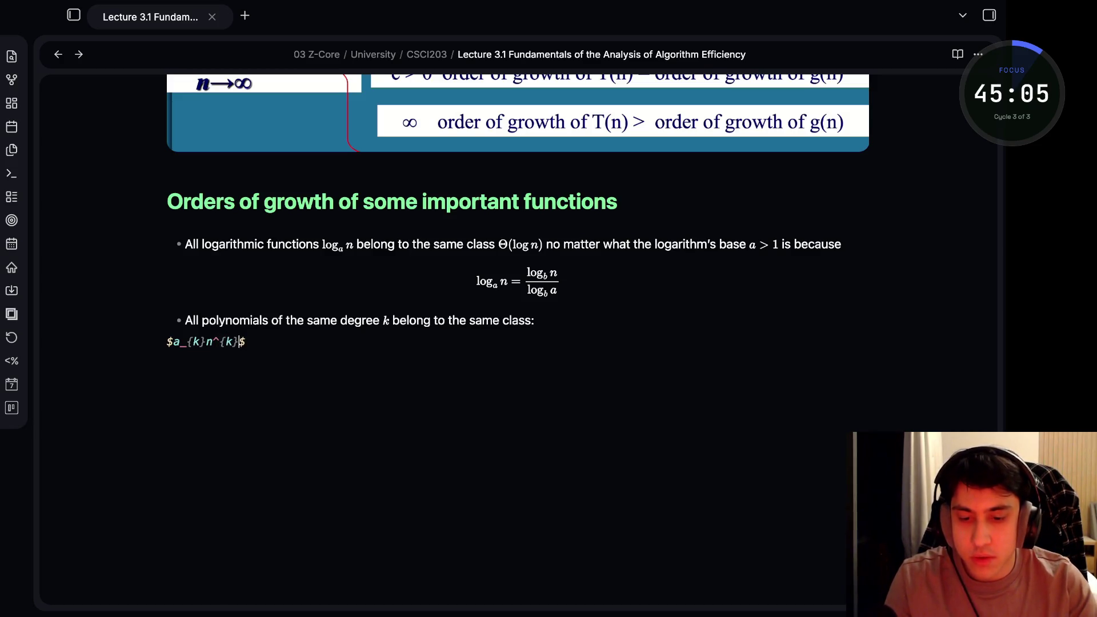
type(" + ")
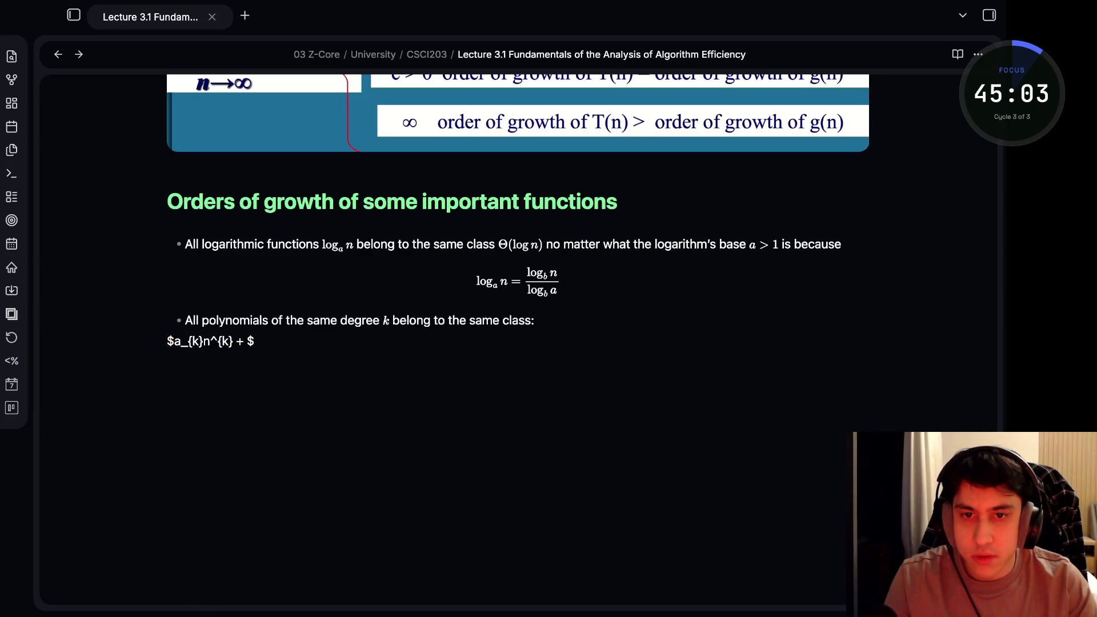
type("a_{")
key("BackSpace")
type("{k_1")
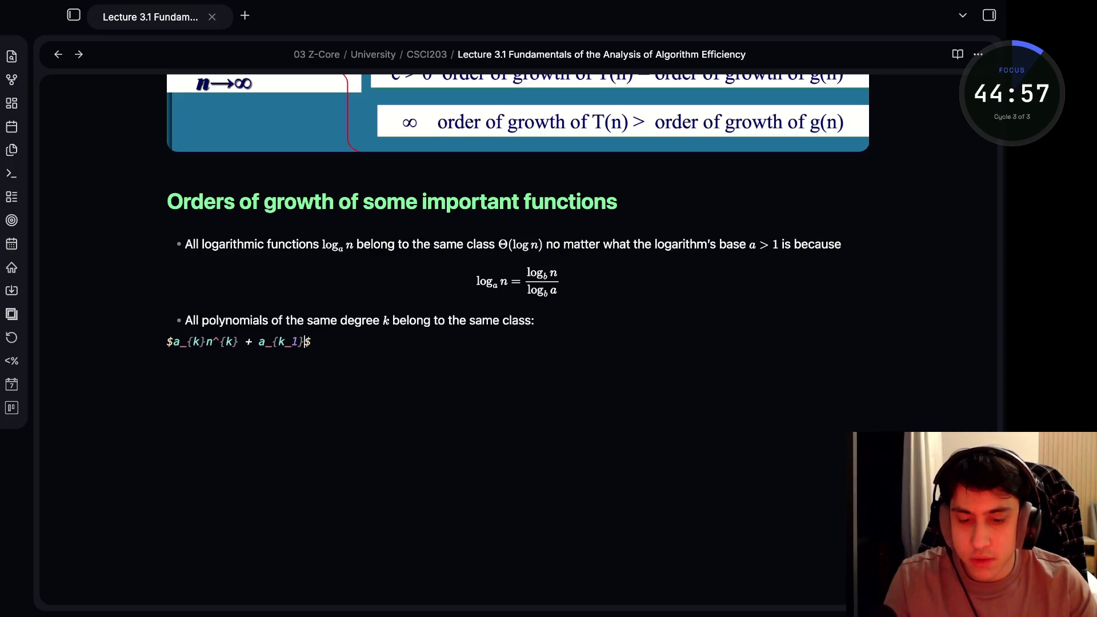
Extend the formula with + a_{k-1}, correcting the malformed subscript
key("BackSpace")
key("BackSpace")
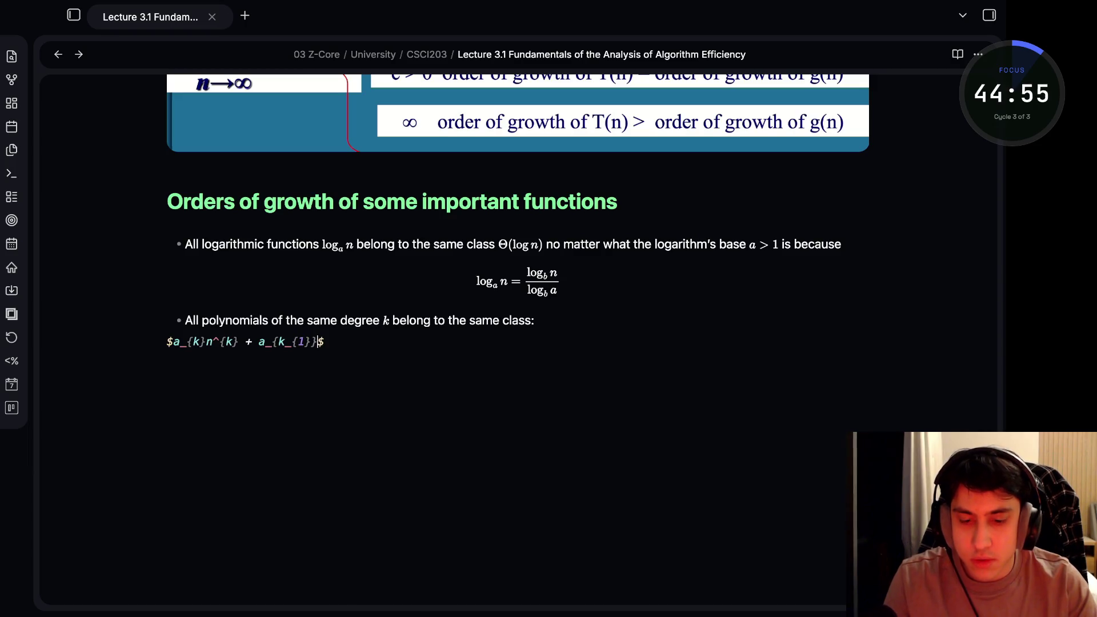
type("-1")
key("BackSpace")
key("BackSpace")
key("BackSpace")
type("1")
key("BackSpace")
type("}")
key("BackSpace")
type("- ")
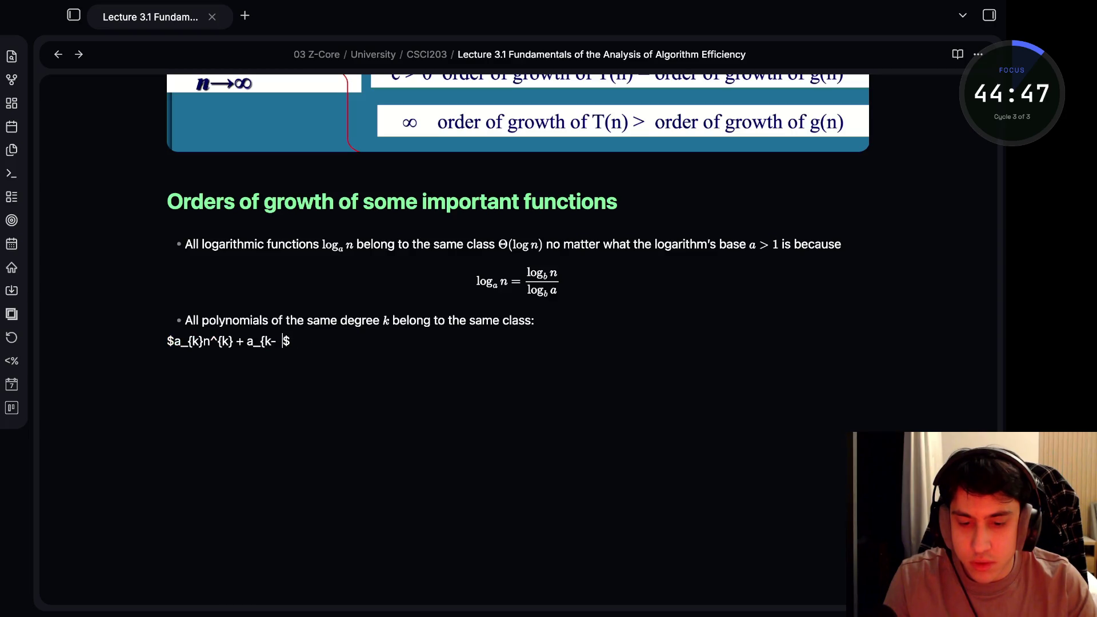
type("}")
key("BackSpace")
type("1}")
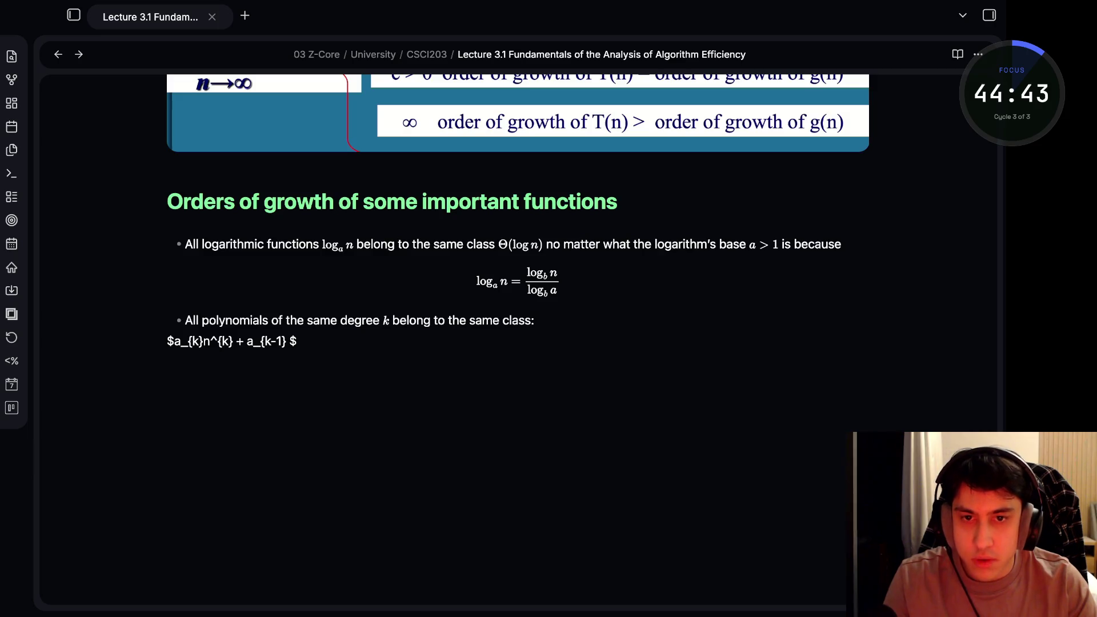
type("n")
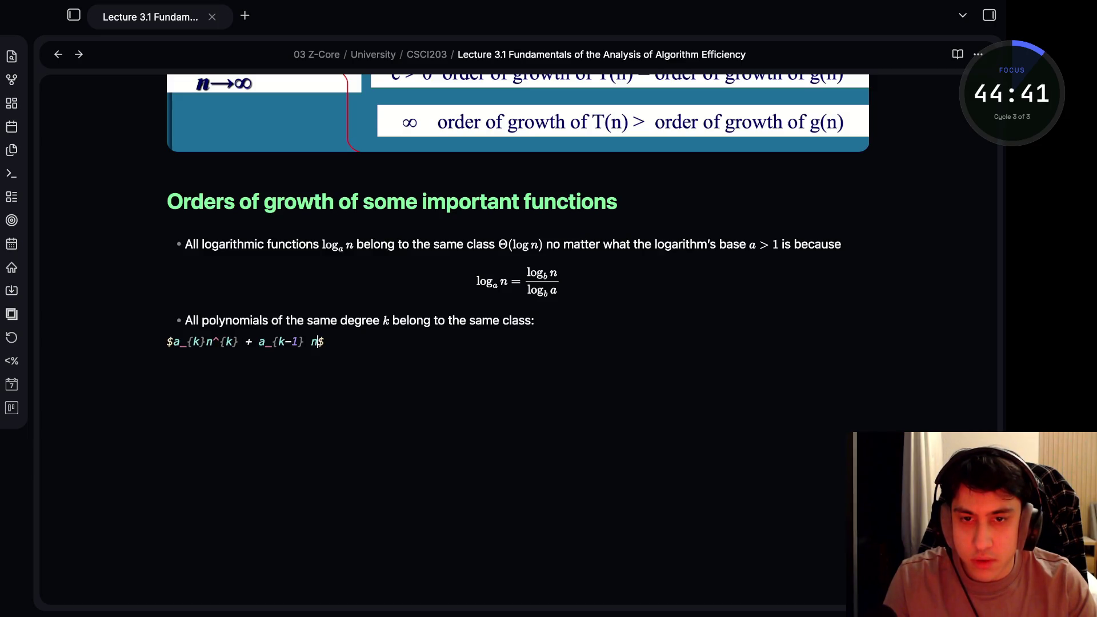
Finish the formula as a_k n^k + … + a_{0} \in \Theta(n^k) and leave the math so it renders
key("BackSpace")
key("BackSpace")
type("^")
key("BackSpace")
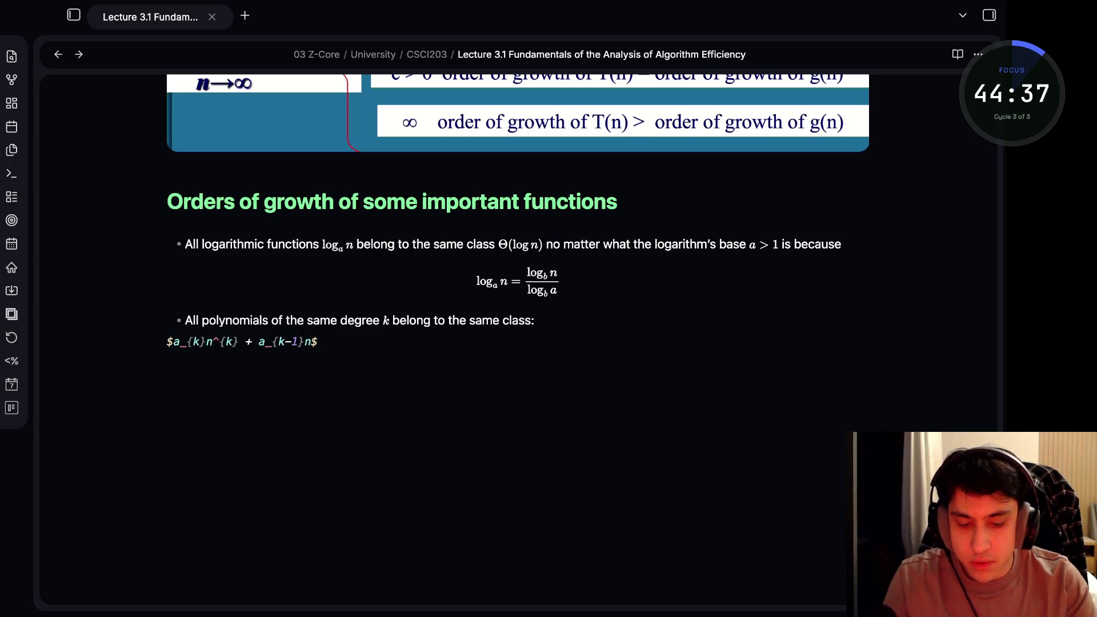
type("^{}k-1")
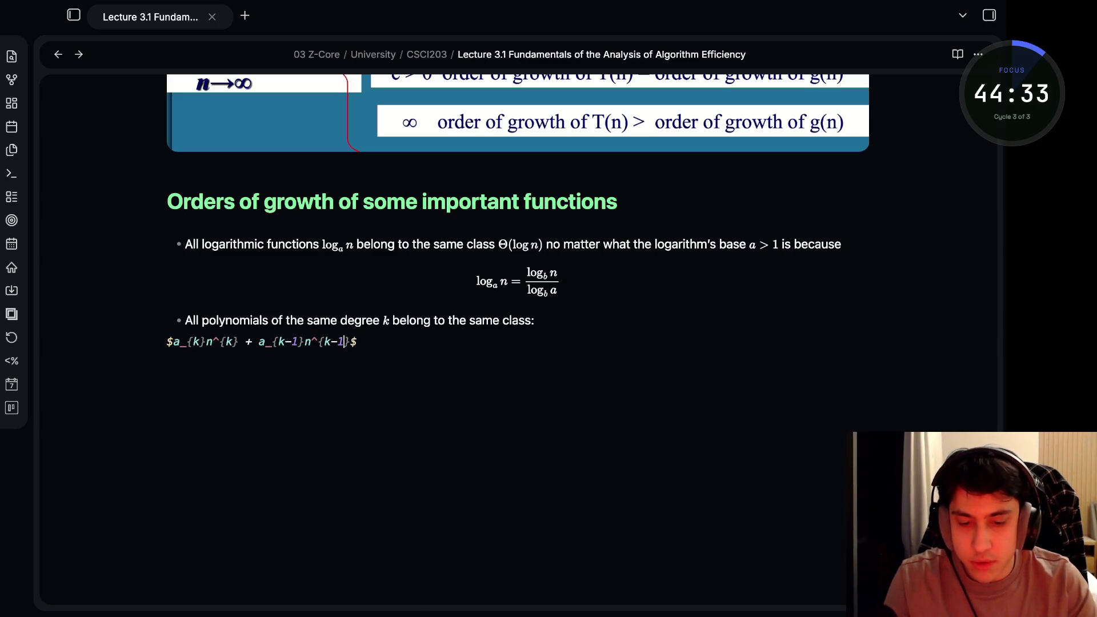
type(" + .")
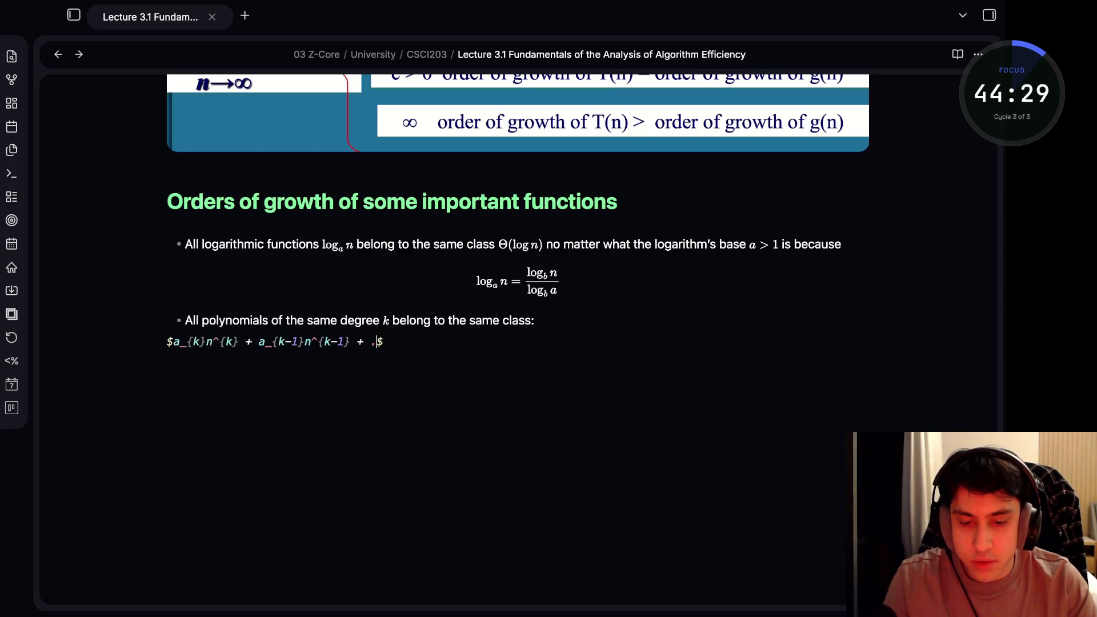
type(" + ")
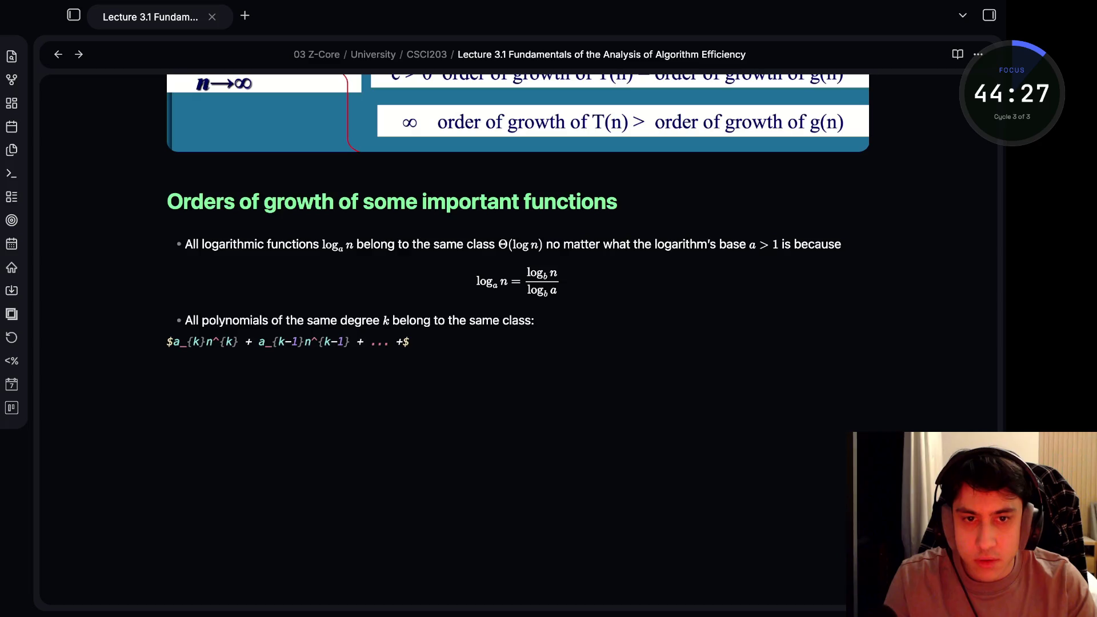
type("a_0")
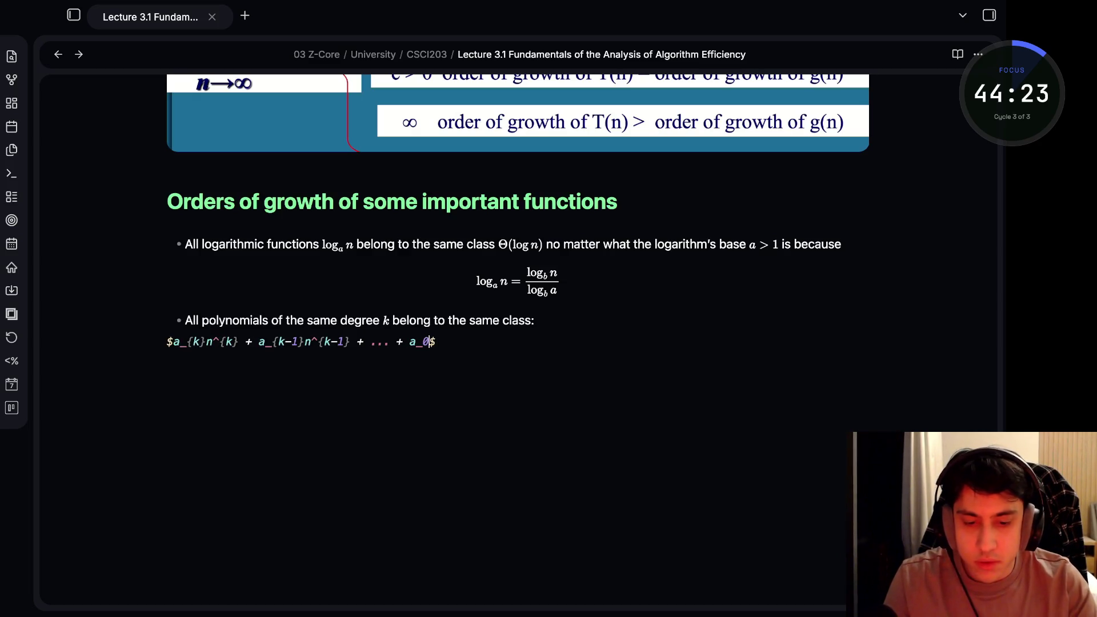
key("BackSpace")
type("{0}")
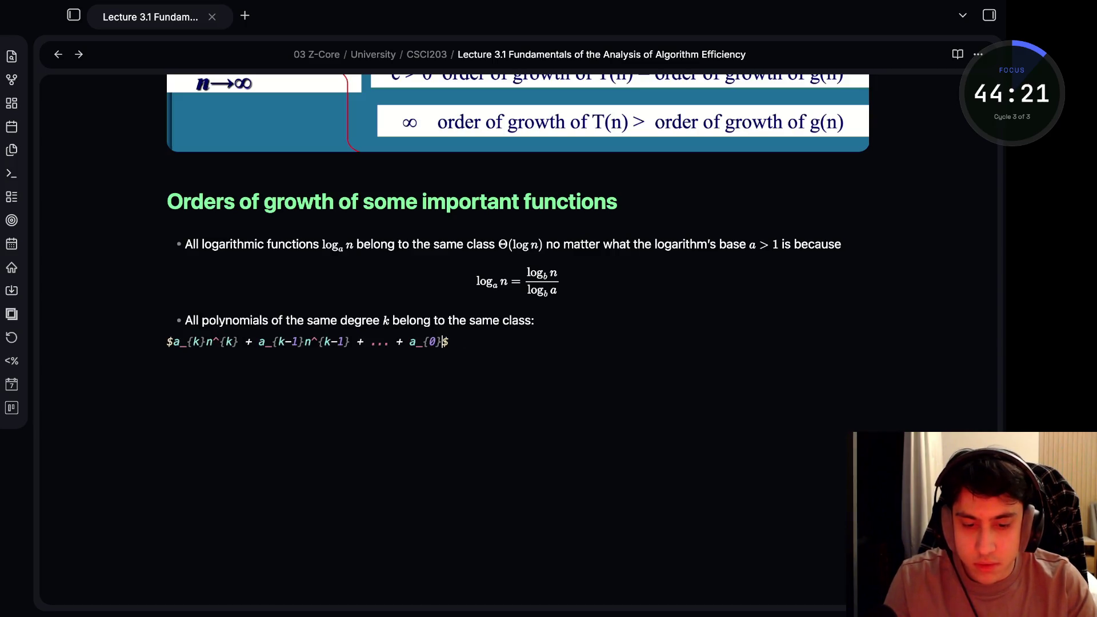
type(" \\equiv")
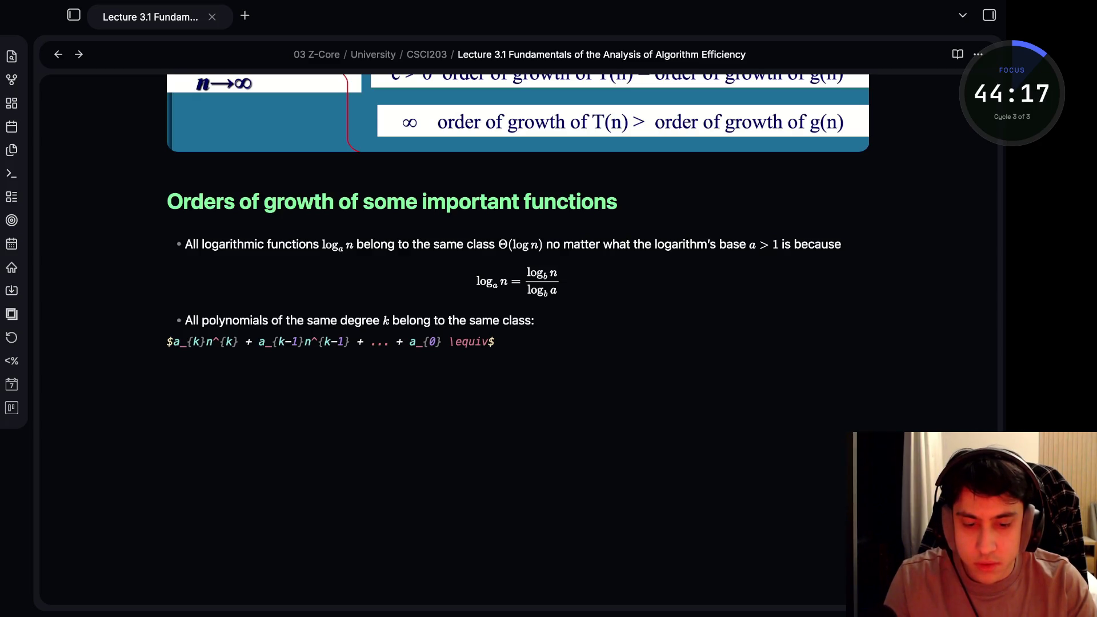
key("BackSpace")
key("BackSpace")
key("BackSpace")
key("BackSpace")
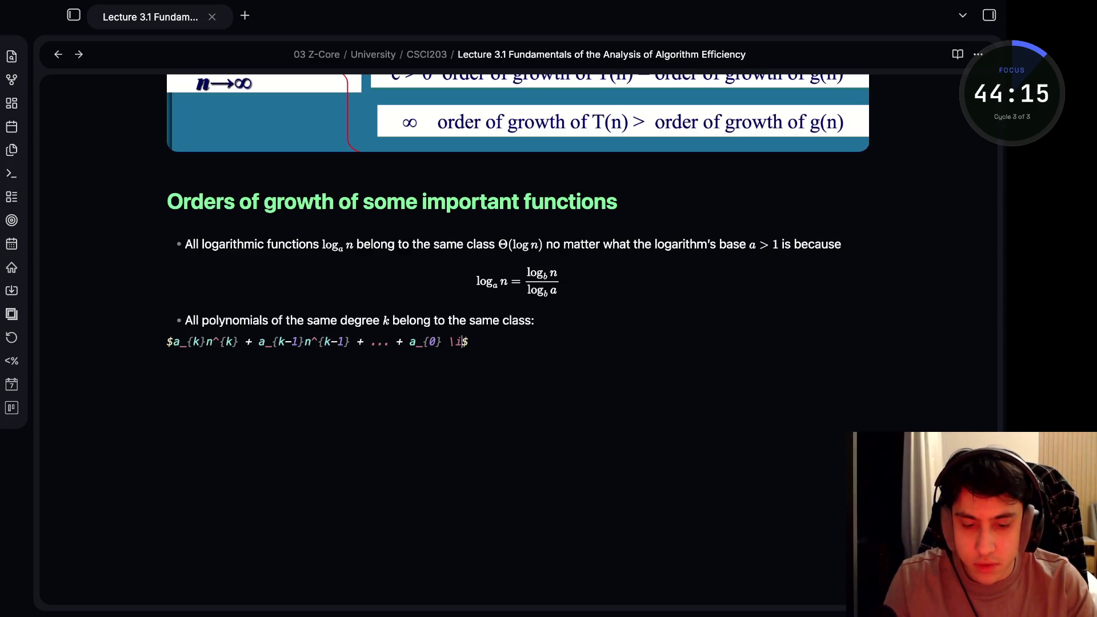
type("in ")
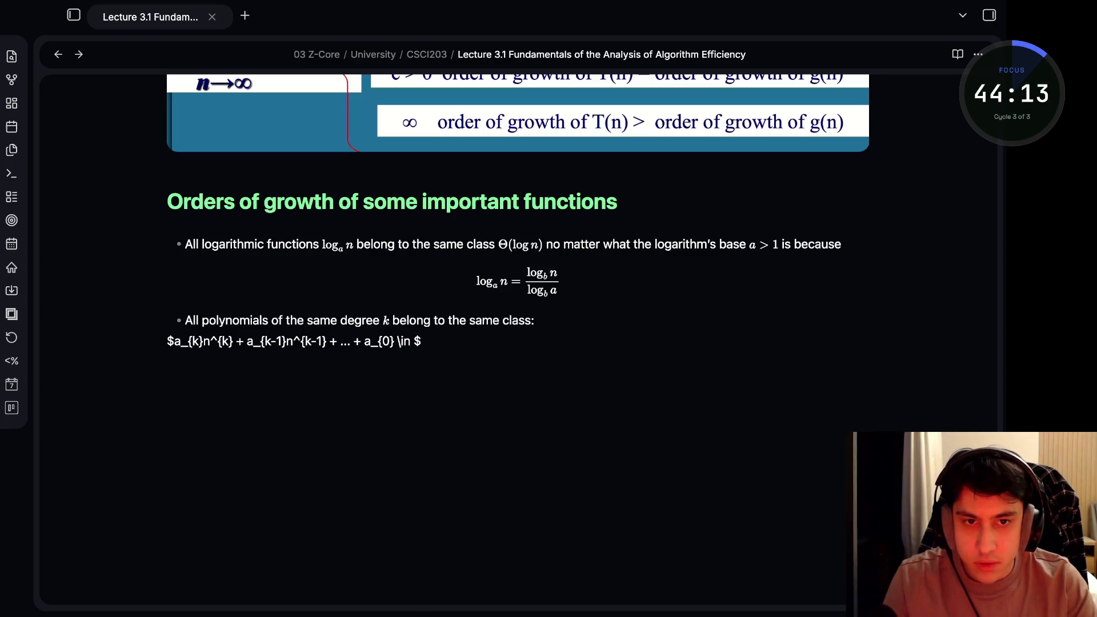
type("\\")
key("BackSpace")
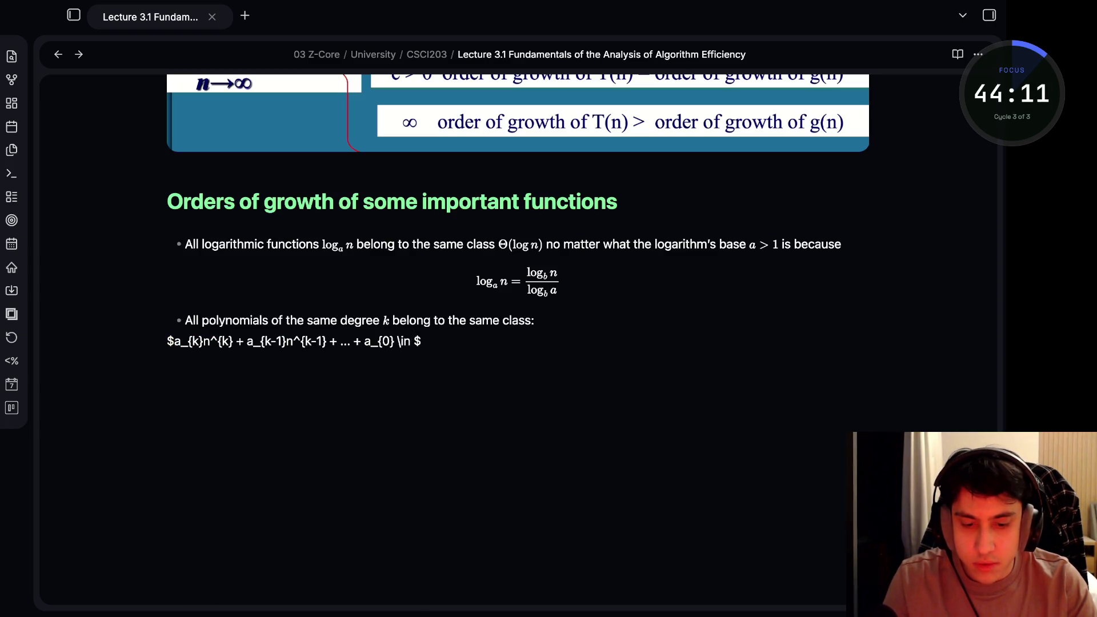
type("\\")
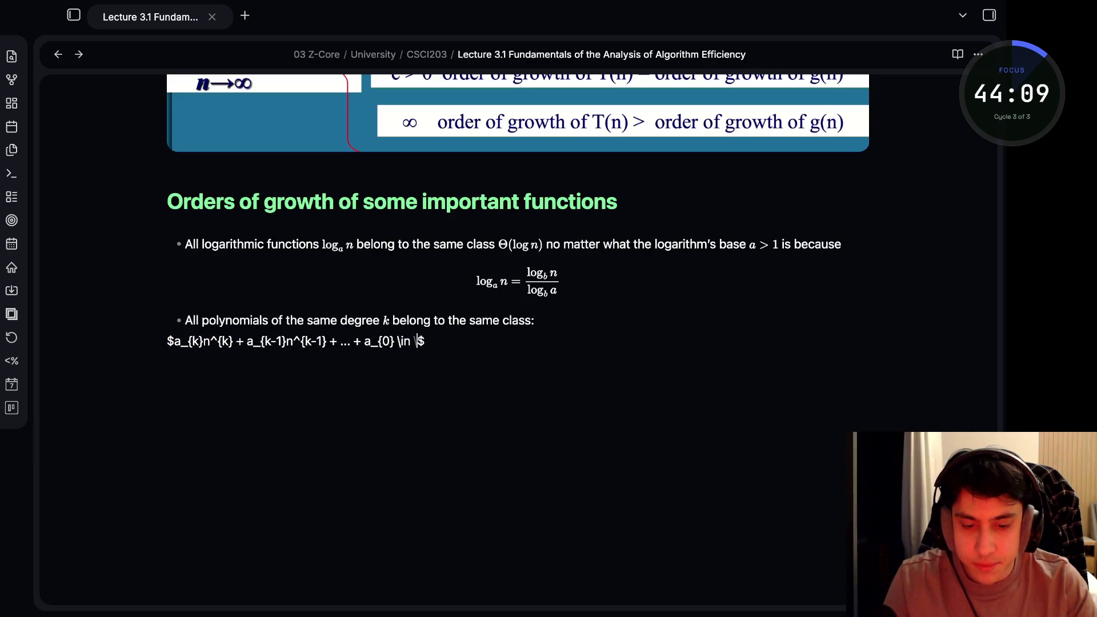
type("Theta")
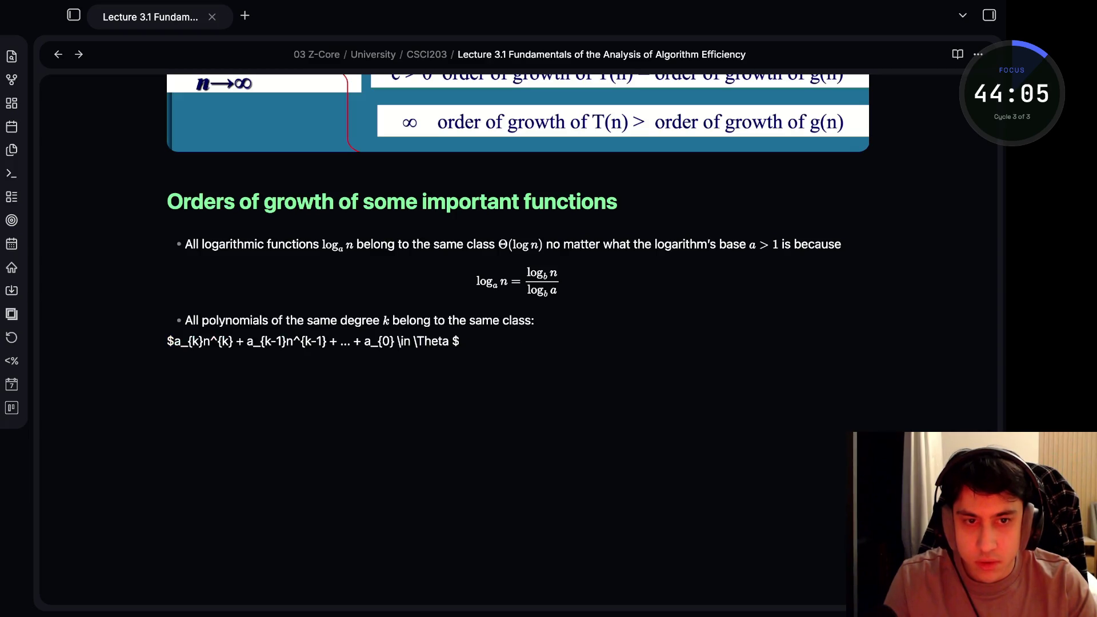
type(" (")
type("n^")
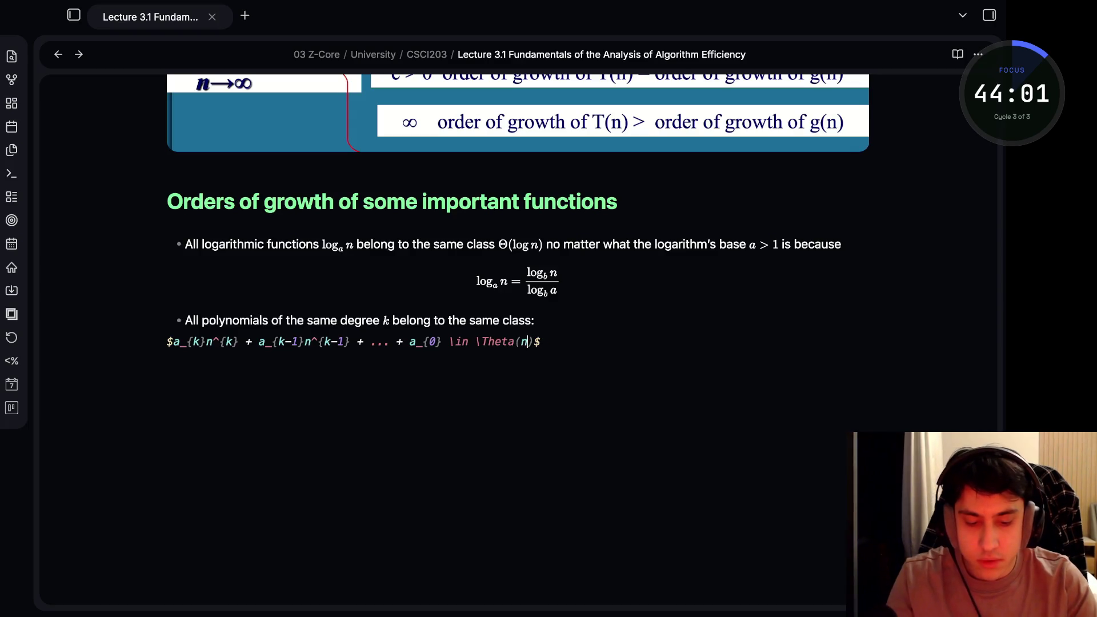
type("k")
key("Right")
key("Right")
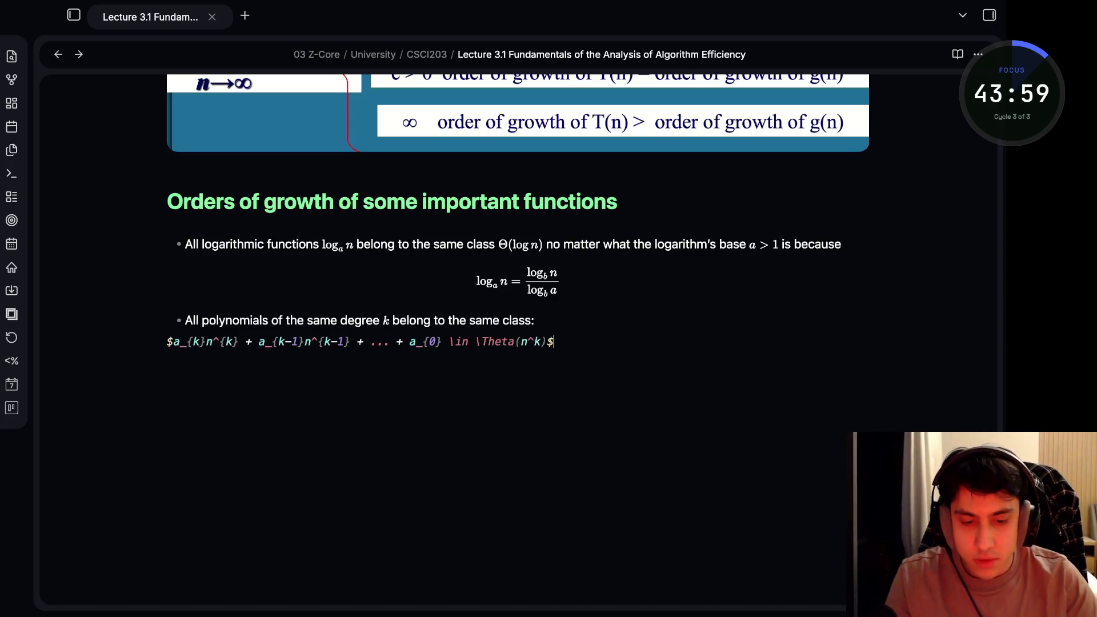
key("Return")
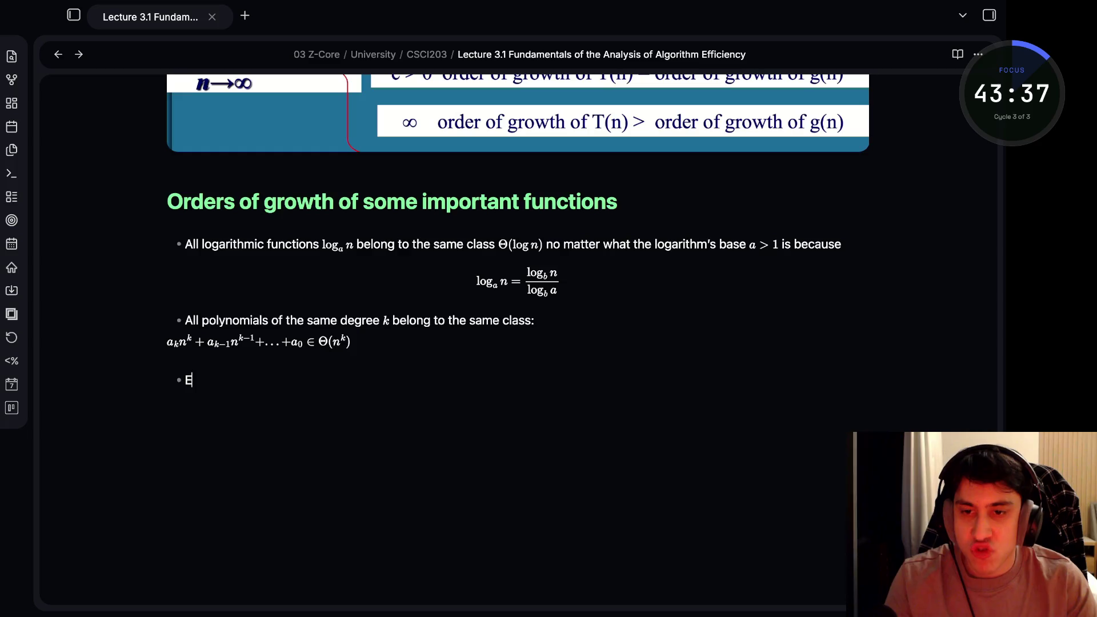
type("xponenti")
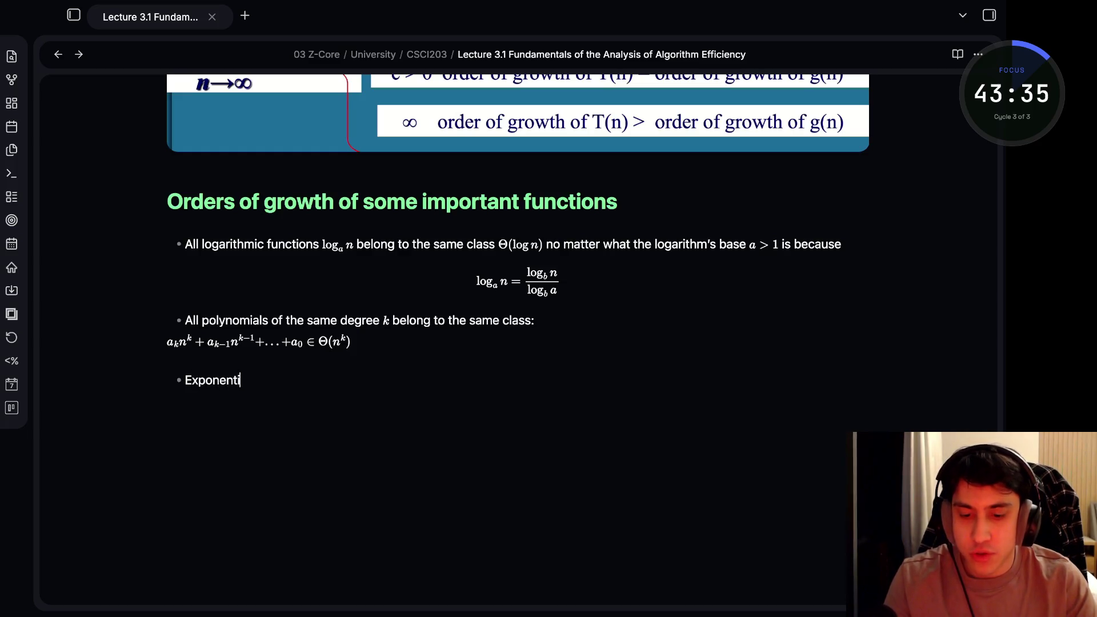
type("al functions")
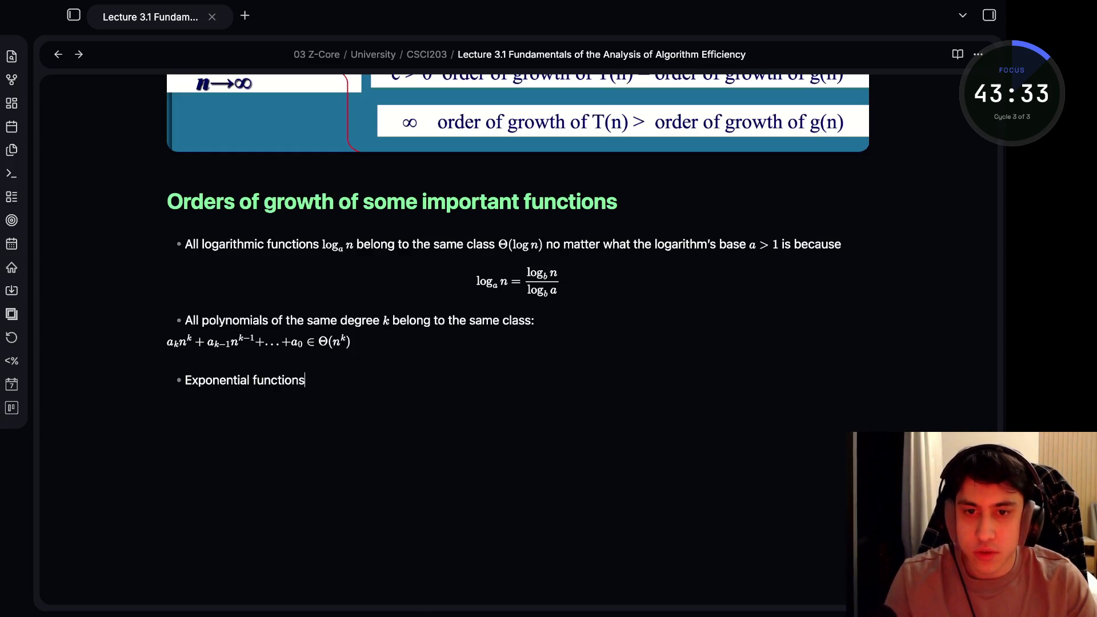
type("$")
Write the bullet 'Exponential functions $a^n$ have different orders of growth for different a's' and start the next bullet
key("BackSpace")
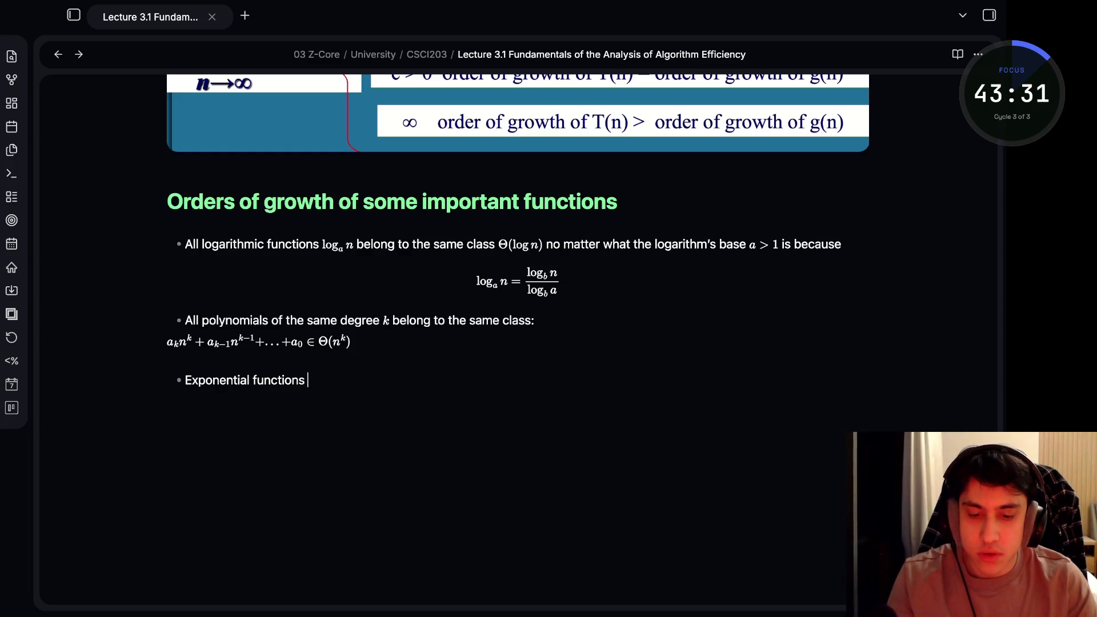
type("$$")
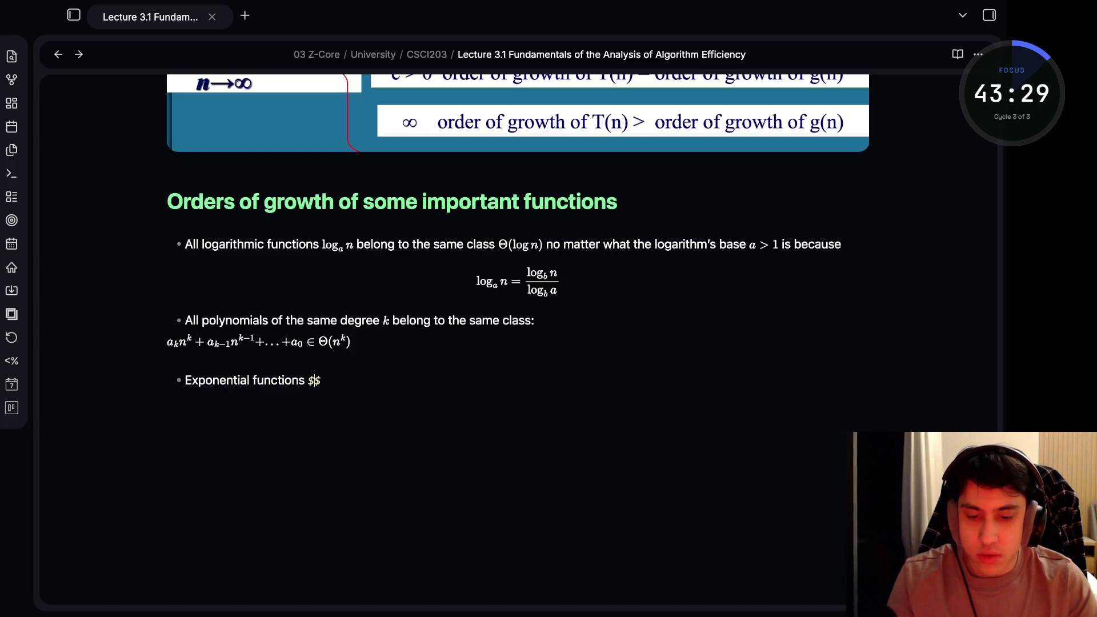
type("a^n")
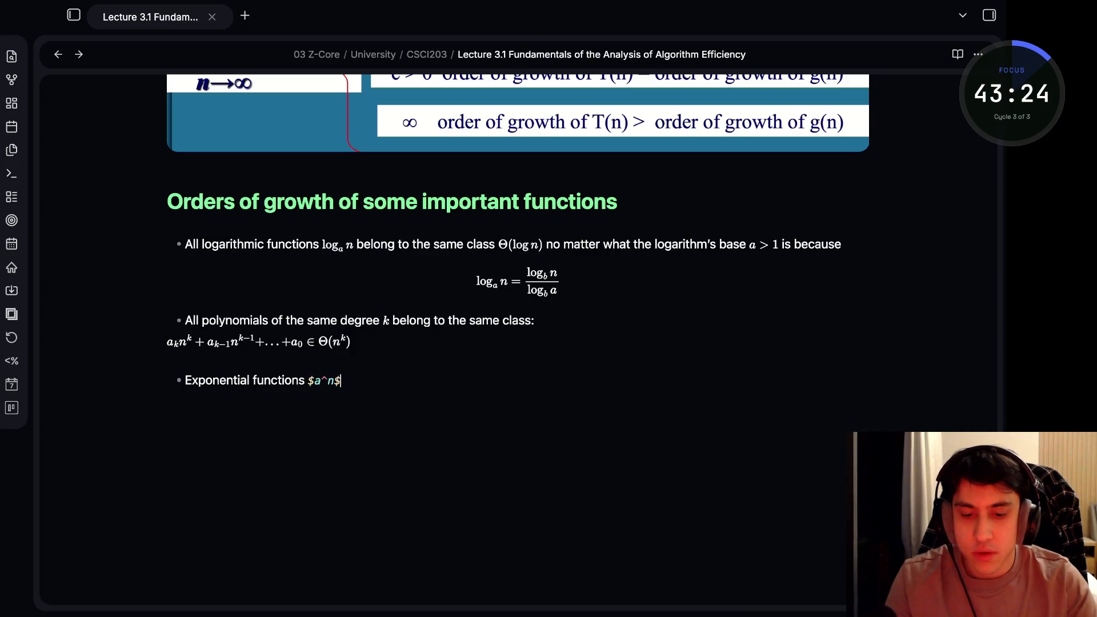
key("Right")
type("have different")
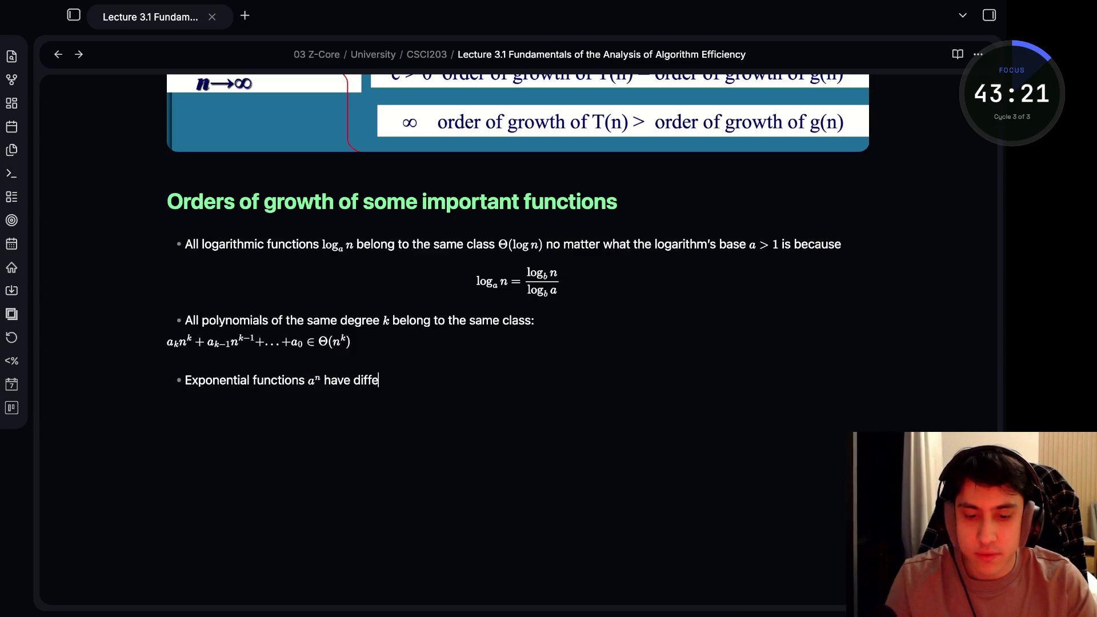
type(" orders of ")
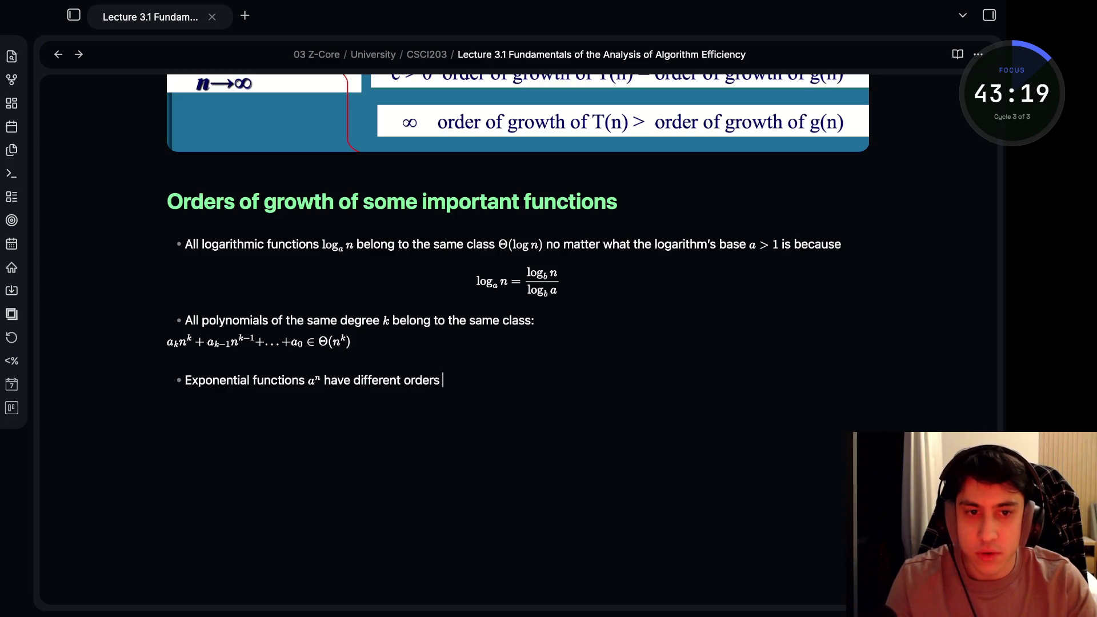
type("growth ")
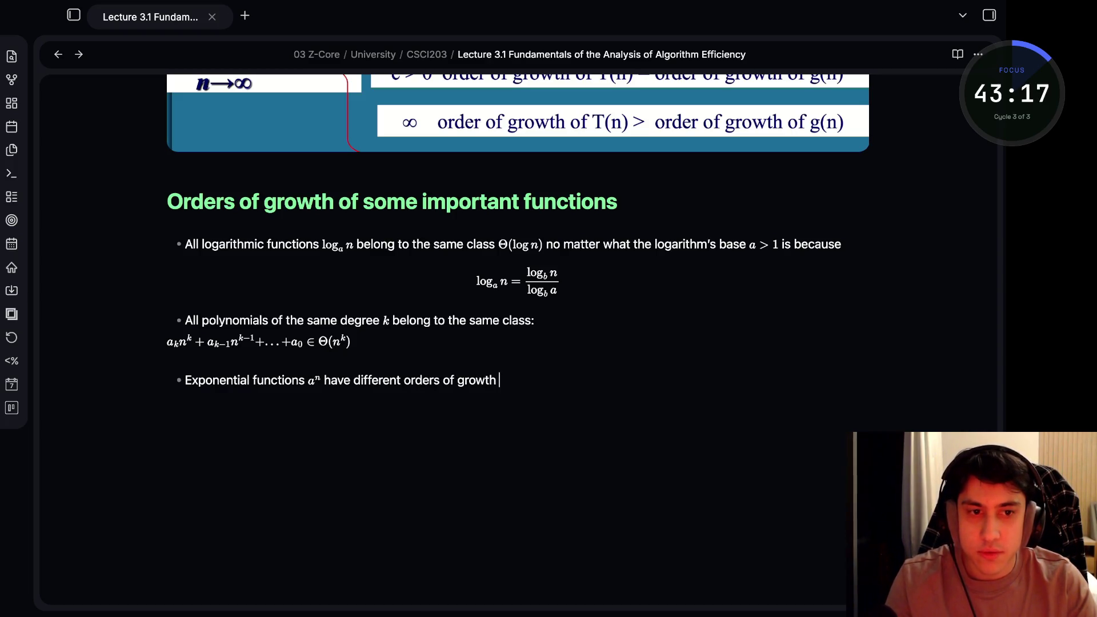
type("for different ")
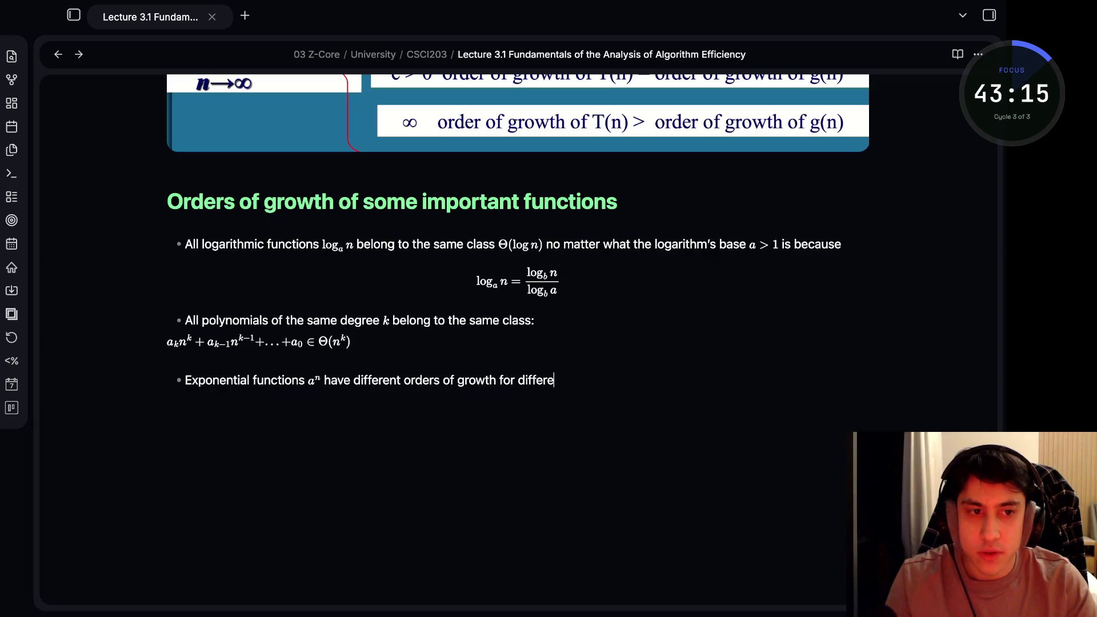
type("a's")
key("Return")
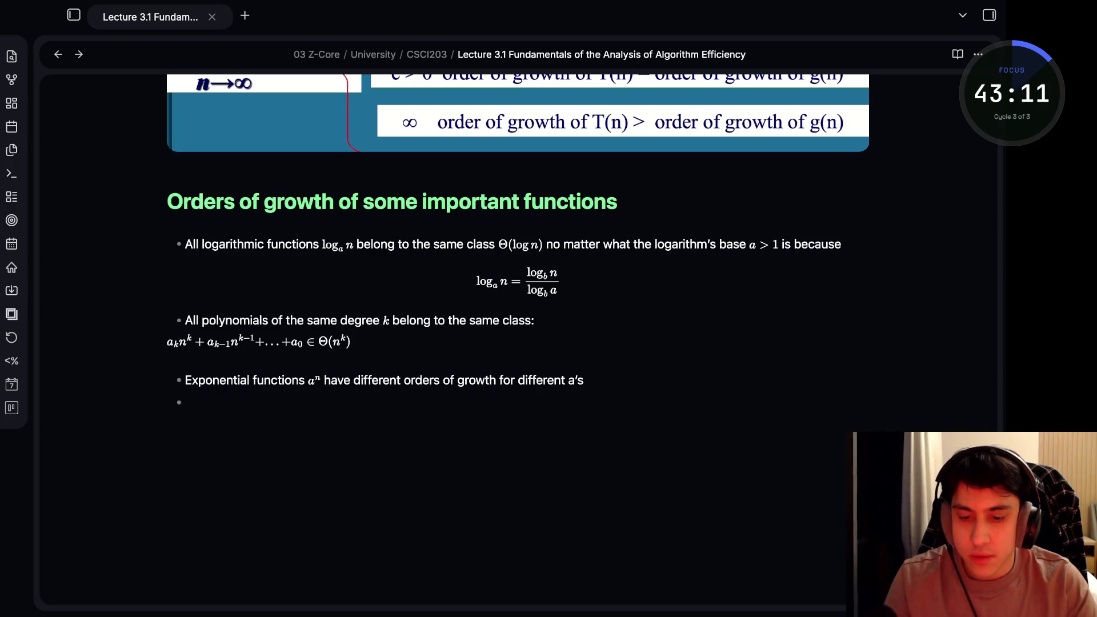
type("or")
key("BackSpace")
key("BackSpace")
key("BackSpace")
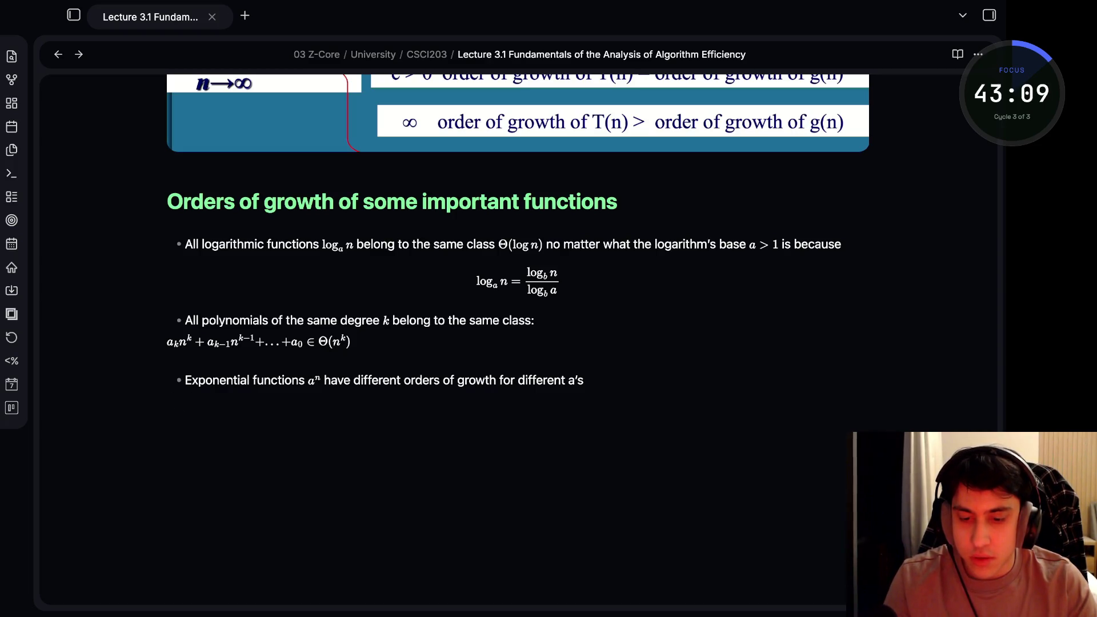
type("order ")
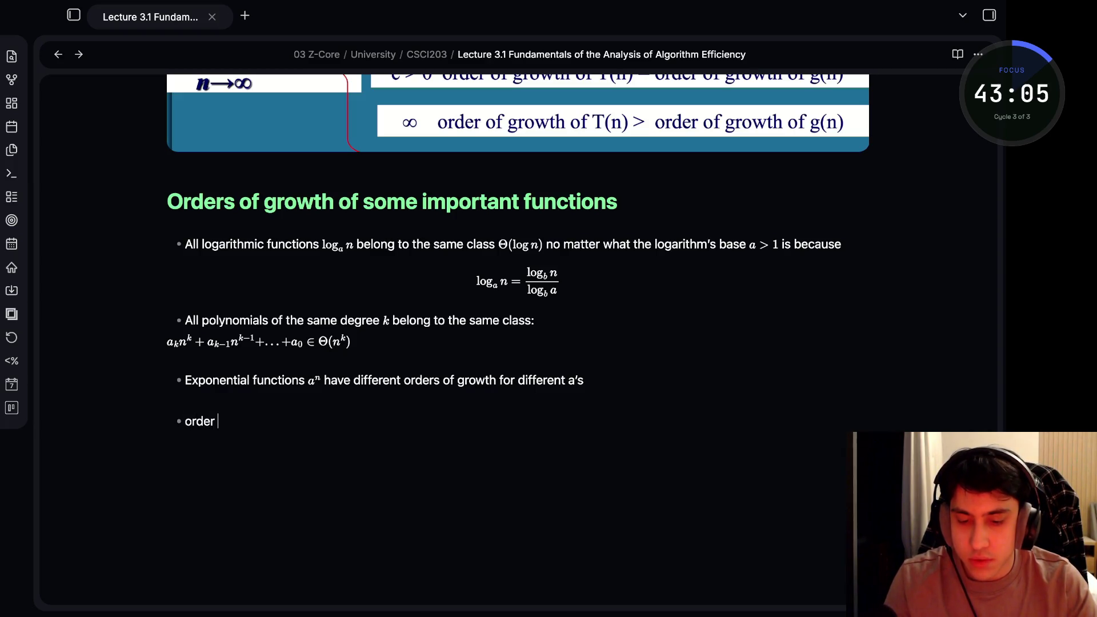
type("$\\log$")
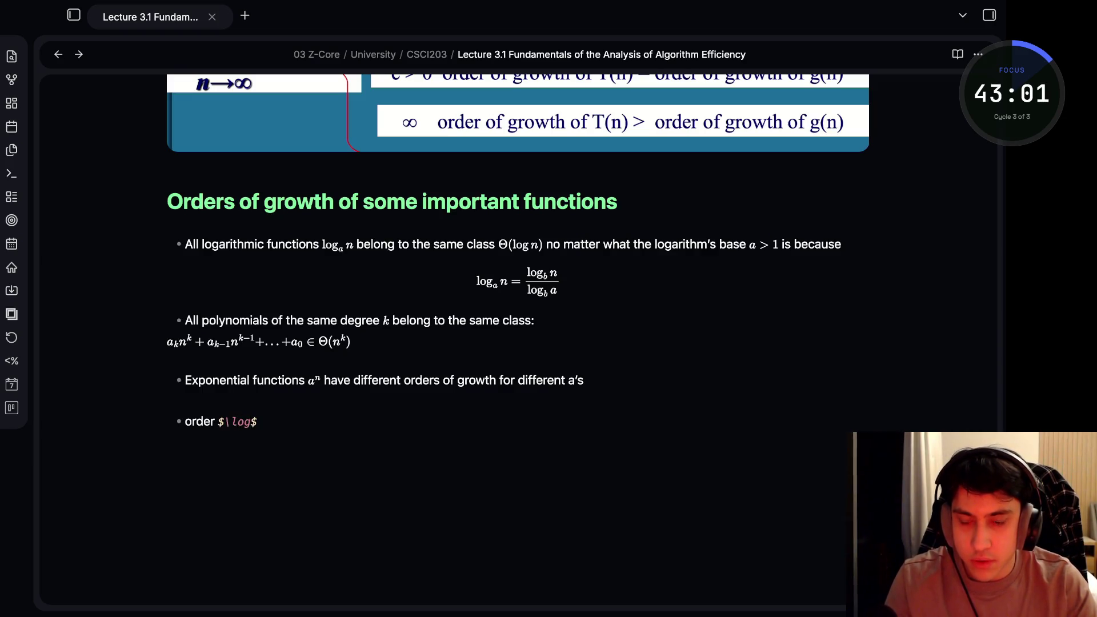
type(" n")
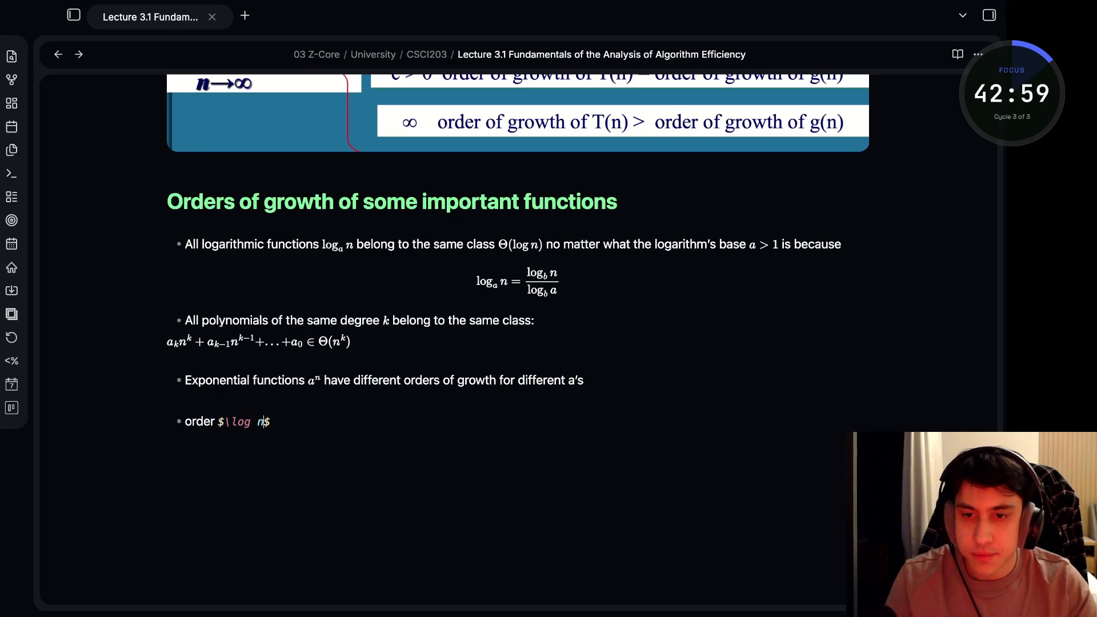
type(" <")
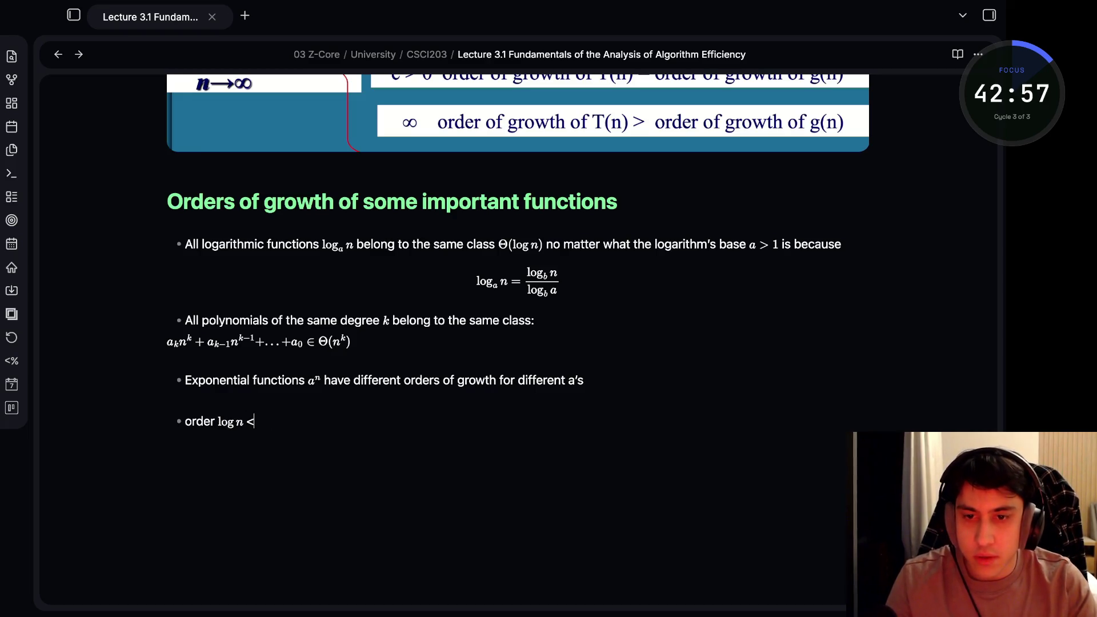
type(" order")
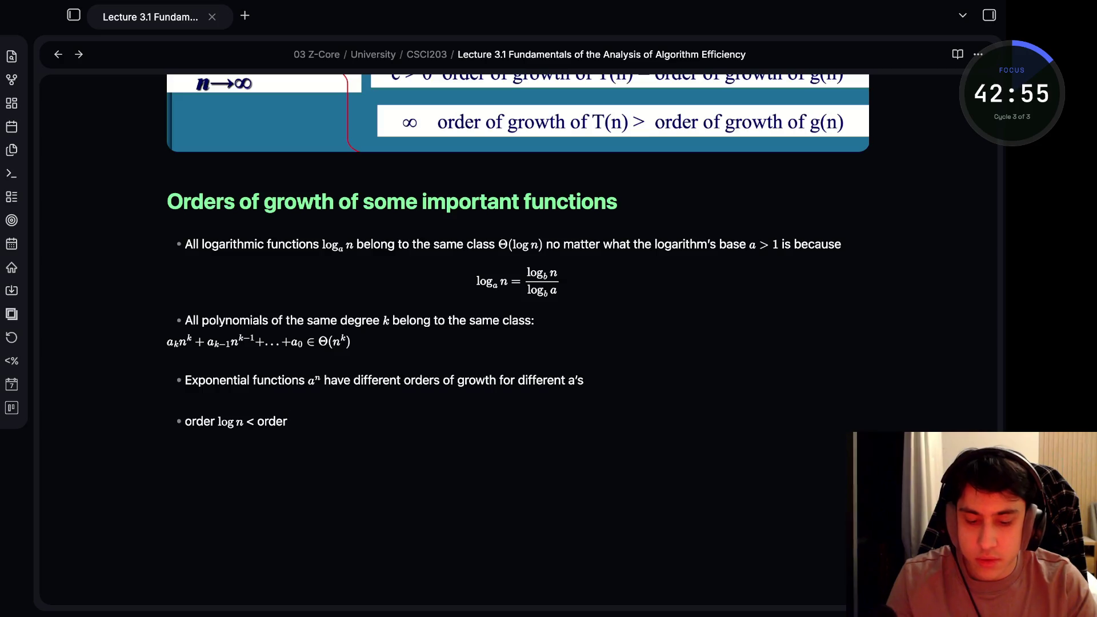
type("$n")
type("$")
Write the start of the ranking bullet: order $\log n$ < order $n^a (a > 0)$
key("BackSpace")
key("BackSpace")
type("^a")
key("BackSpace")
type("{a}(a > 0)$")
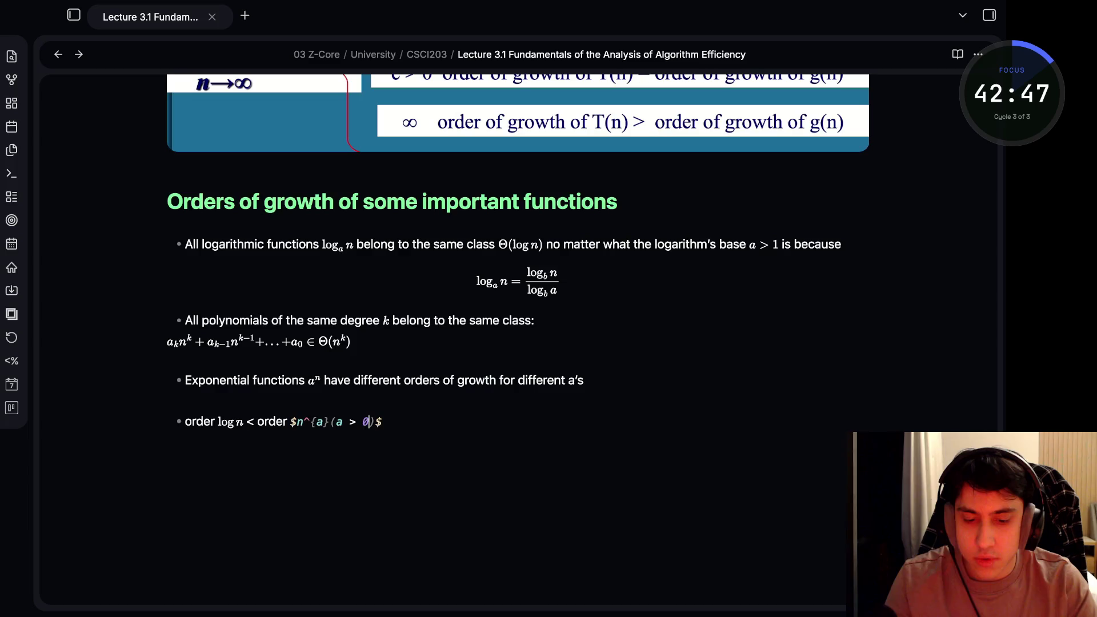
type(")")
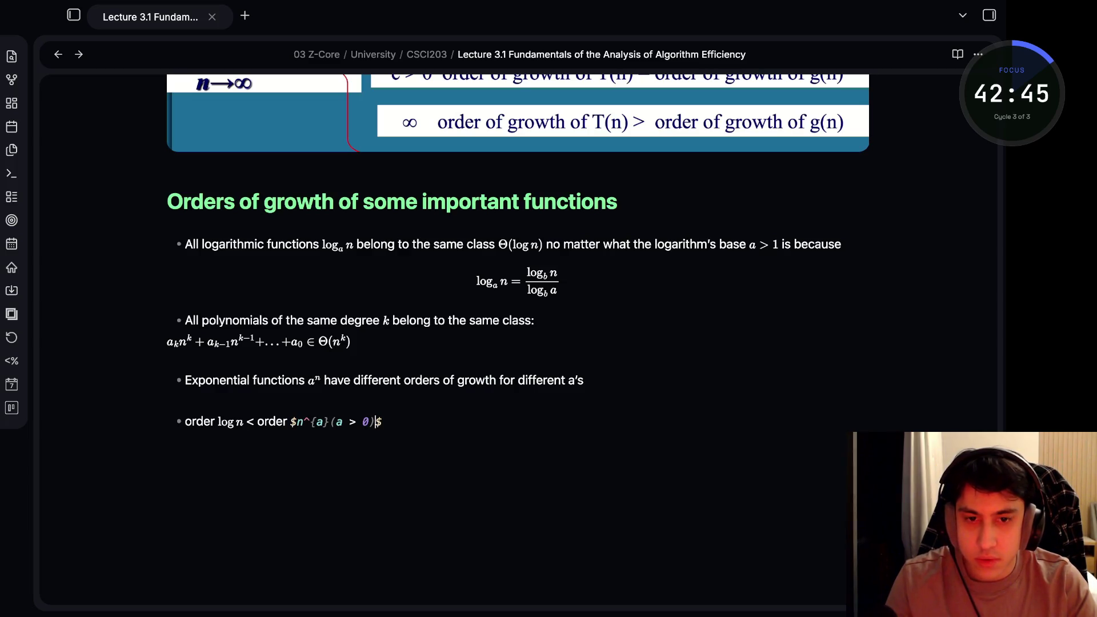
key("Right")
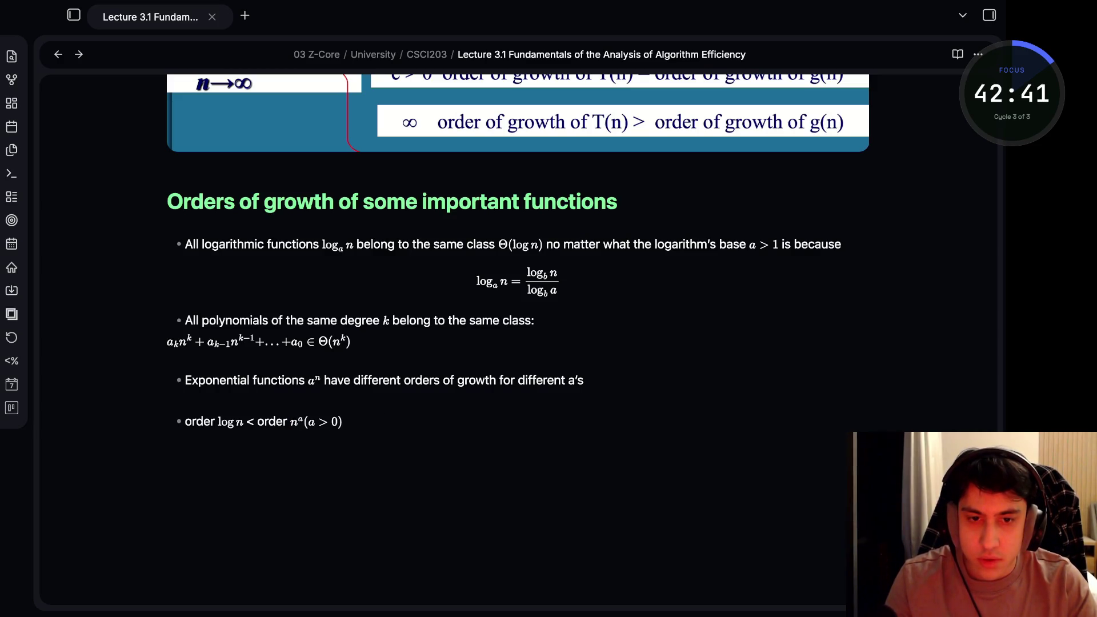
key("Left")
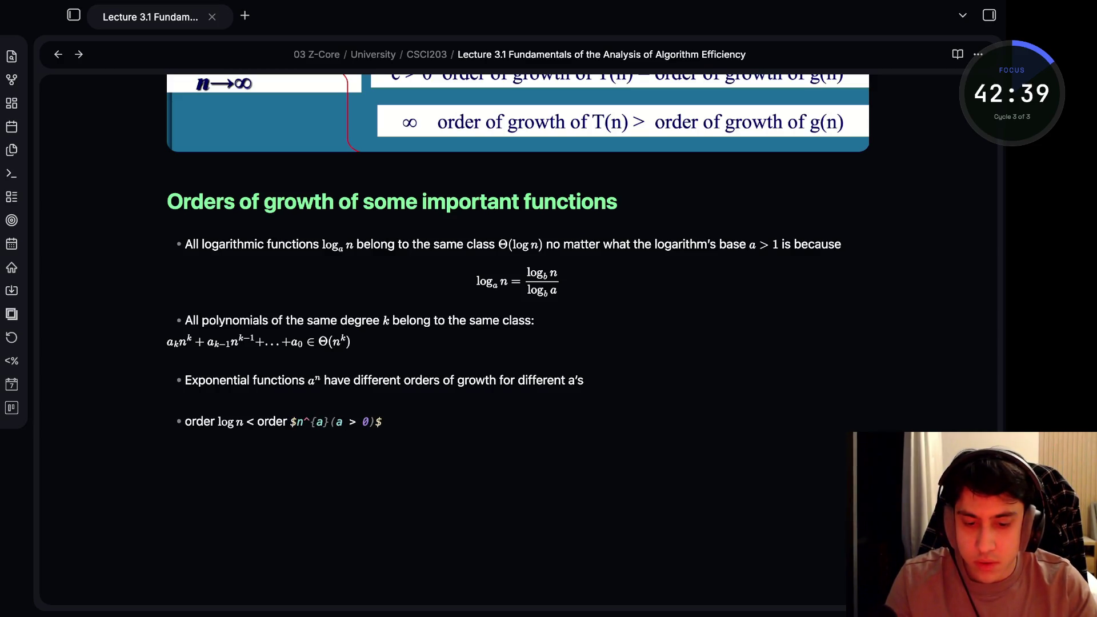
type("<")
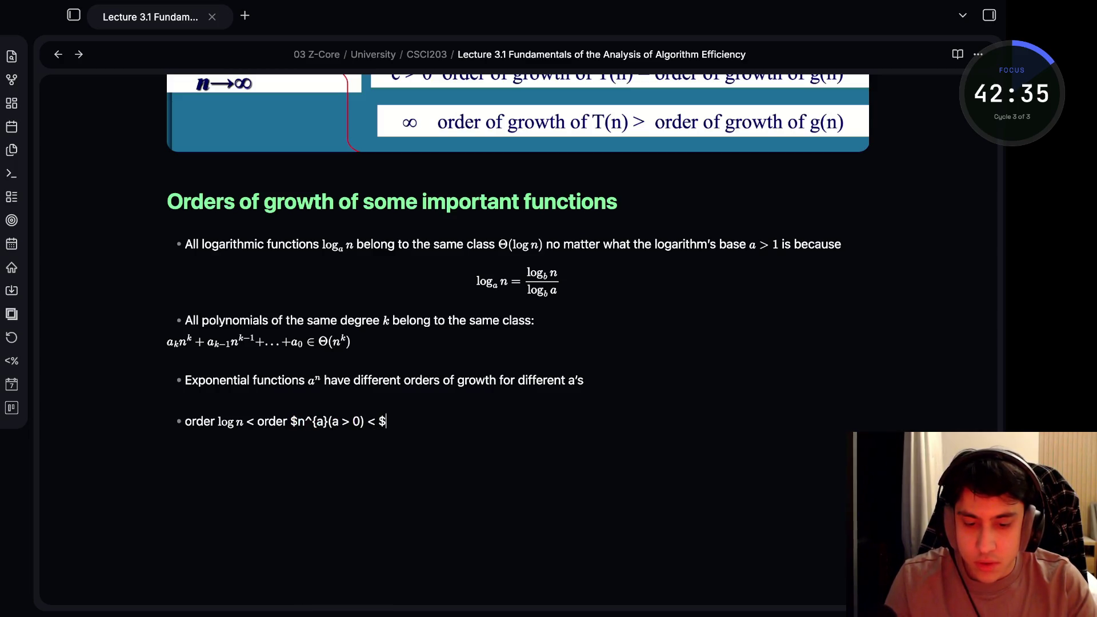
key("Right")
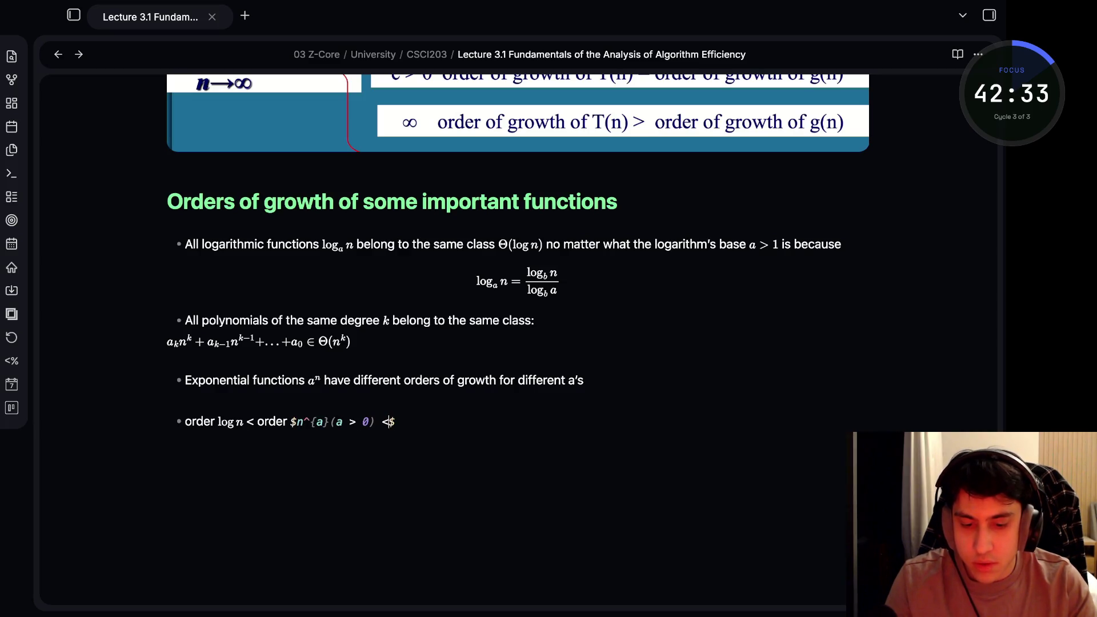
type("order")
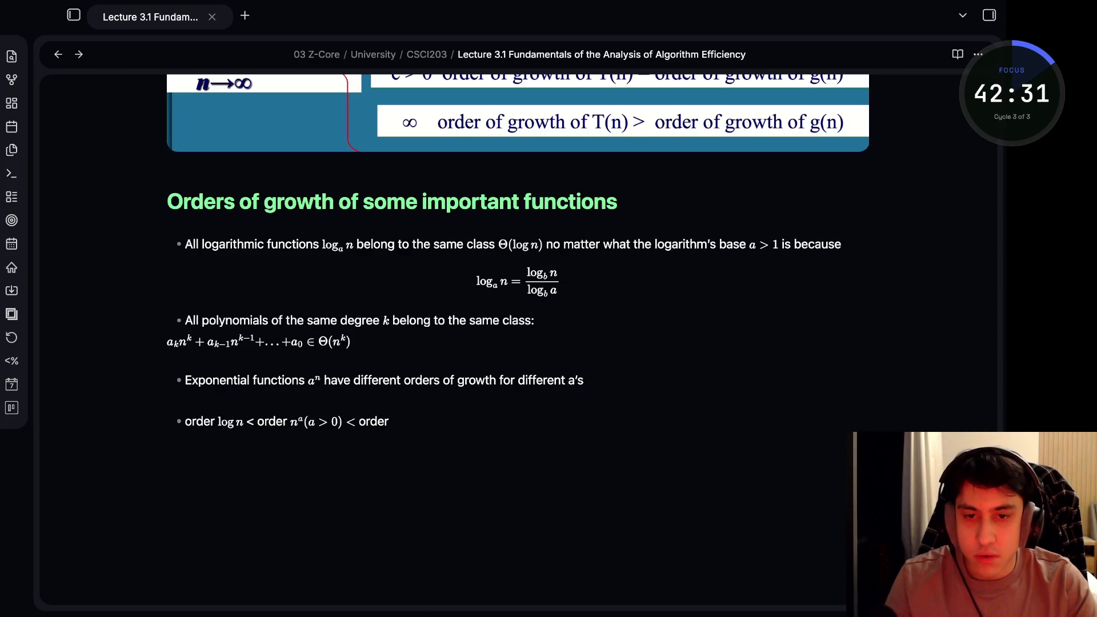
type(" $")
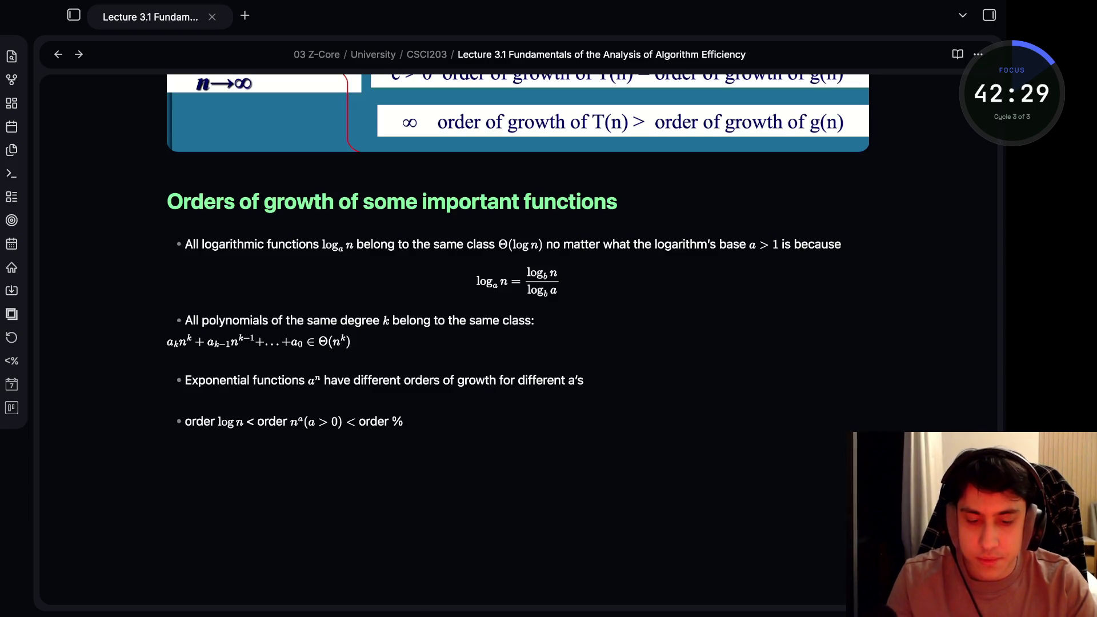
type("a^n$")
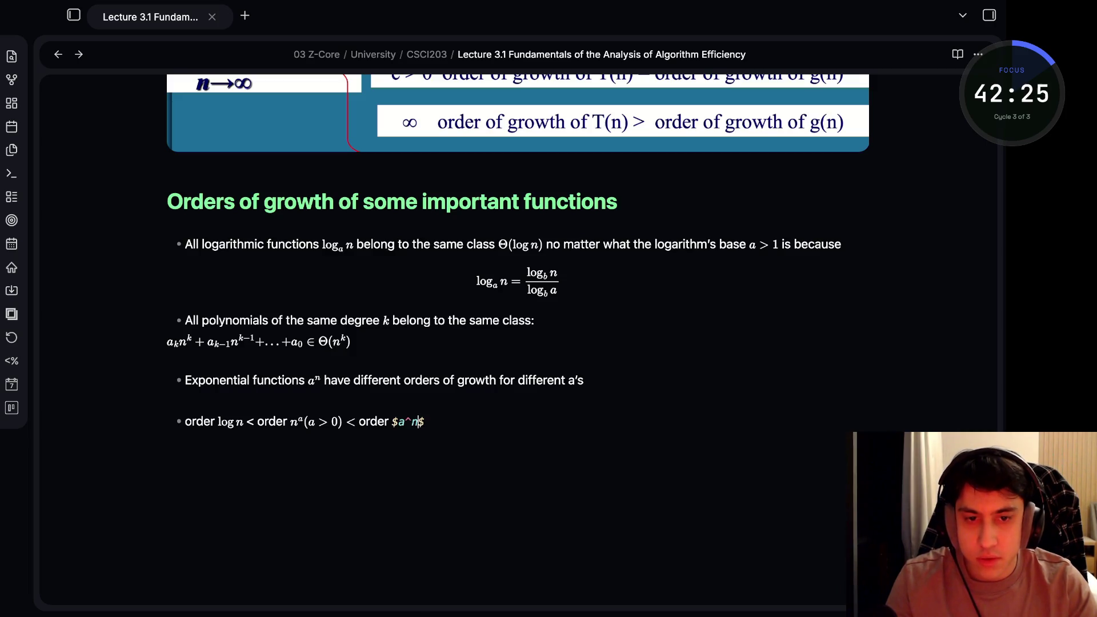
Extend the ranking with < order $a^{n}$ < order $n!$ < order $n^n$ and start a new bullet
key("BackSpace")
type("{n}<")
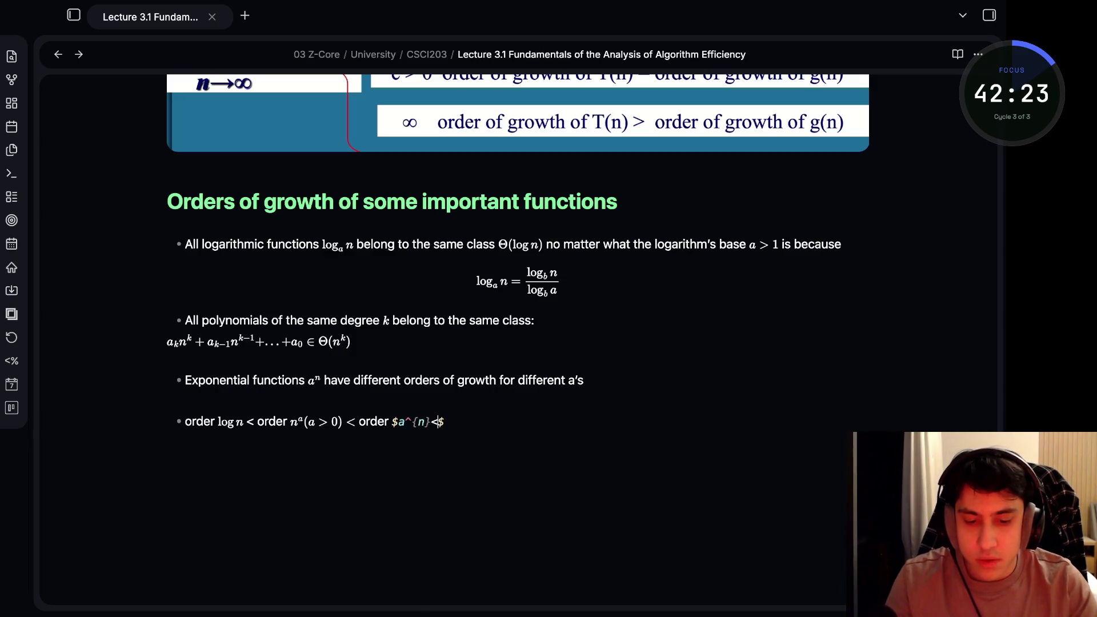
key("Right")
type("der")
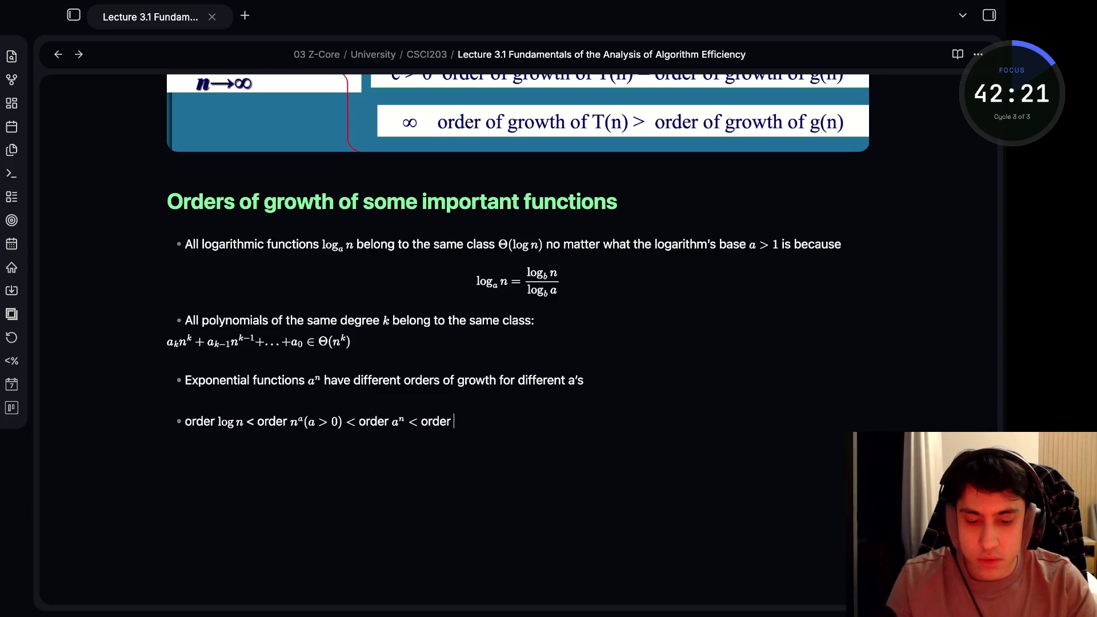
type(" $")
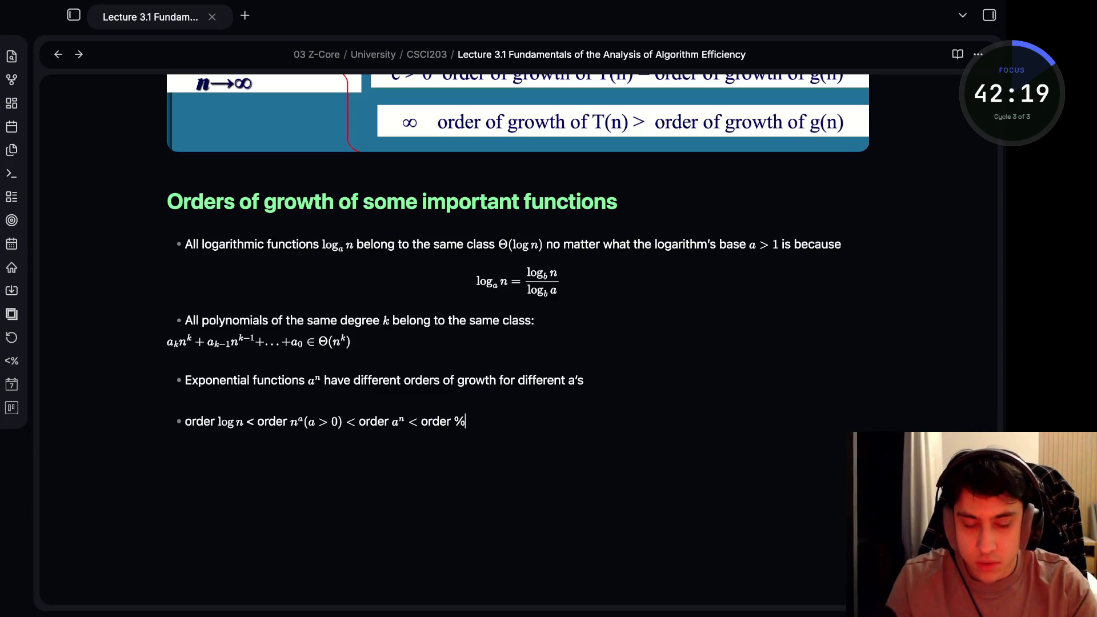
type("$")
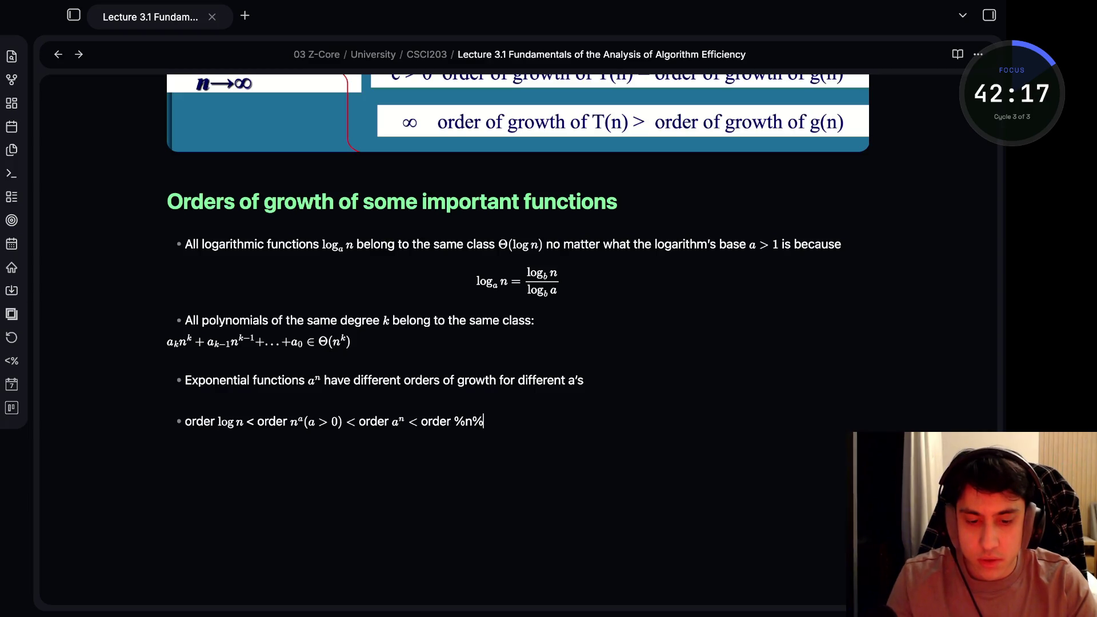
type("#")
key("BackSpace")
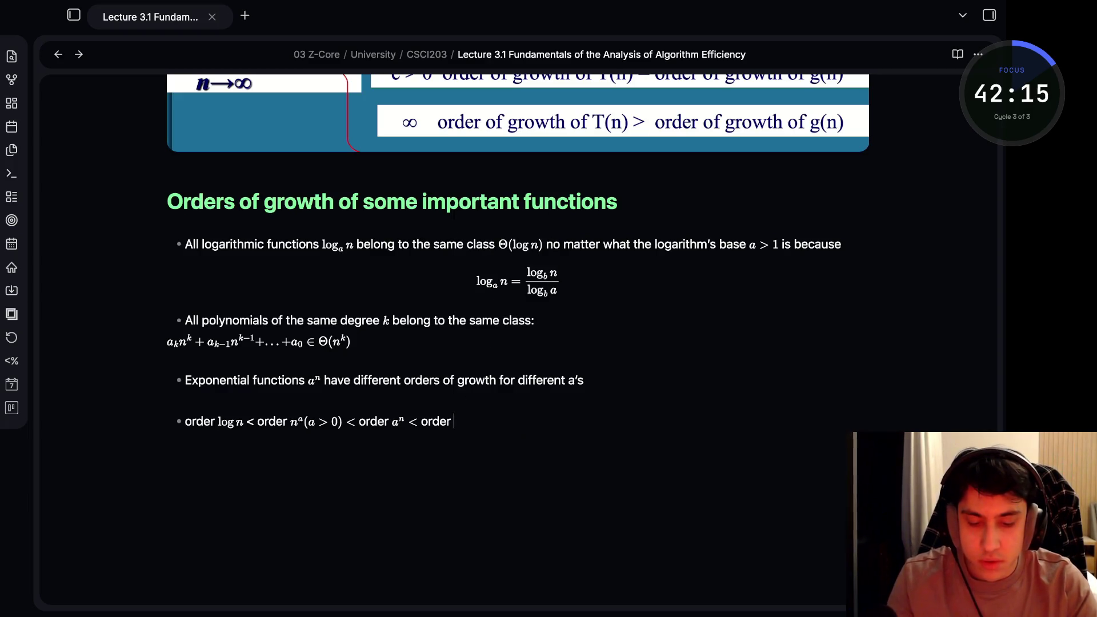
key("BackSpace")
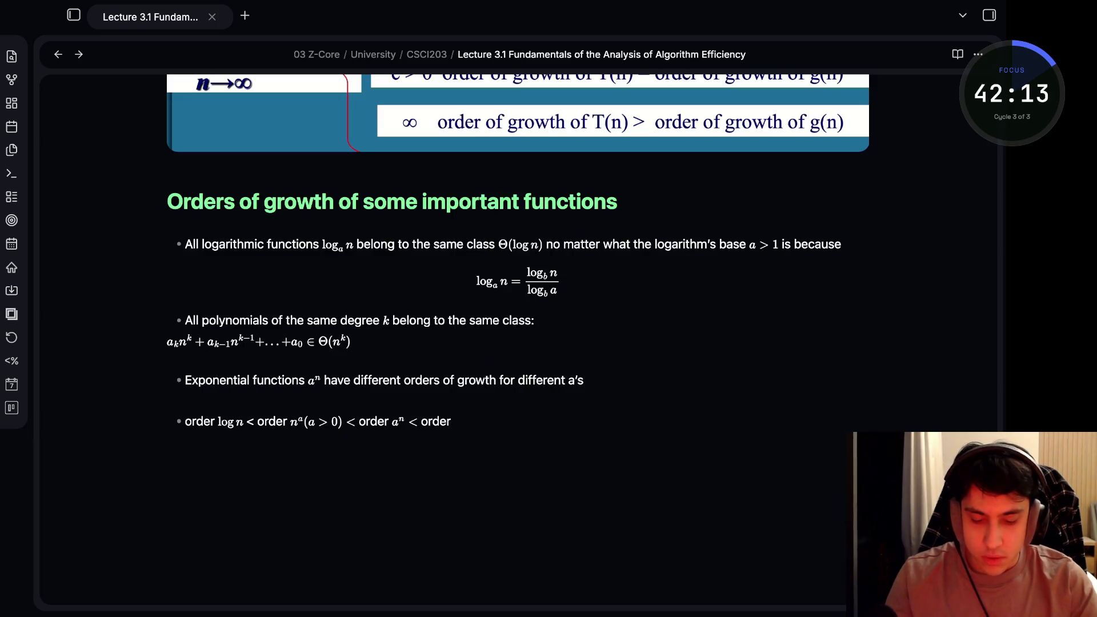
type("$n!")
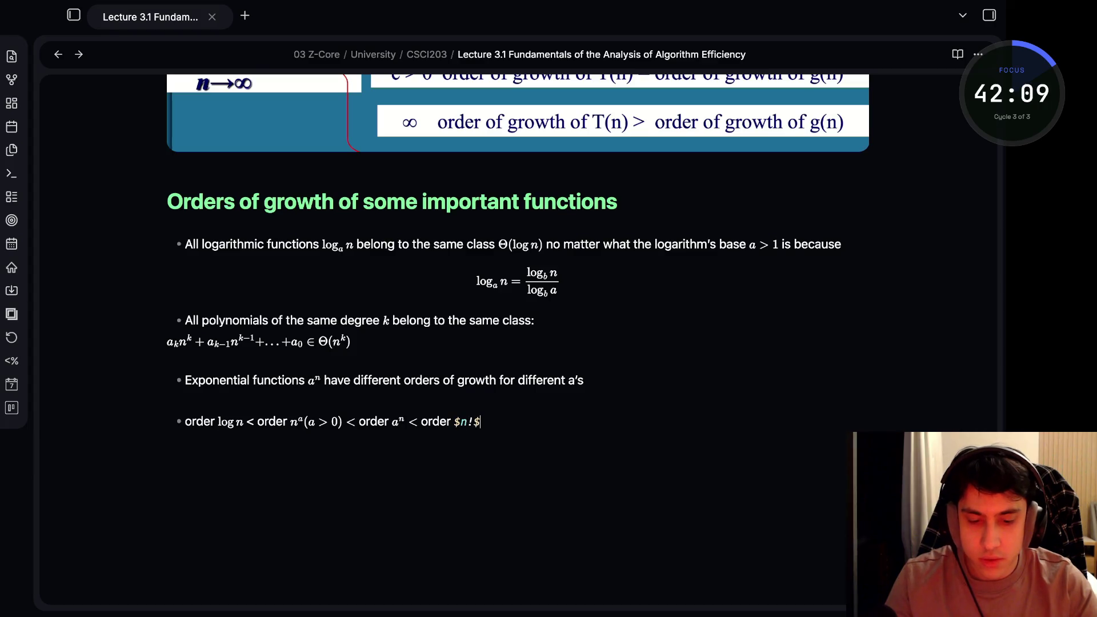
key("Left")
key("Left")
type("<")
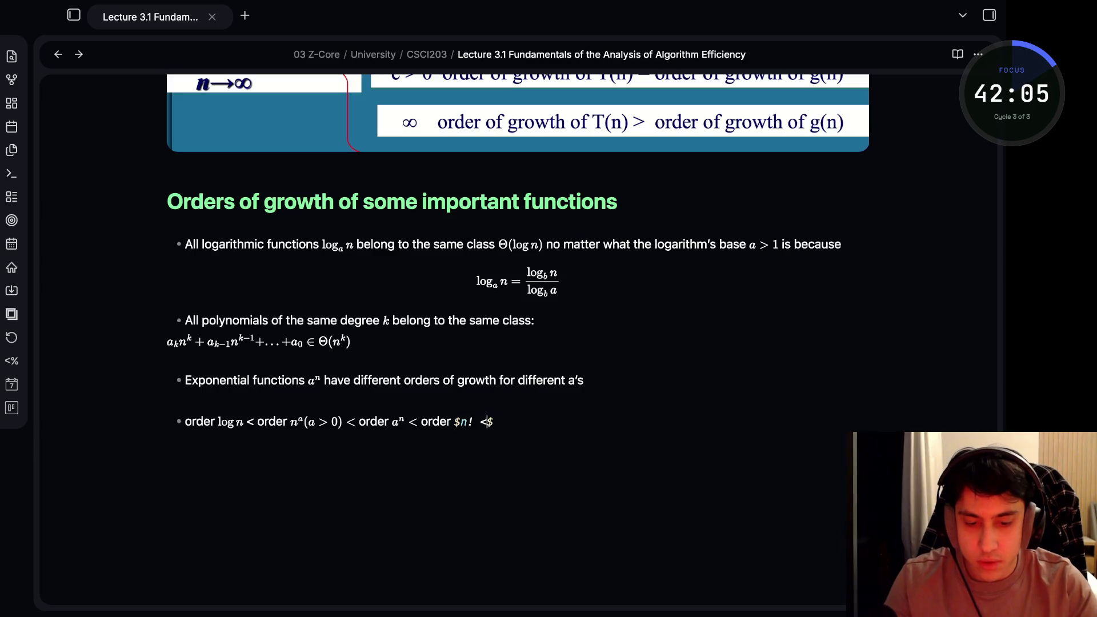
type(" ord")
type("er $")
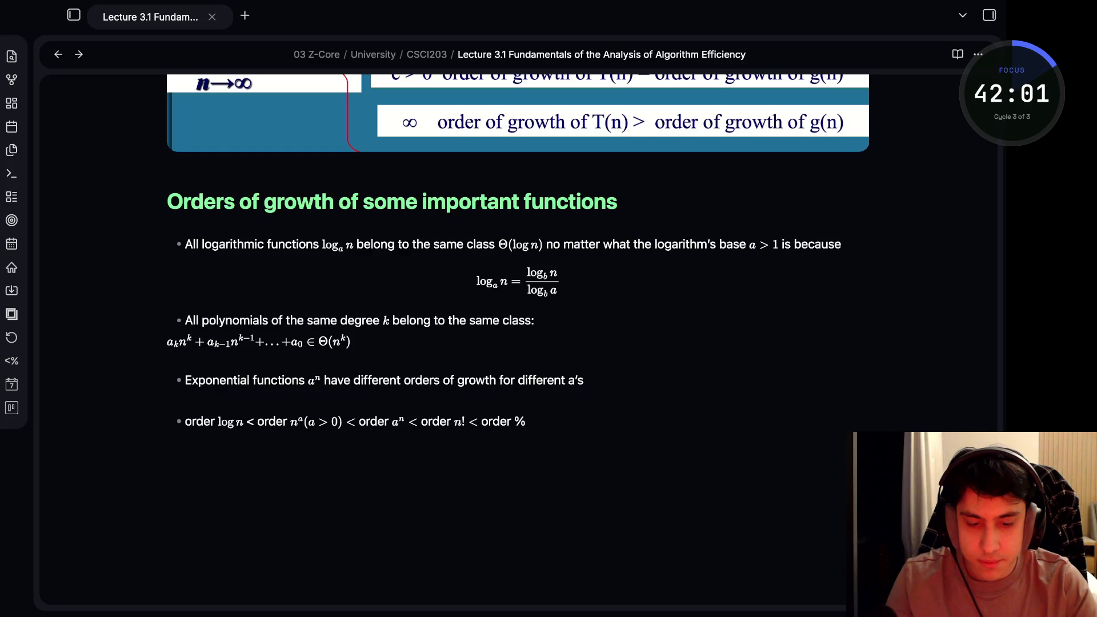
type("n$")
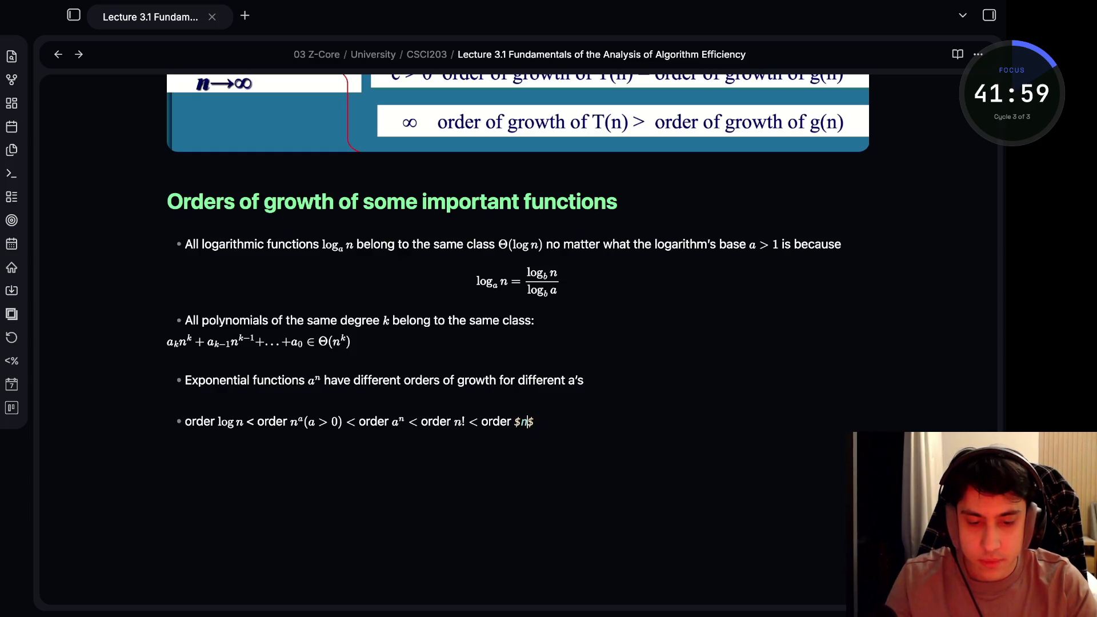
type("^n")
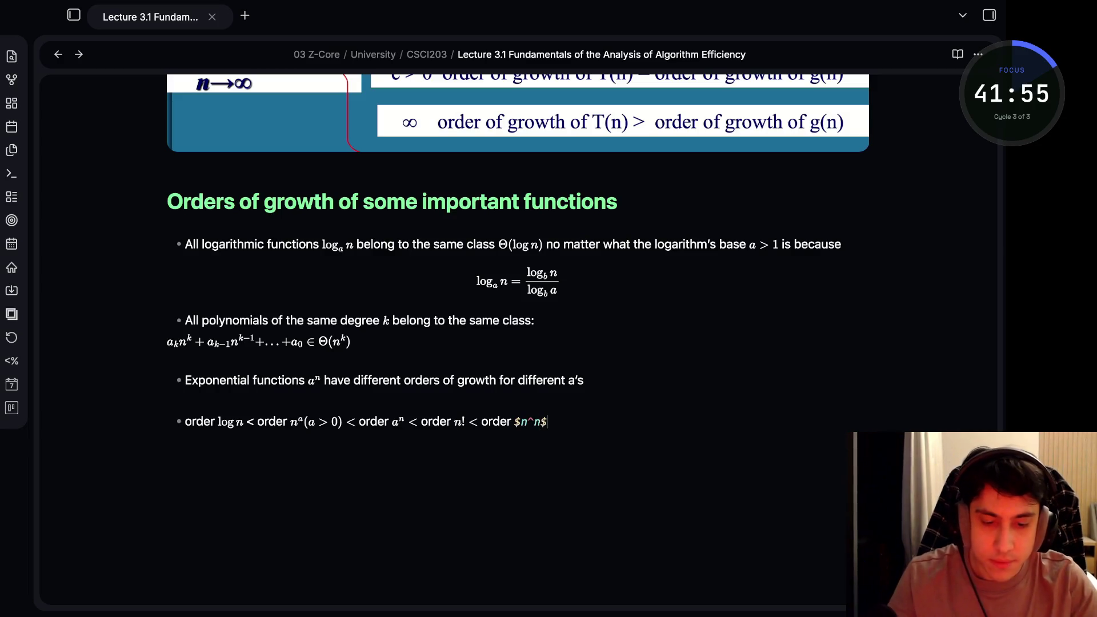
key("Return")
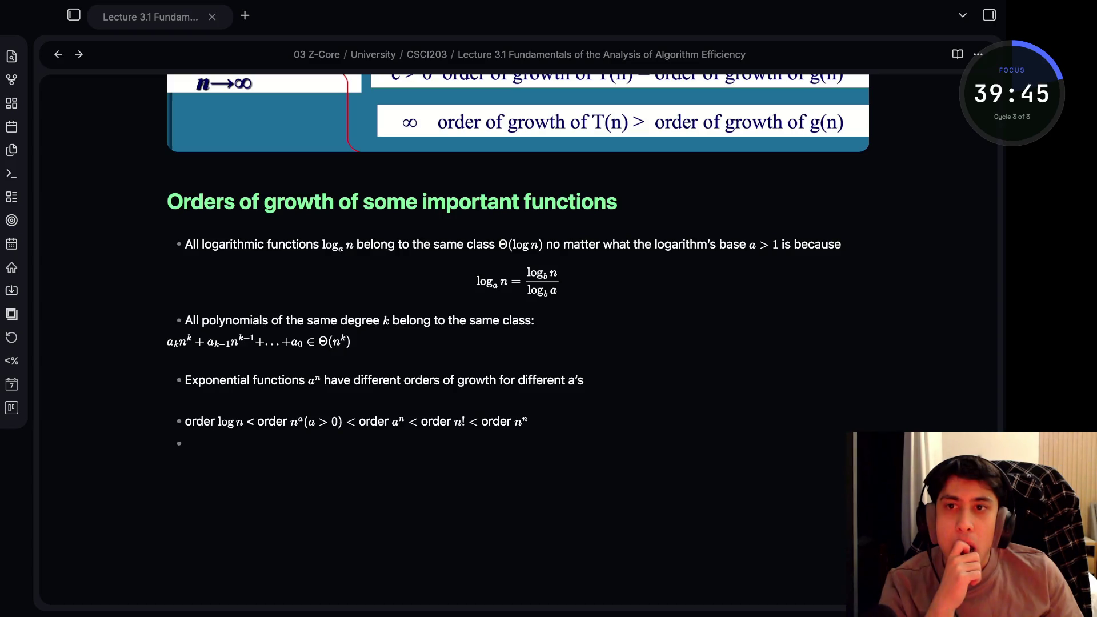
Clear the automatic bullet marker, leaving a plain blank line under the ranking
key("BackSpace")
key("BackSpace")
key("BackSpace")
key("Return")
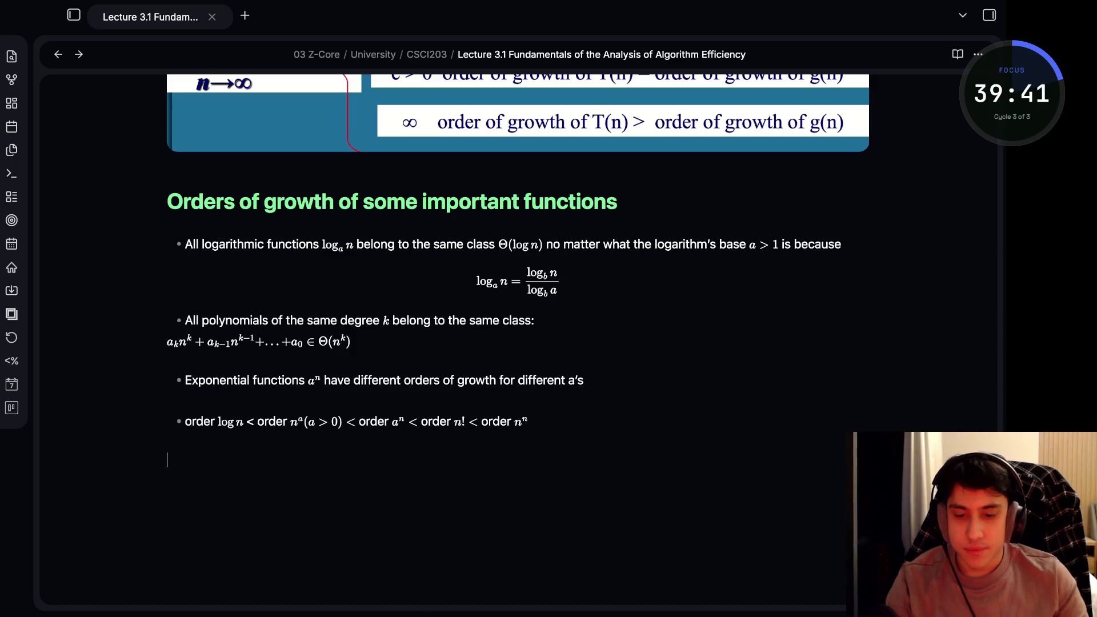
Add the heading '## Plan for Analysis of Recursive Algorithms' and start a line below it
key("Return")
type("##")
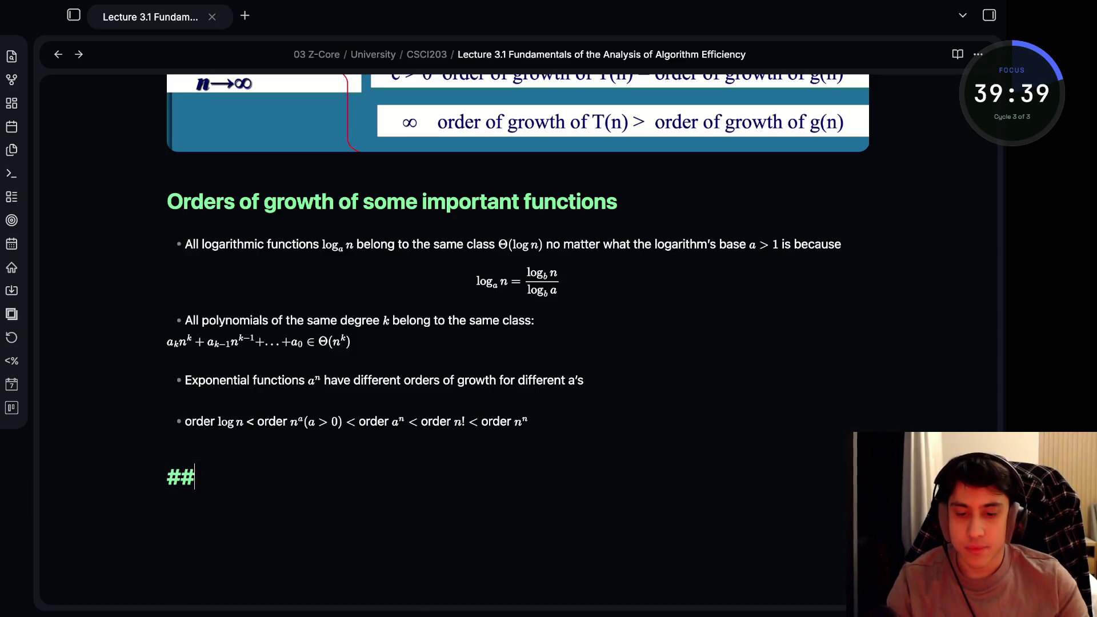
type(" Plan for Analysis")
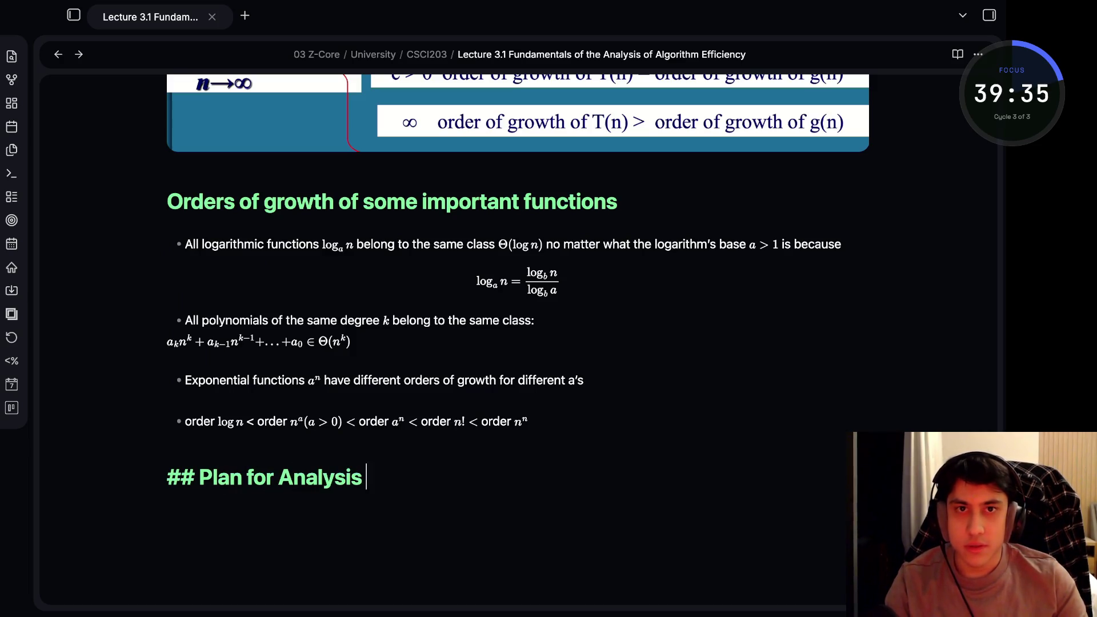
type(" of Recuis")
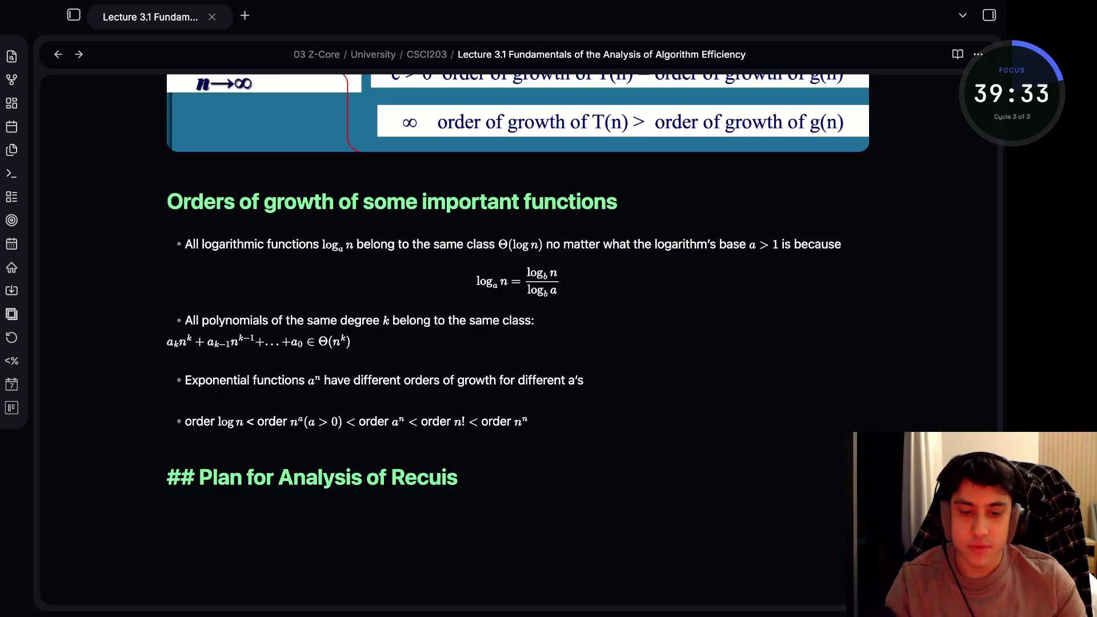
key("BackSpace")
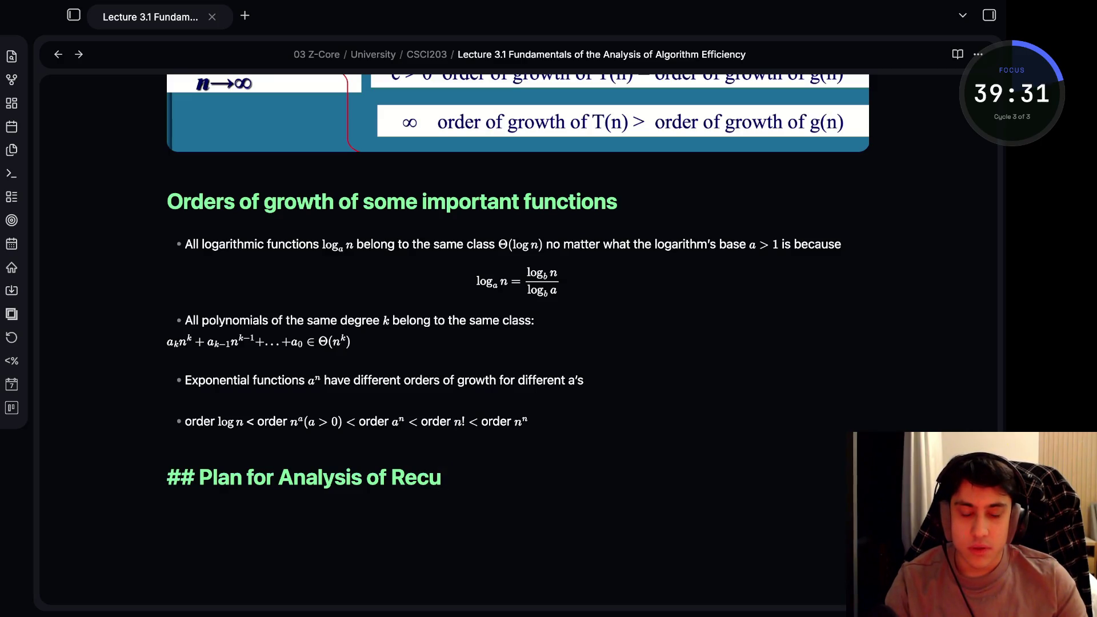
type("r")
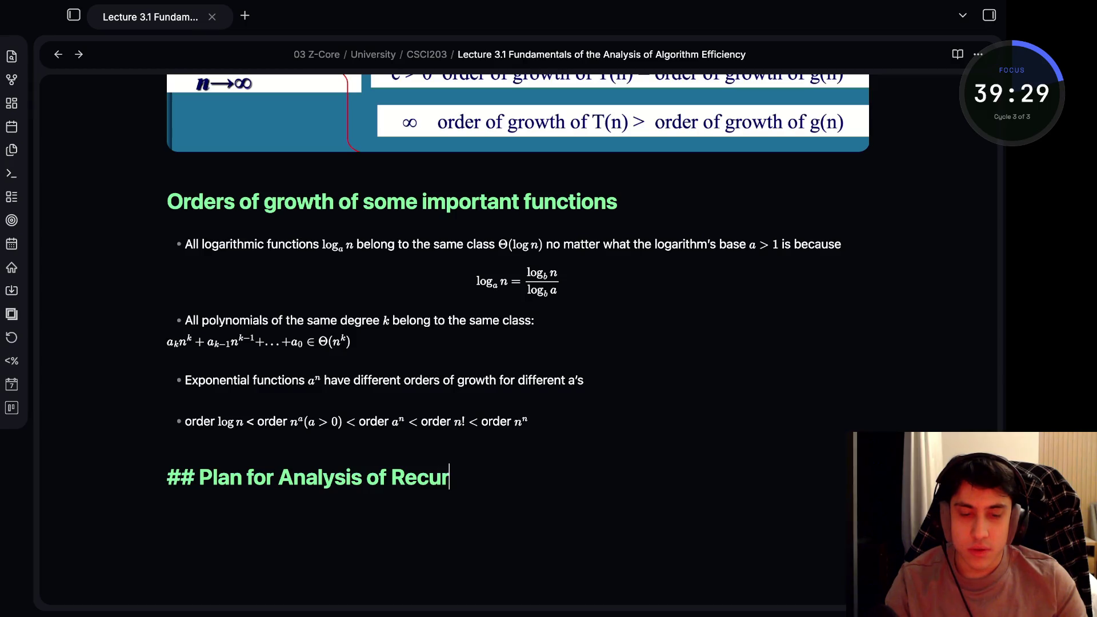
type("sive Alg")
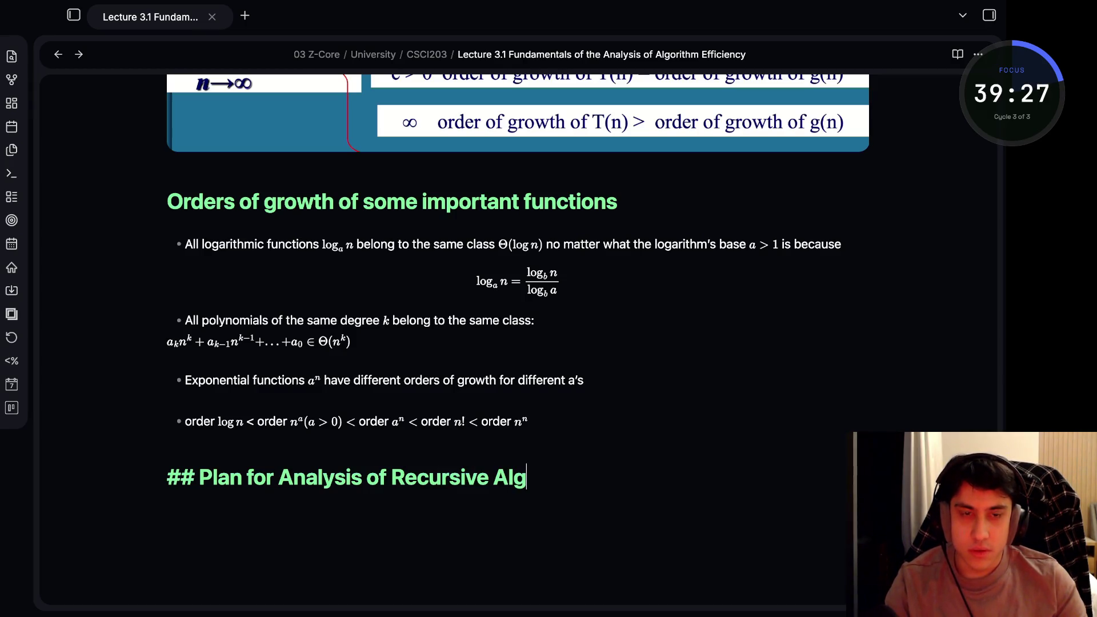
type("orithms")
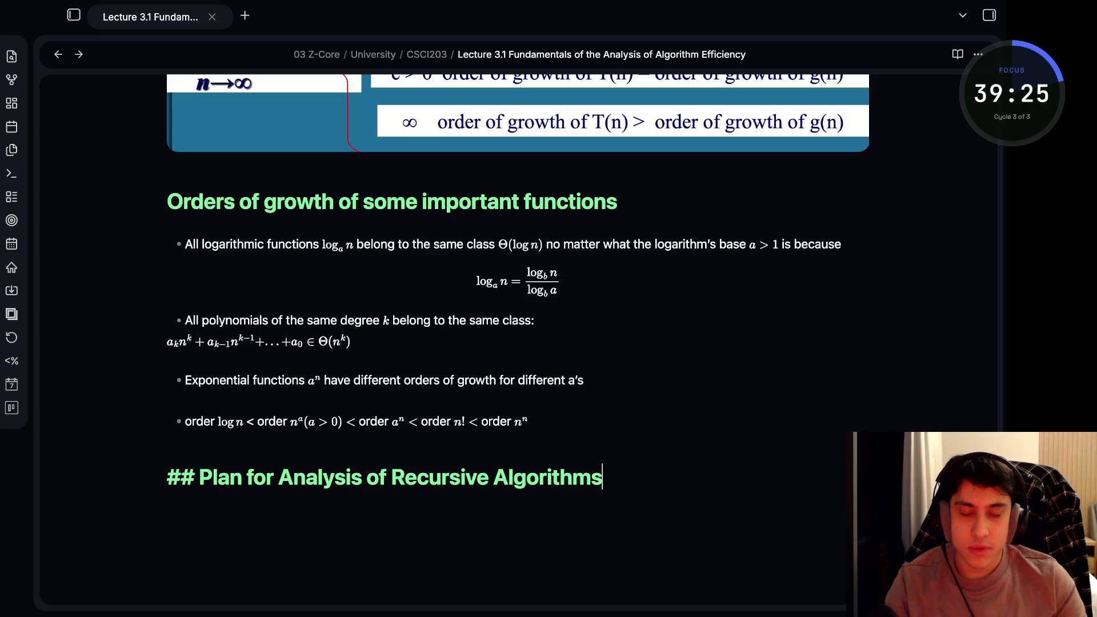
scroll(549, 344, "up", 10)
scroll(549, 343, "up", 5)
scroll(549, 344, "down", 3)
scroll(549, 343, "down", 5)
scroll(549, 343, "down", 10)
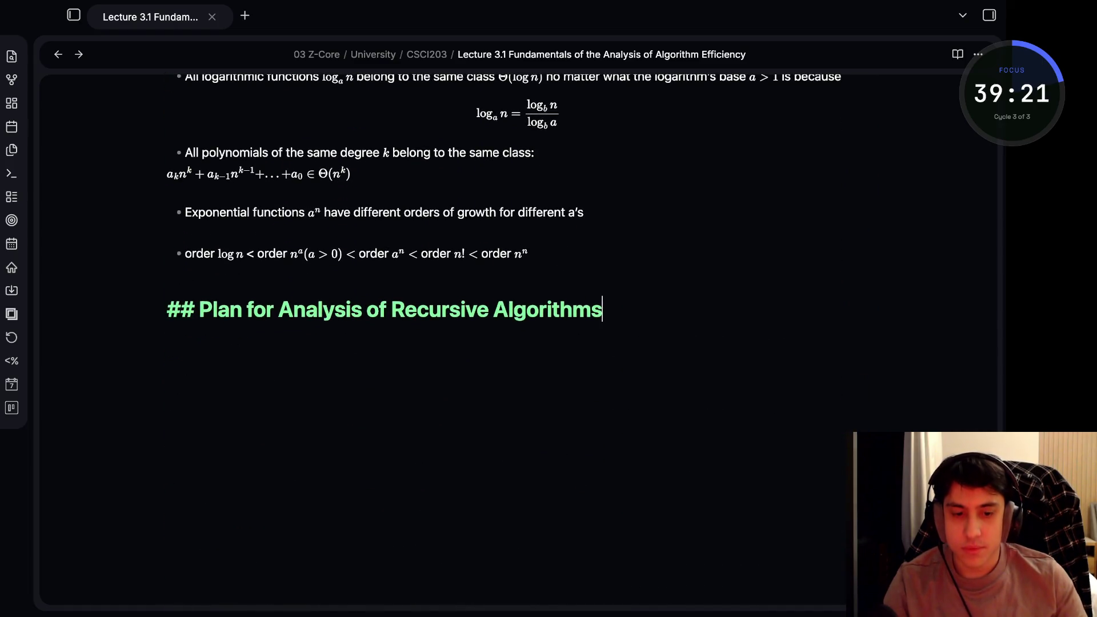
key("Return")
type("- ")
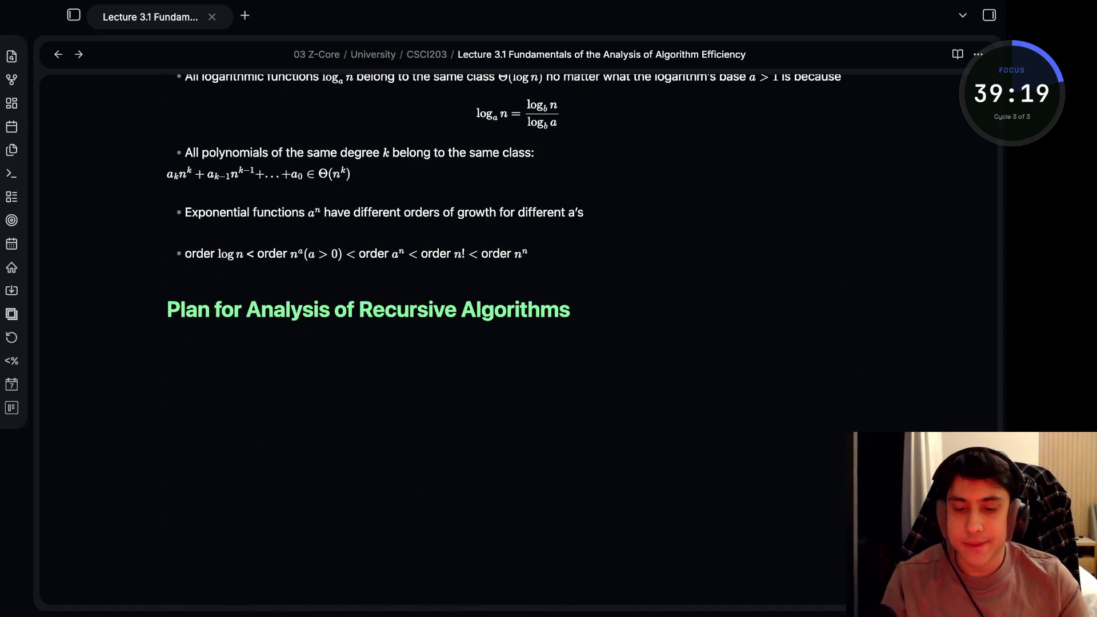
type("Decide")
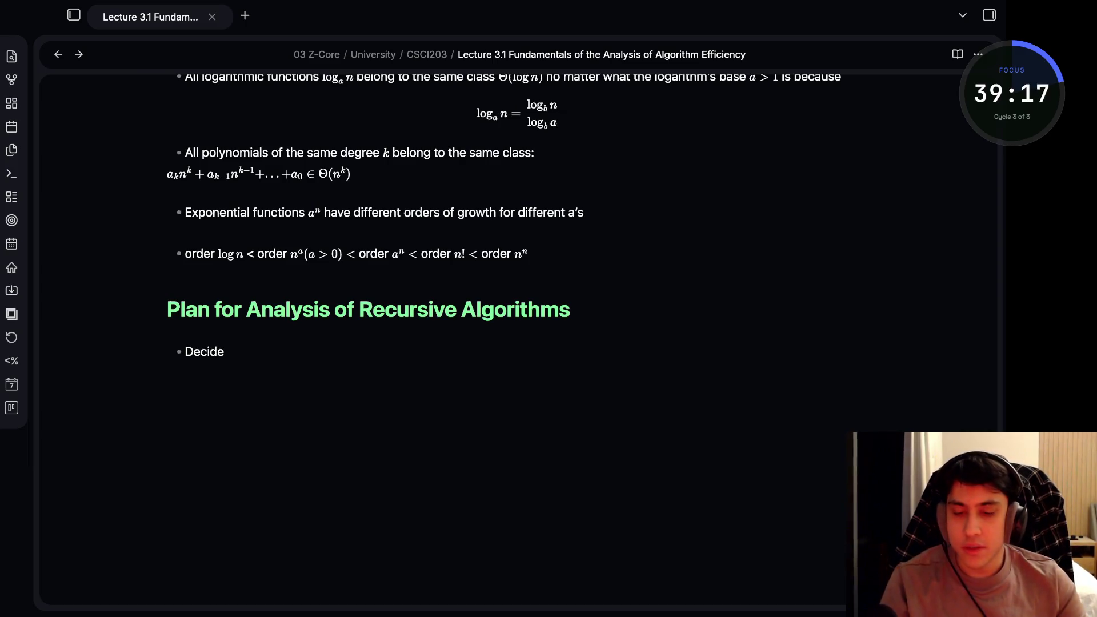
type(" on ")
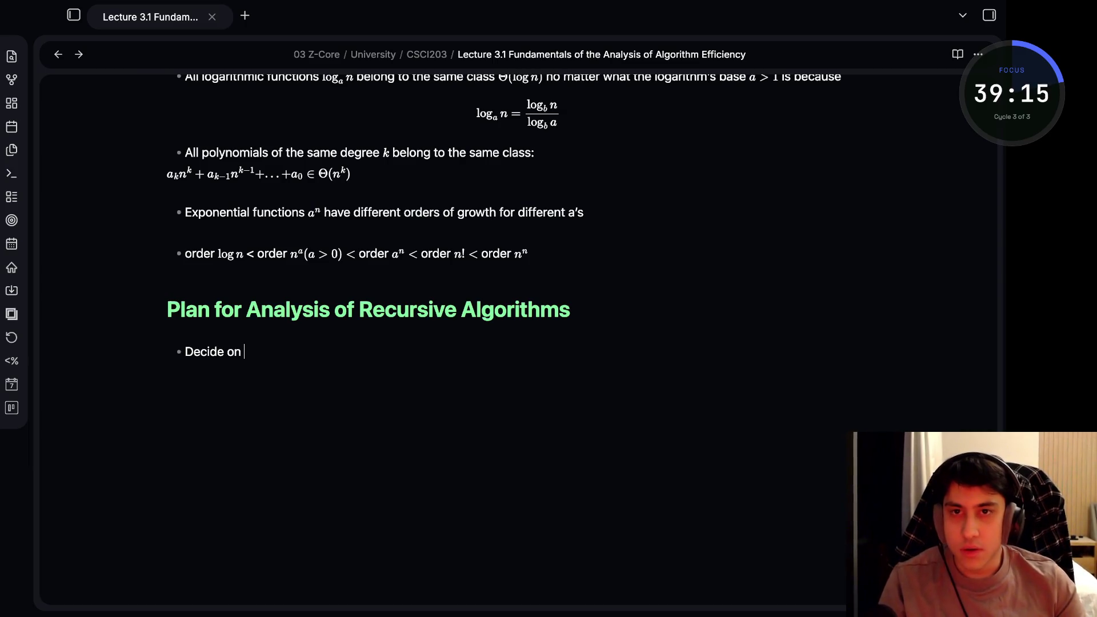
type("a parameter ")
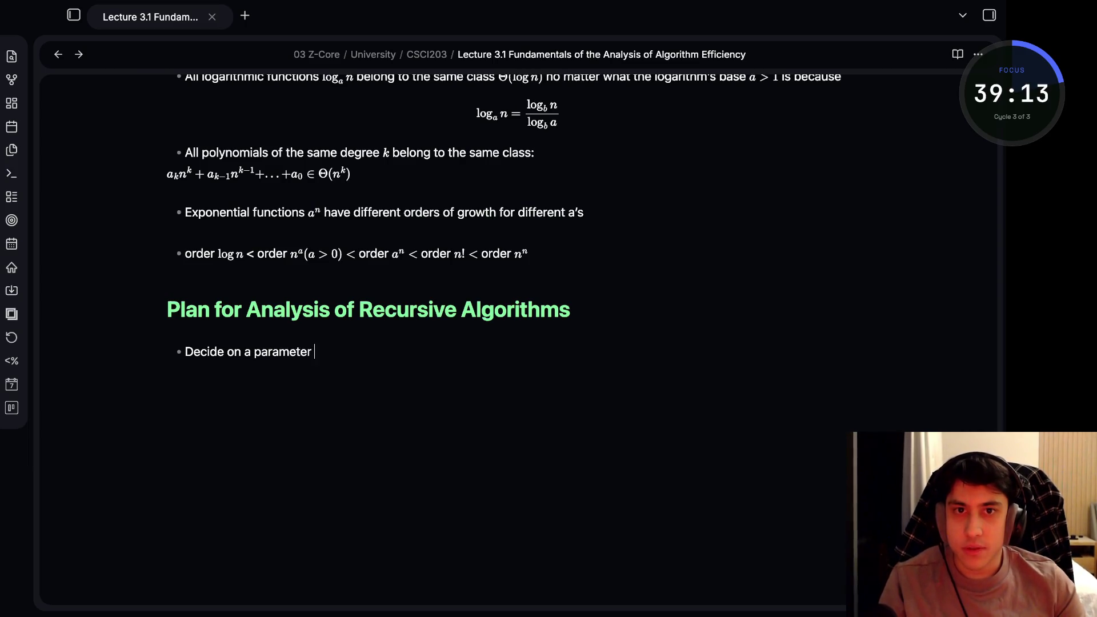
type("indicating a")
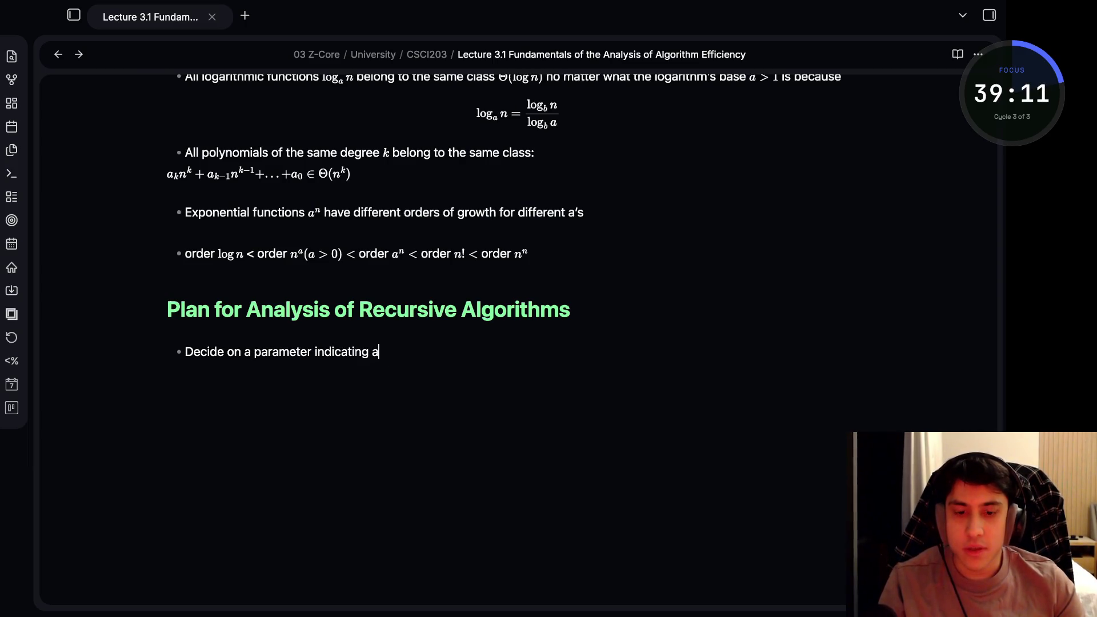
type("put's size.")
Write the second bullet "Identify the algorithm's basic operation." and begin a third
key("Return")
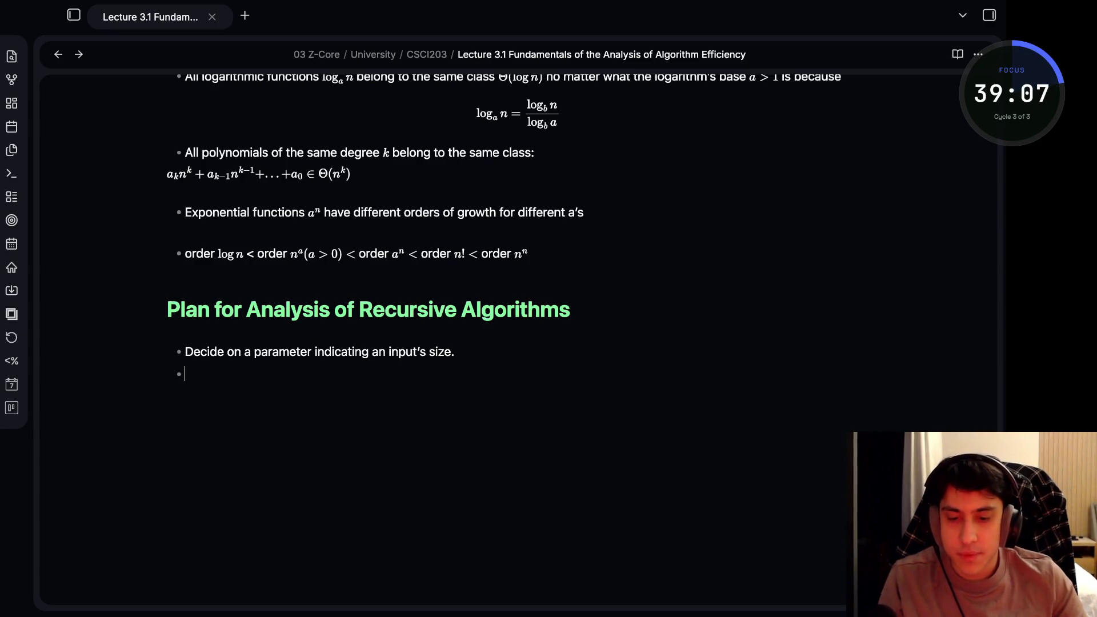
type("Identify")
key("BackSpace")
key("BackSpace")
key("BackSpace")
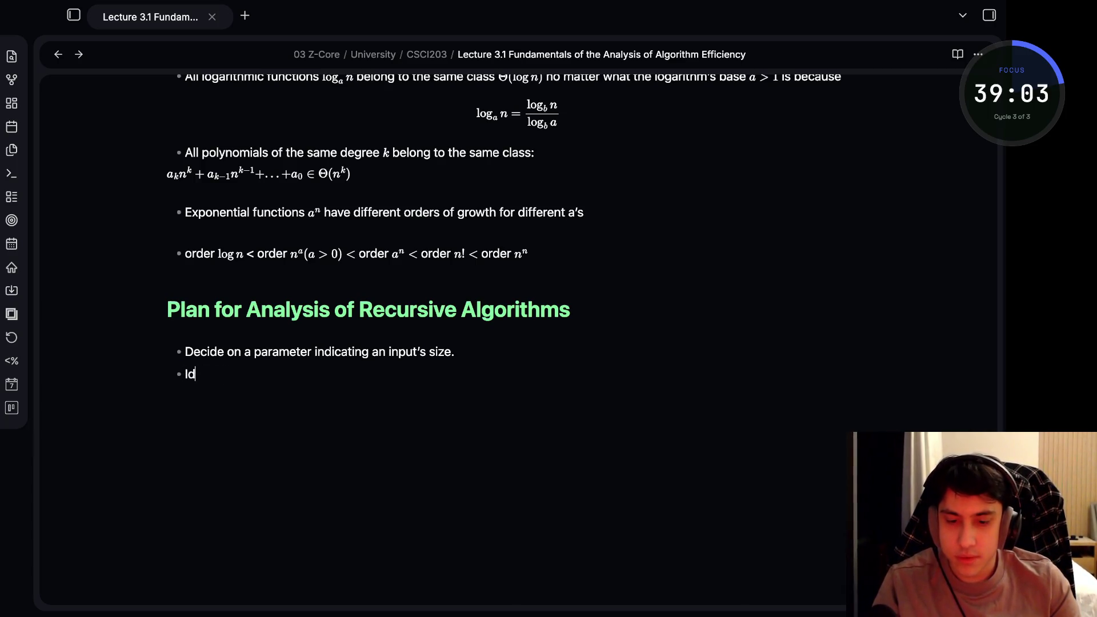
key("BackSpace")
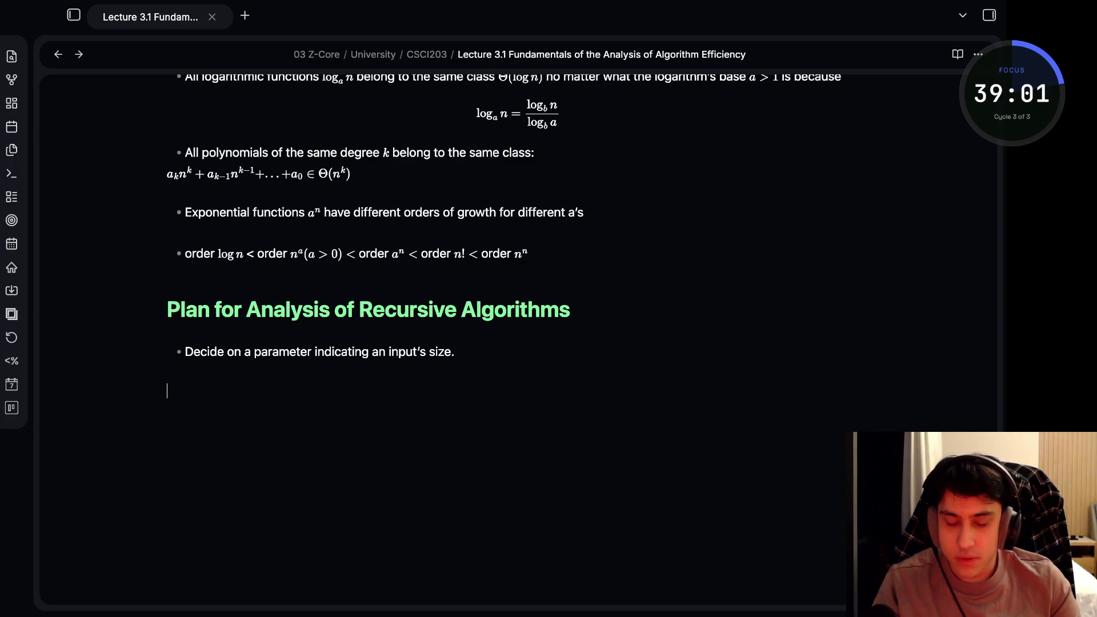
type("Identify the algo")
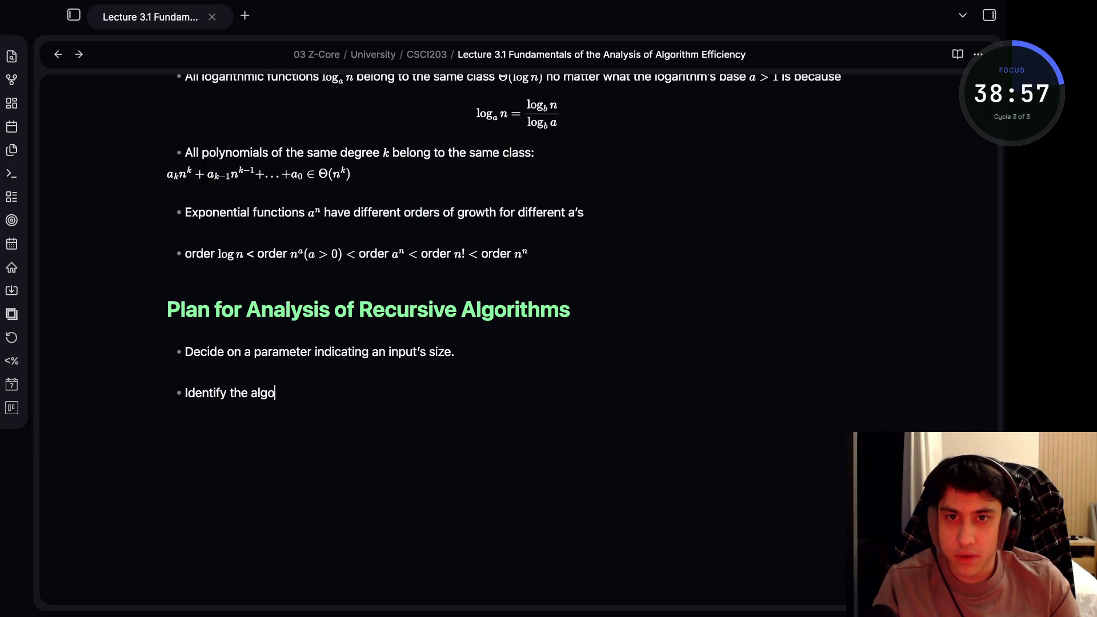
type("rithm’")
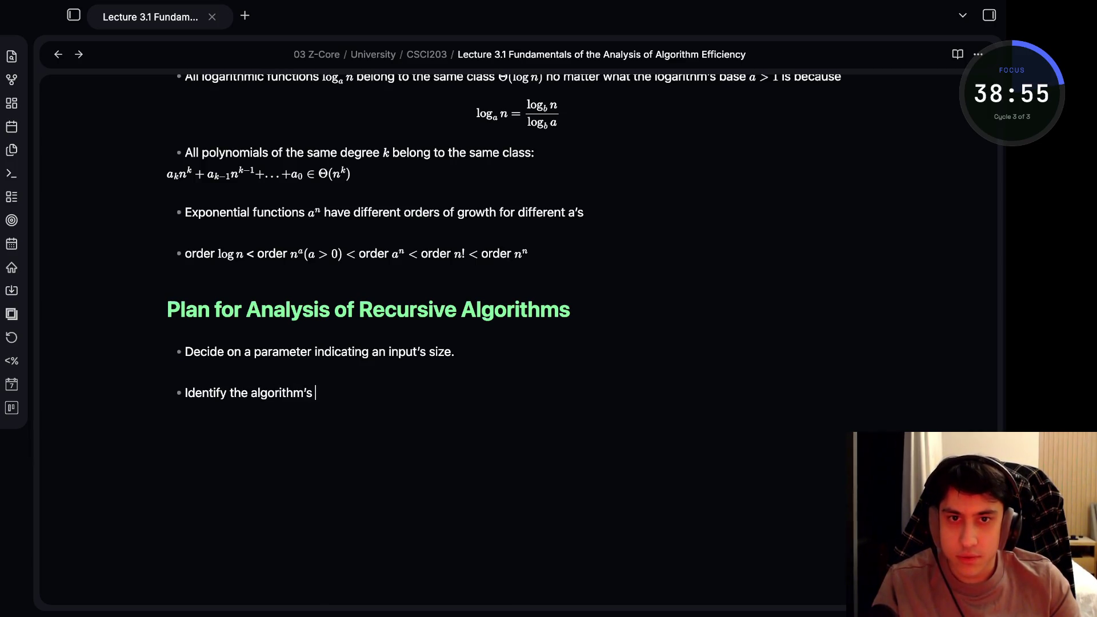
type(" sic")
type("per")
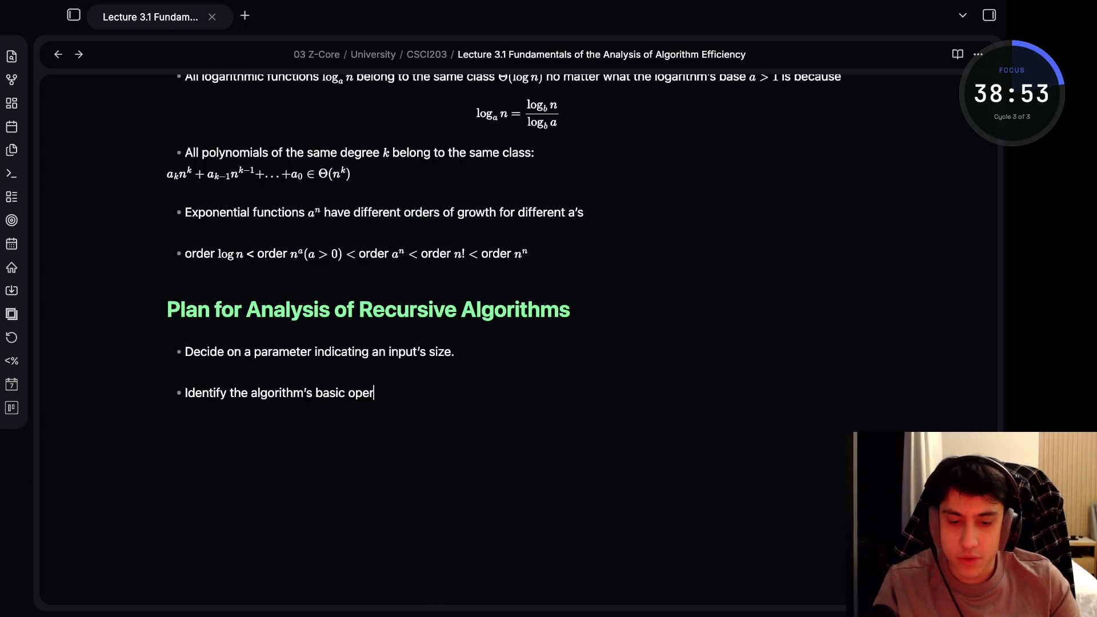
type("ion.")
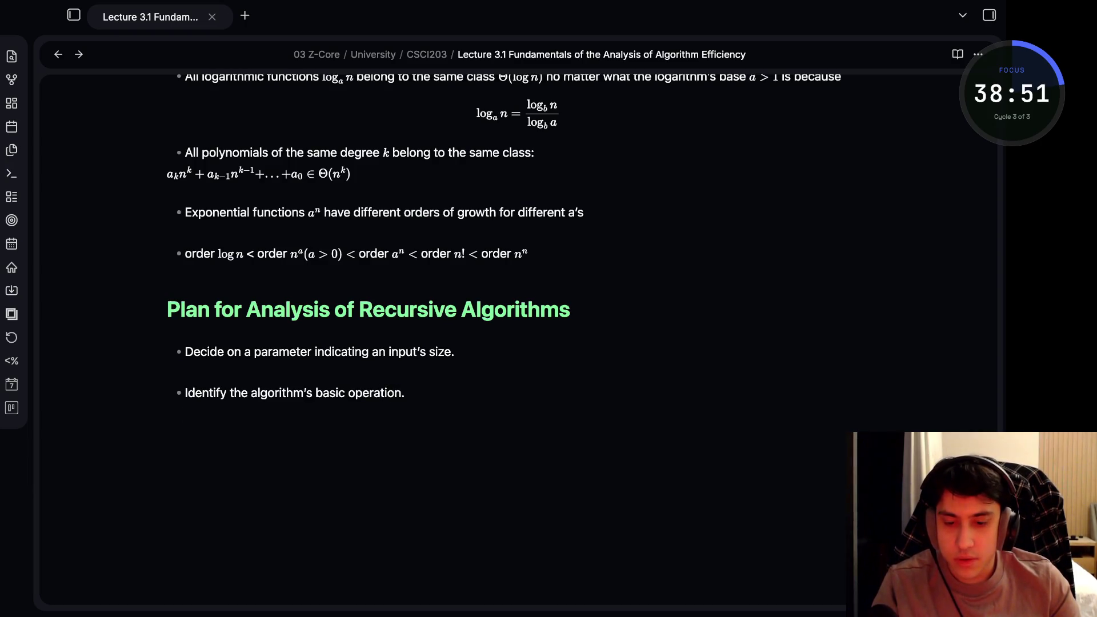
key("Return")
type("Check ")
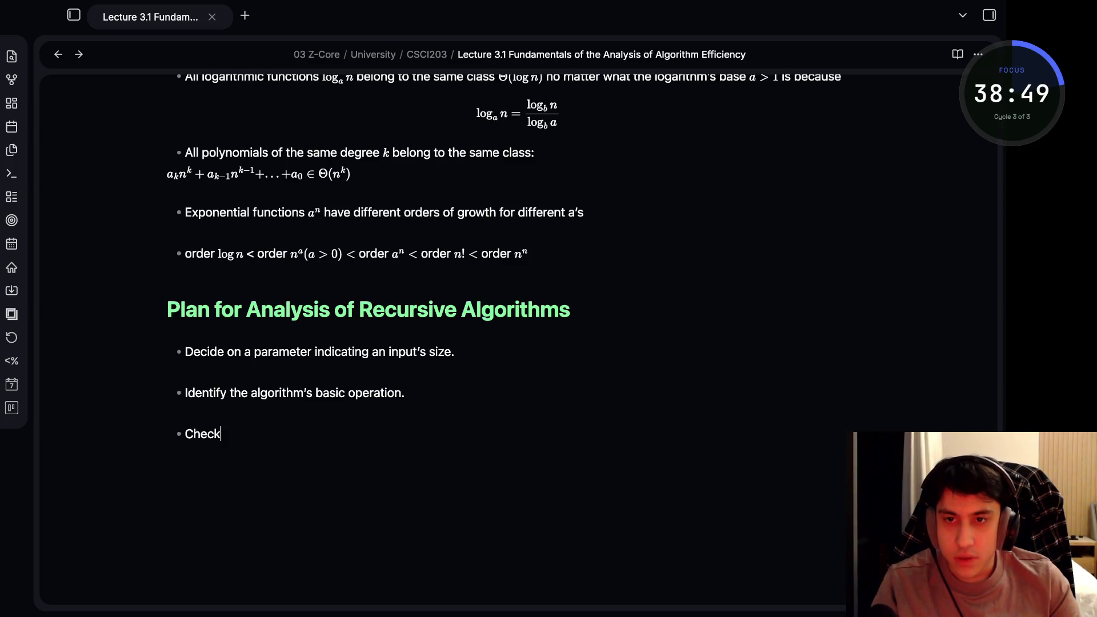
type("wheter")
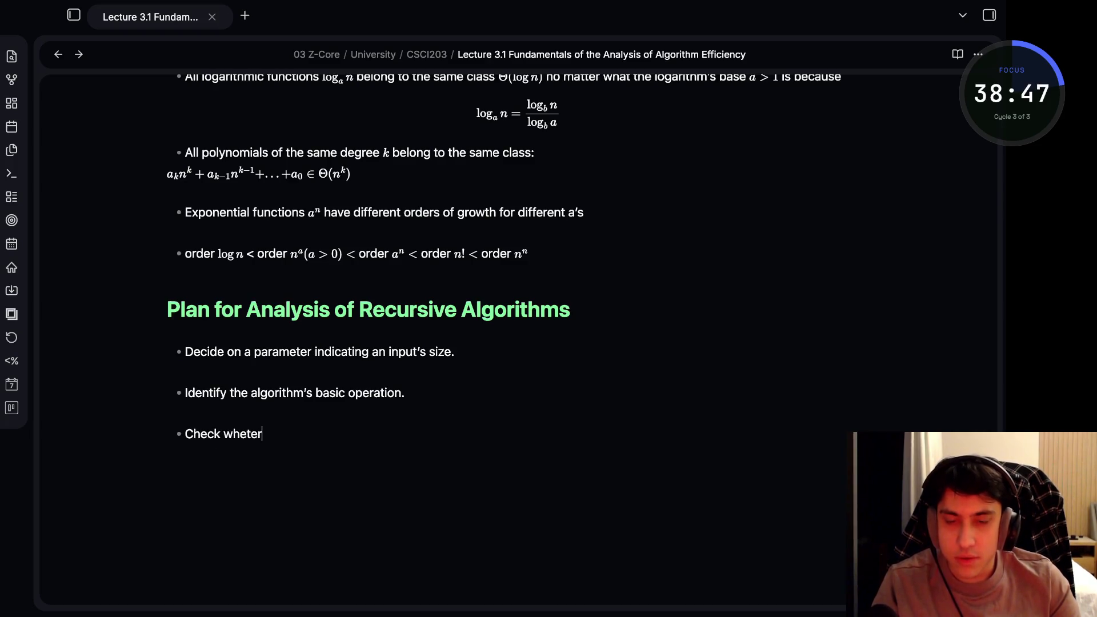
type(" the number of times the bas")
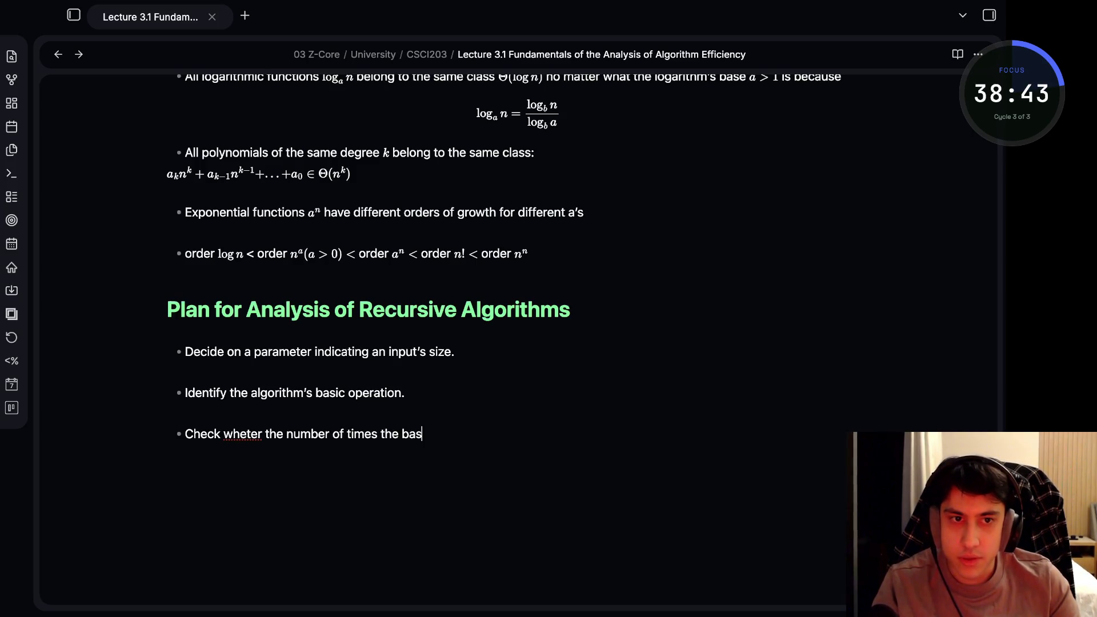
type("ic op. is ")
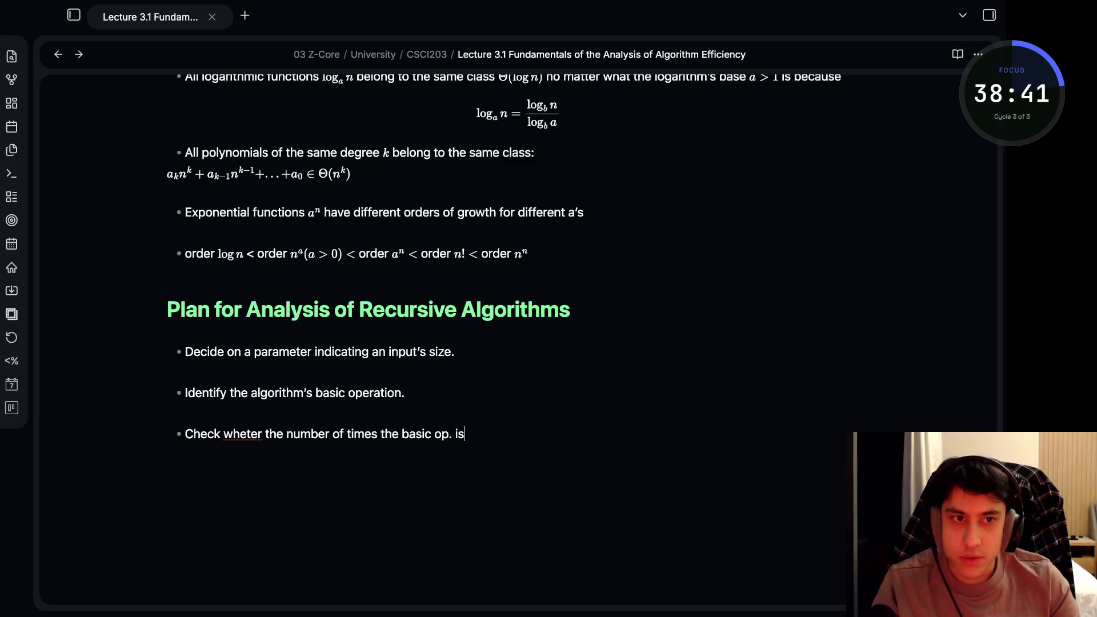
type("executed")
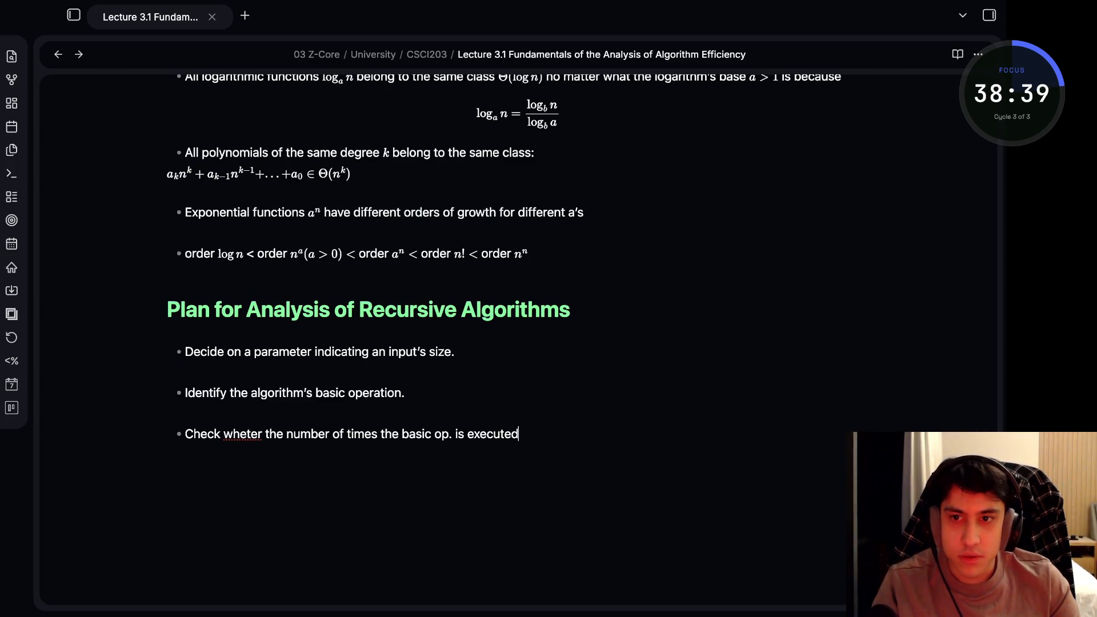
type(" may ")
type("vary on different inputs of the same sieze")
type(". (if it")
type(" may, th")
type("ewor")
Write the third bullet on checking whether operation counts vary for same-size inputs (worst, average, best cases)
key("BackSpace")
key("BackSpace")
key("BackSpace")
key("BackSpace")
type("e words")
key("BackSpace")
key("BackSpace")
type("st")
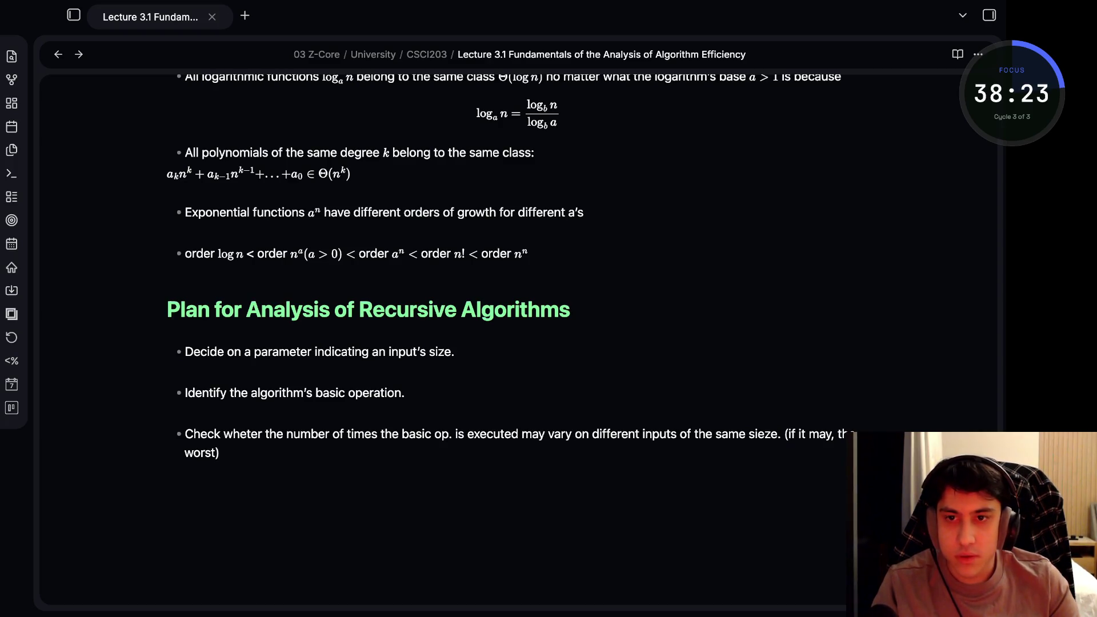
type(", aver")
type("age,")
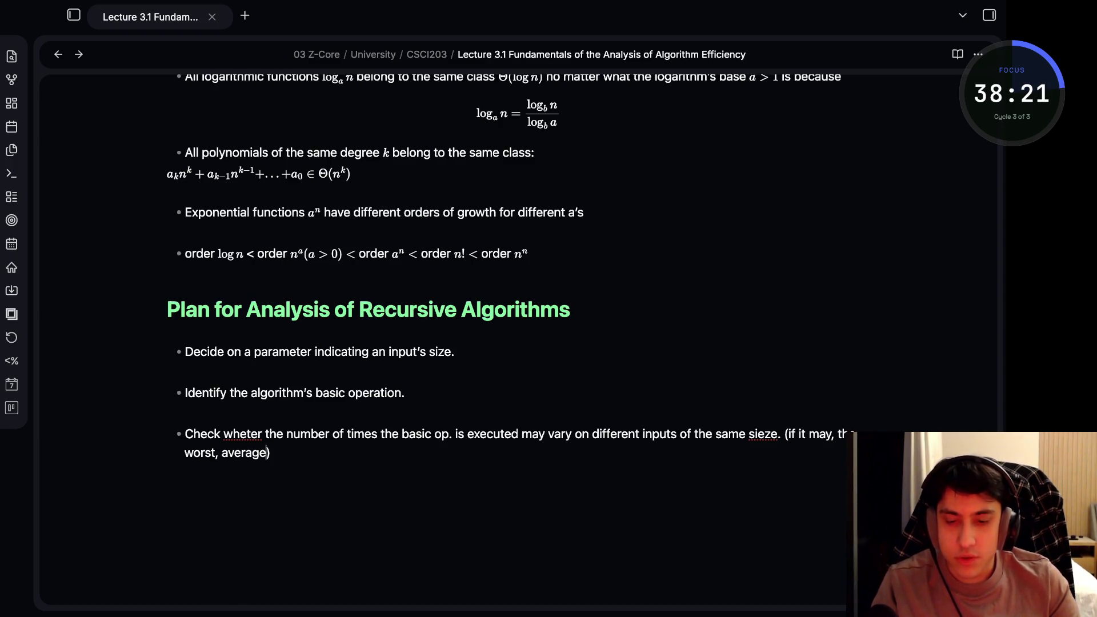
type(" and ")
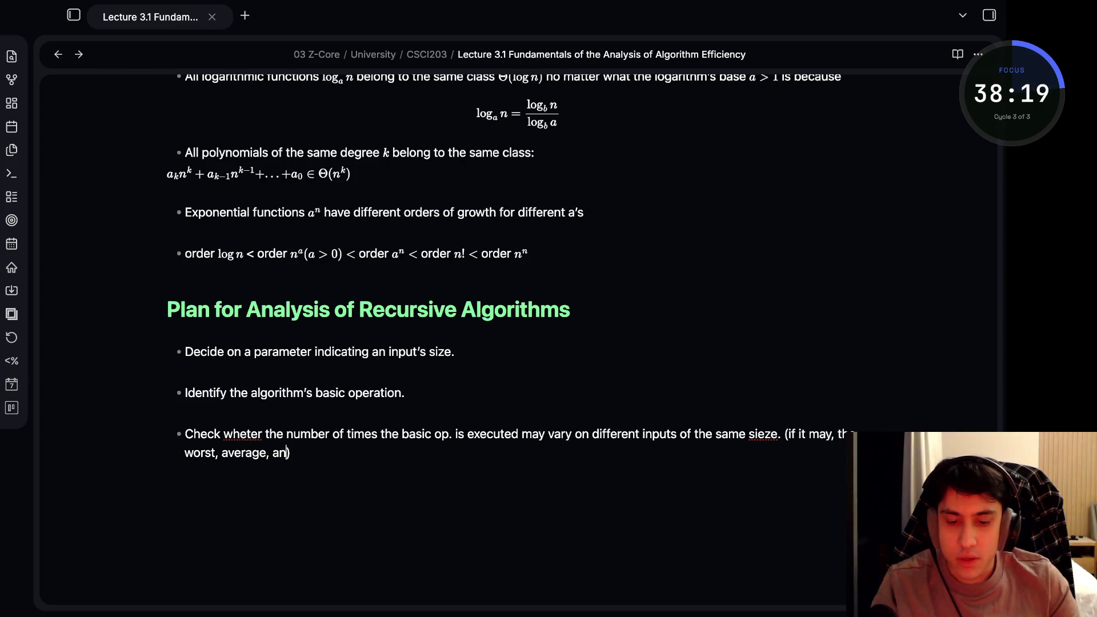
type("the best")
type(" cases must be in")
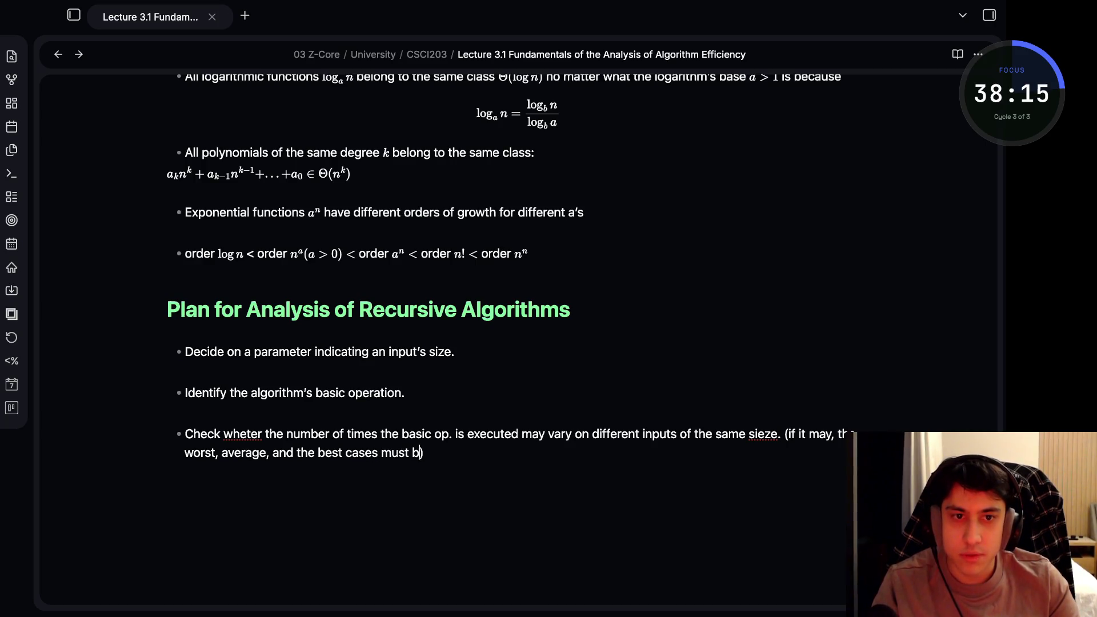
type("vestigaed")
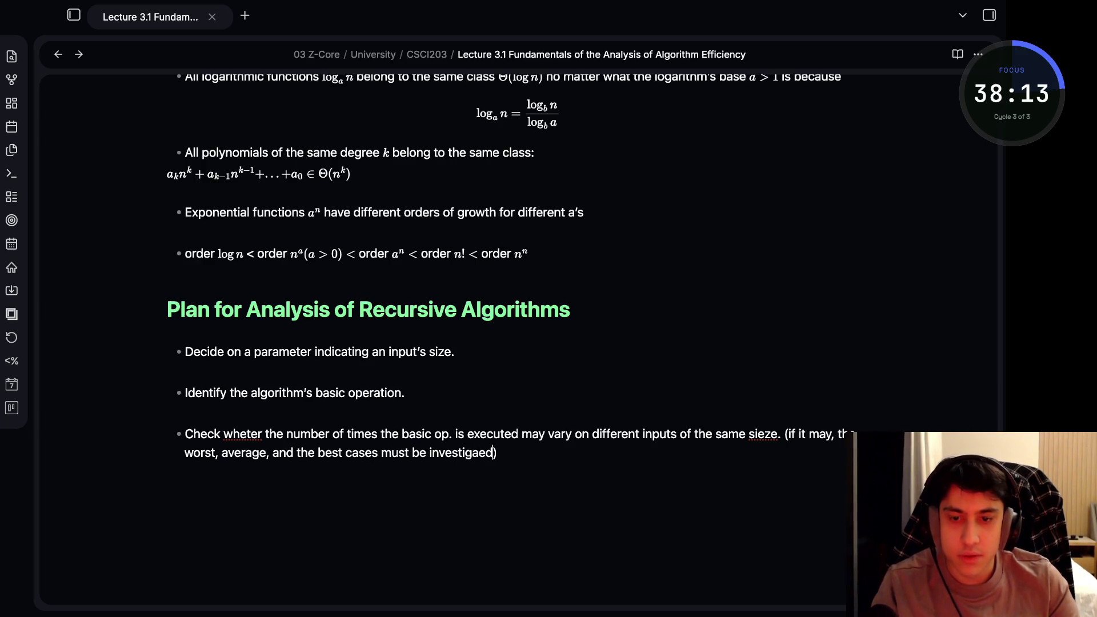
key("BackSpace")
key("BackSpace")
key("BackSpace")
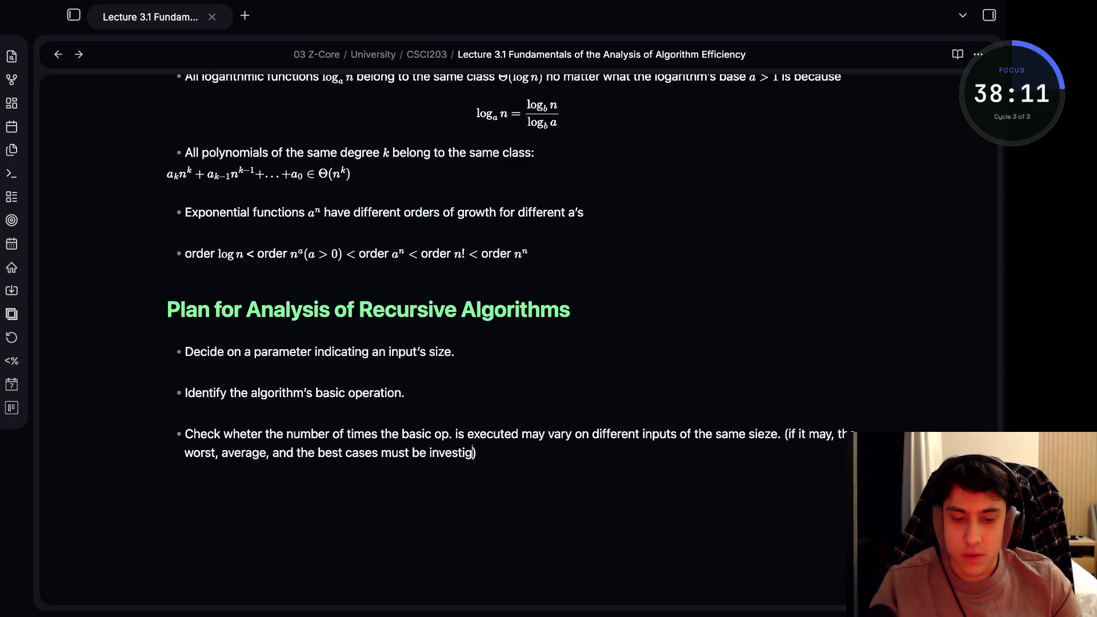
type("ated se")
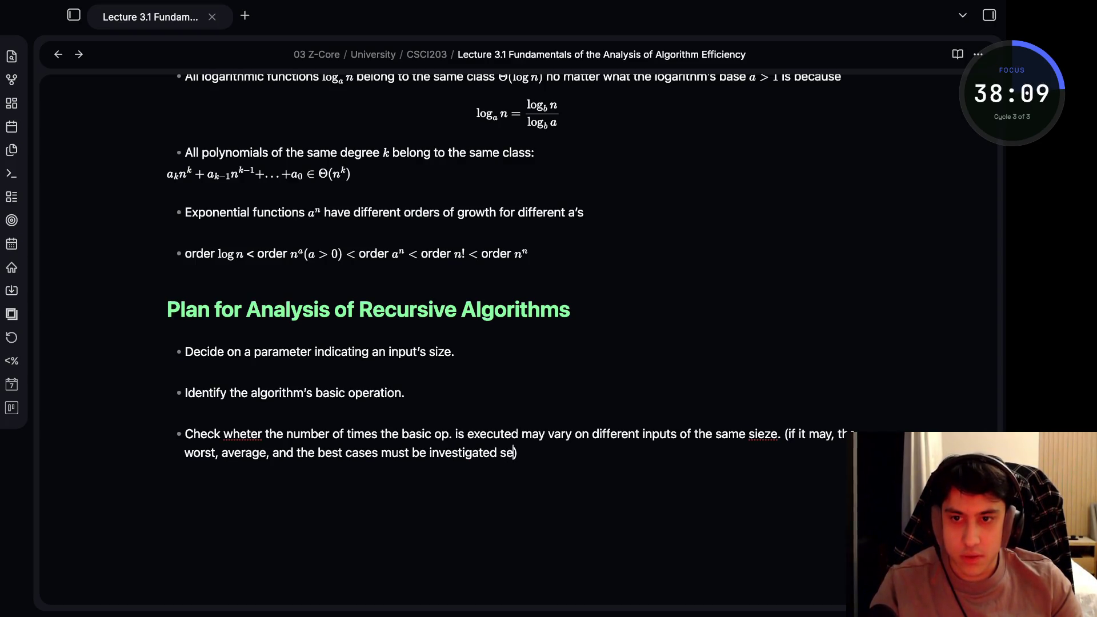
type("parately.")
left_click(247, 434)
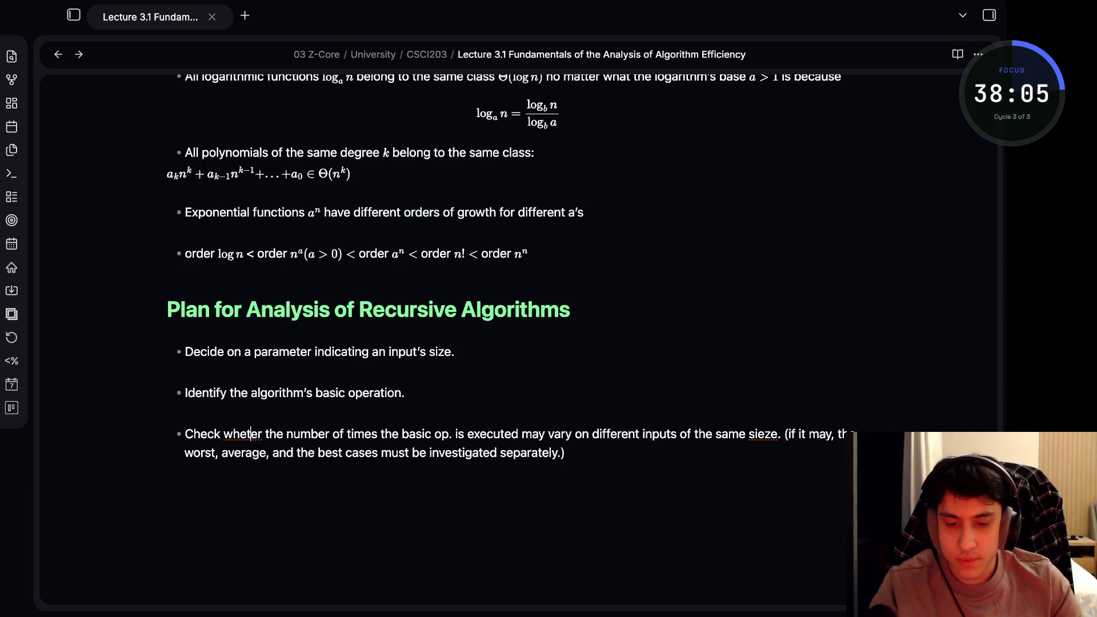
type("h")
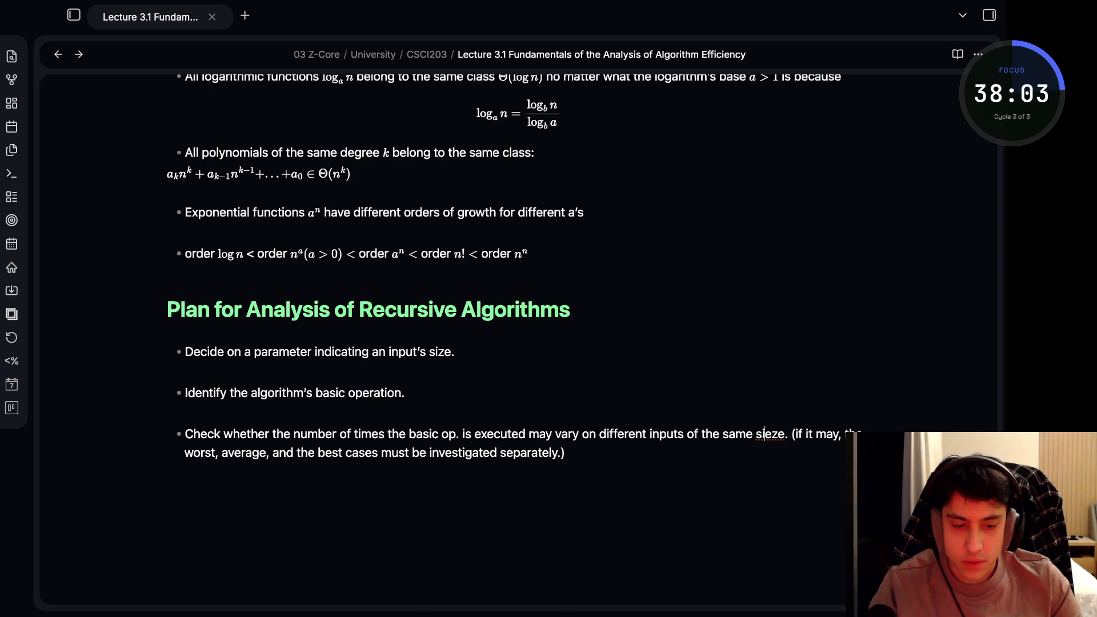
Fix the third bullet's typos to "whether" and "size" and begin the next bullet
key("BackSpace")
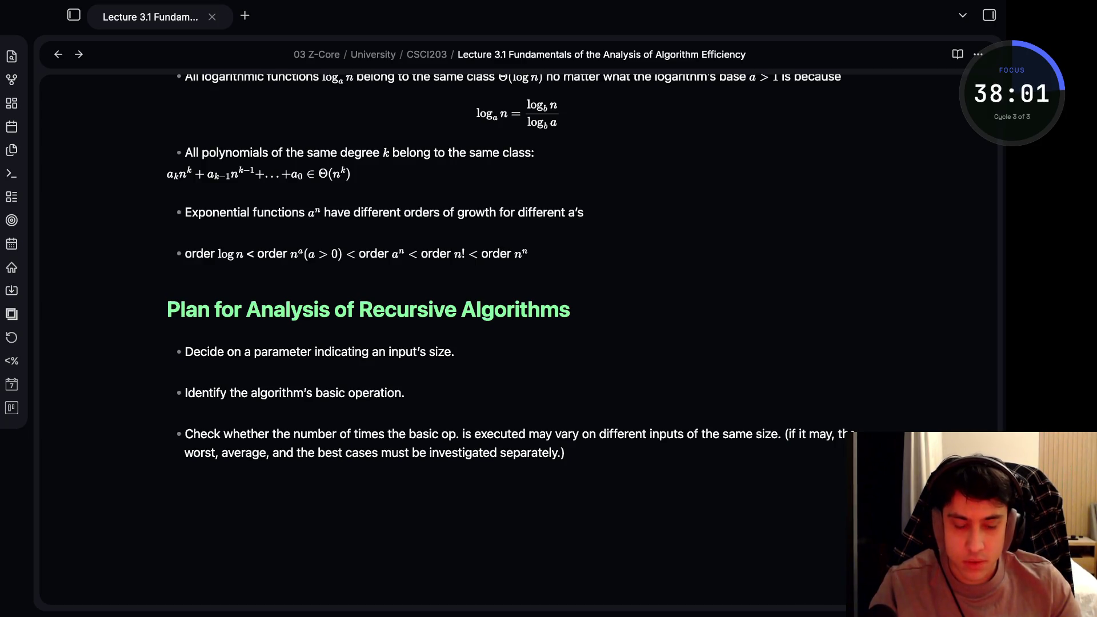
key("Down")
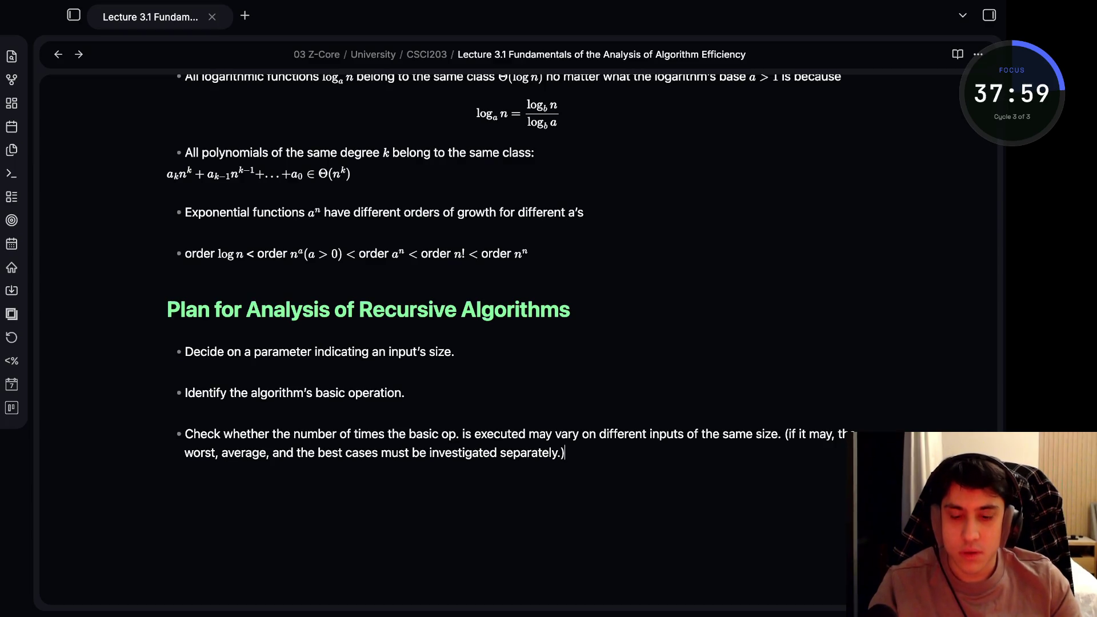
key("BackSpace")
type("Setupp")
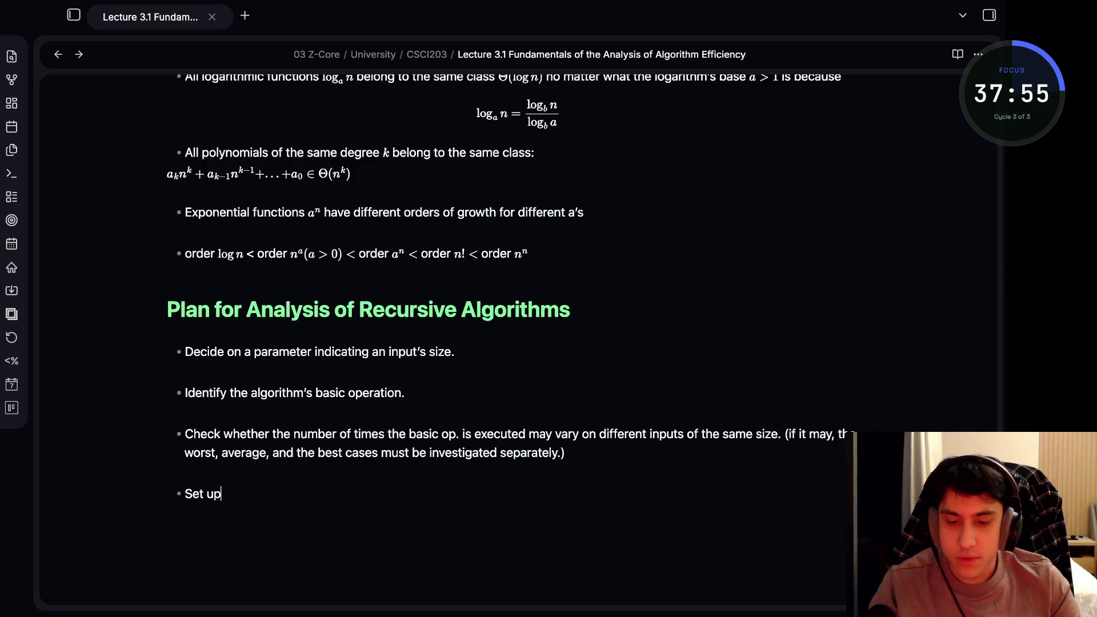
type(" a recu")
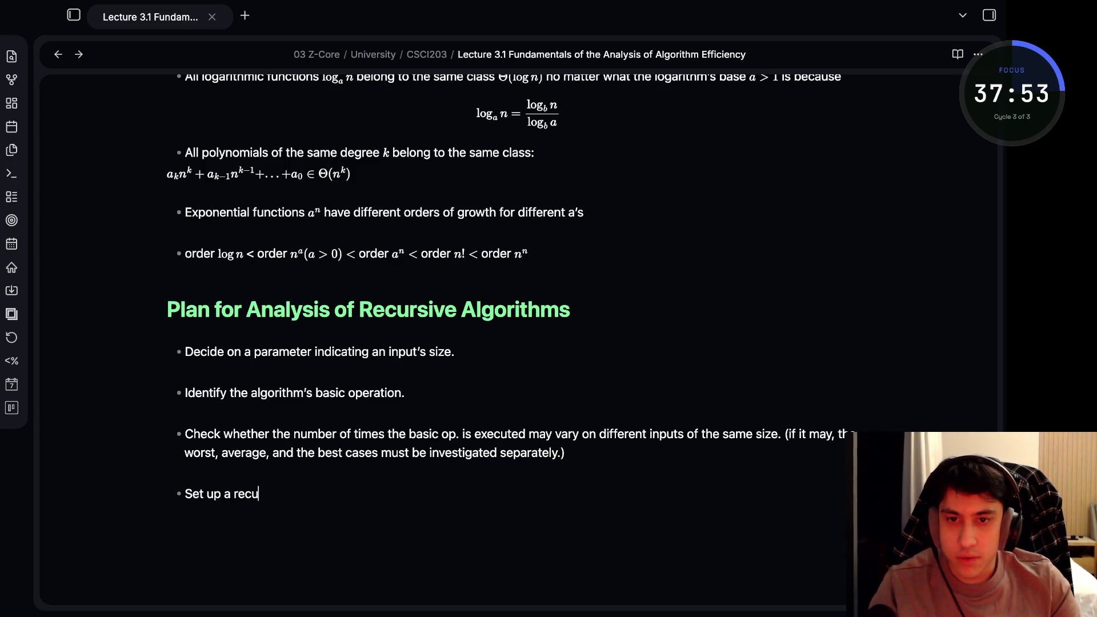
type("rrence relation with ")
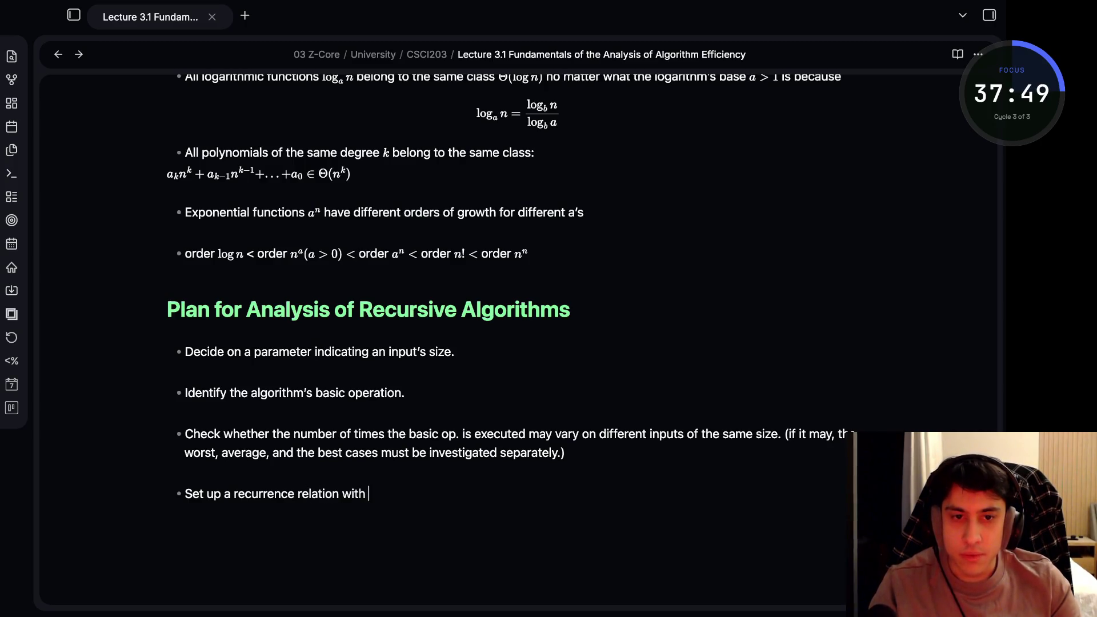
type("an approp")
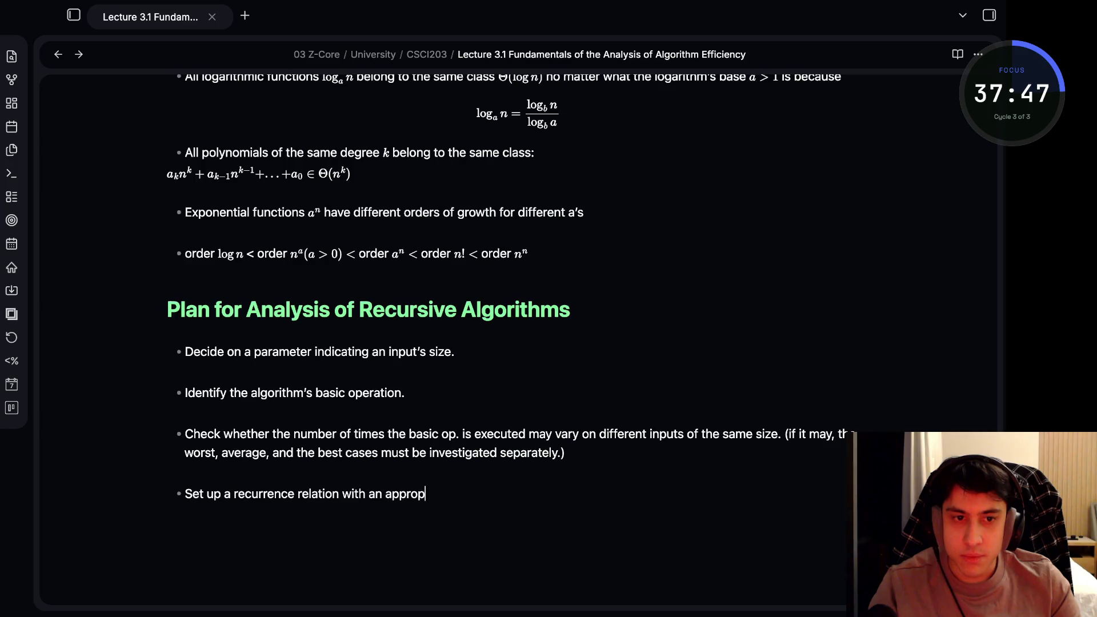
type("riate init")
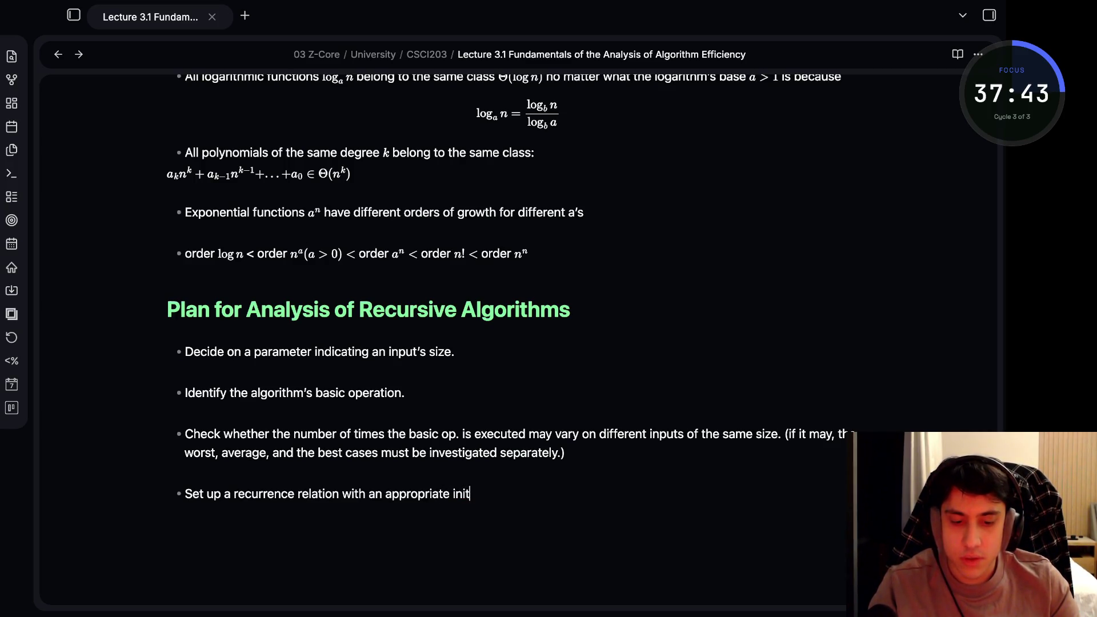
type("ial cond")
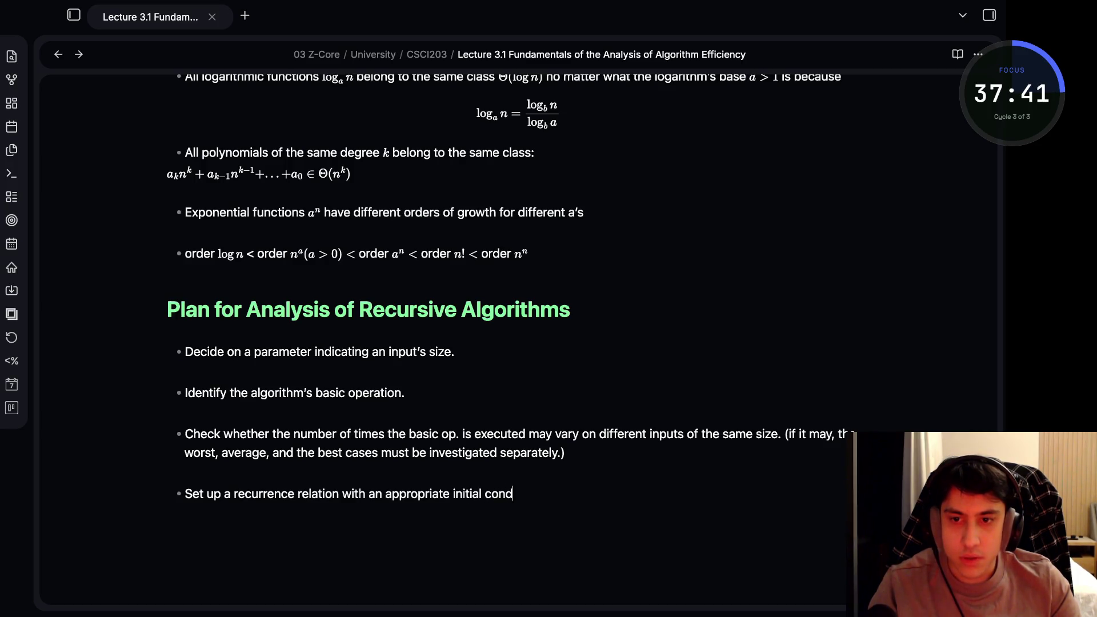
type("ition")
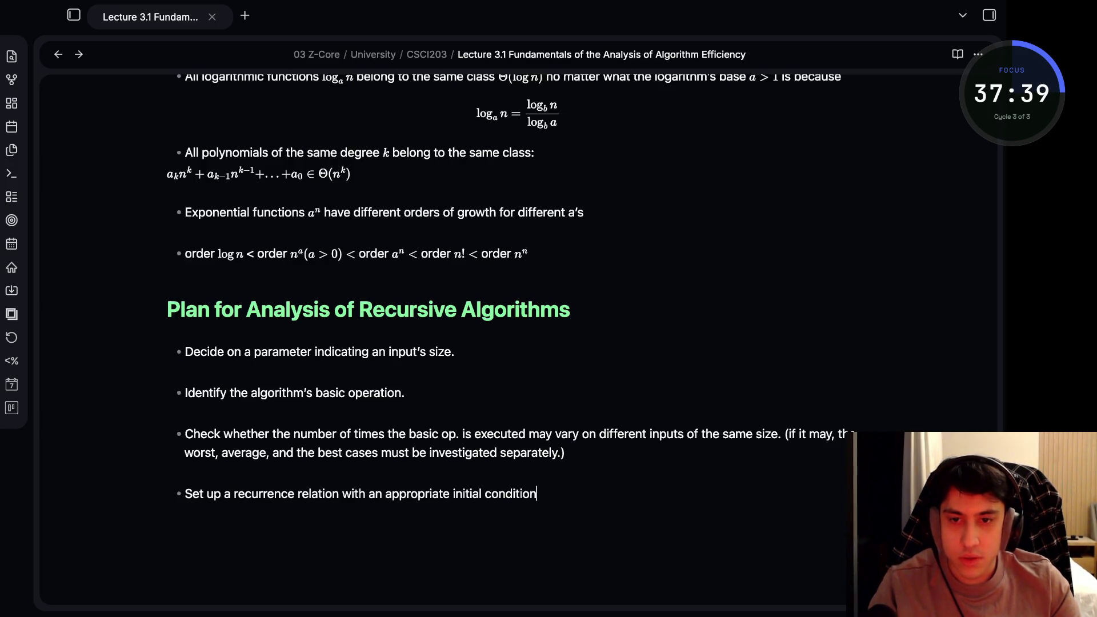
type(" expressing the number of times")
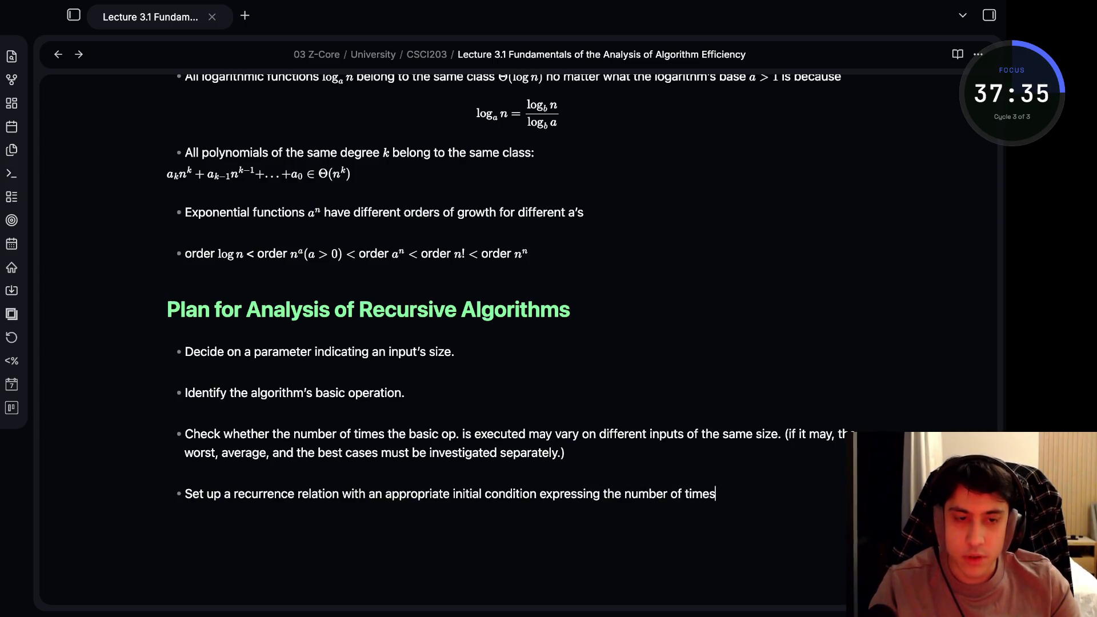
type(" the basic op. is exe")
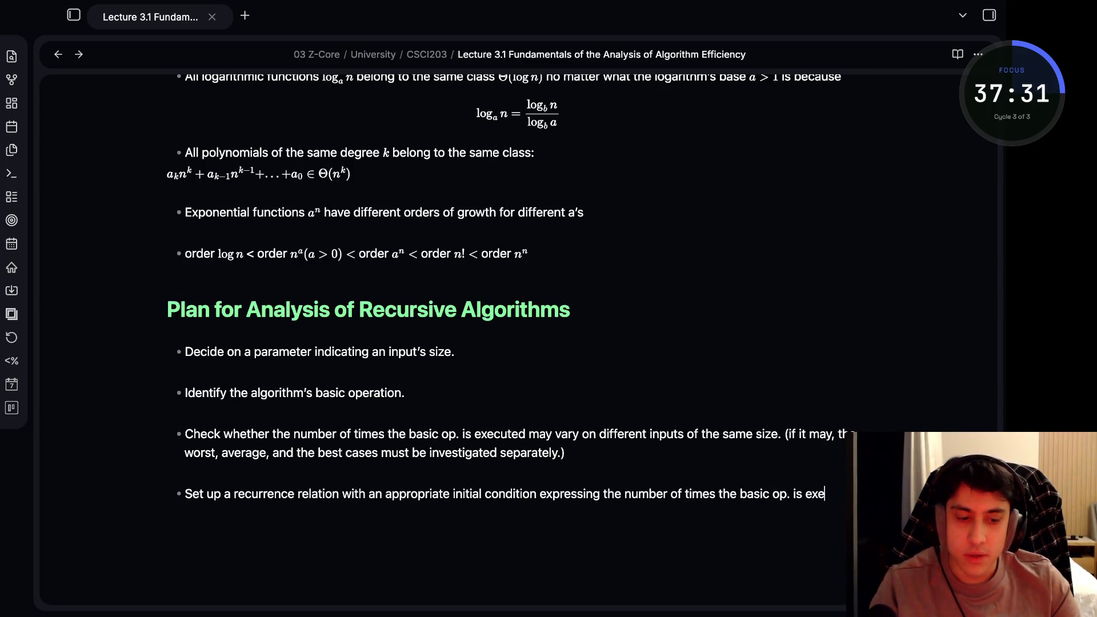
type("cute")
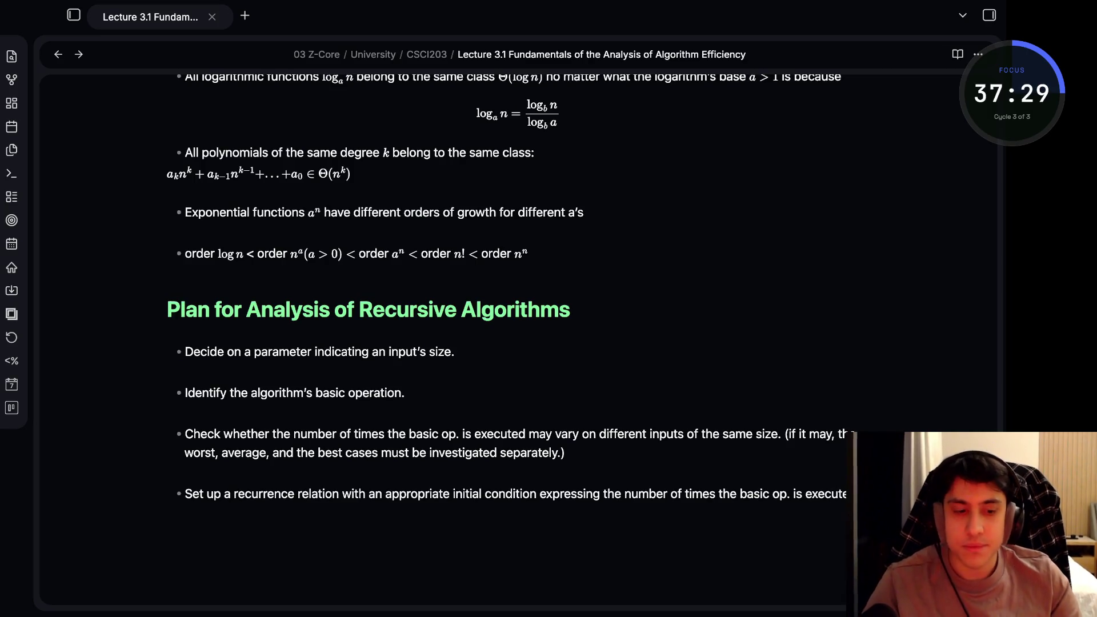
Write the recurrence-setup bullet and the final "Solve the recurrence ... by backward substitutions or another method" bullet
key("Return")
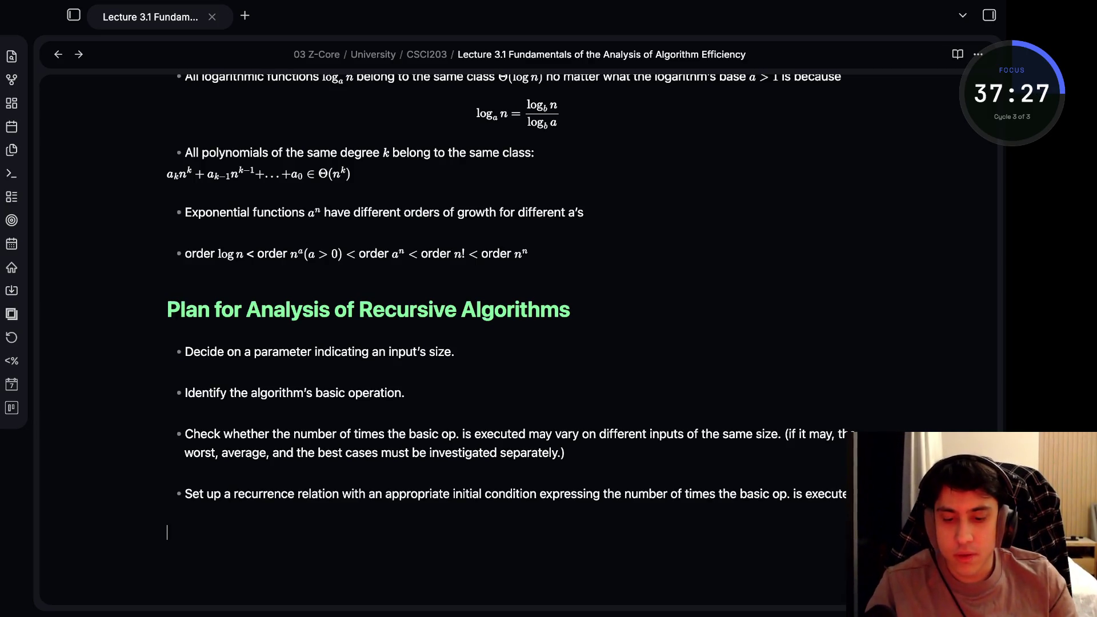
scroll(549, 343, "down", 2)
type("Solve the recurrenc")
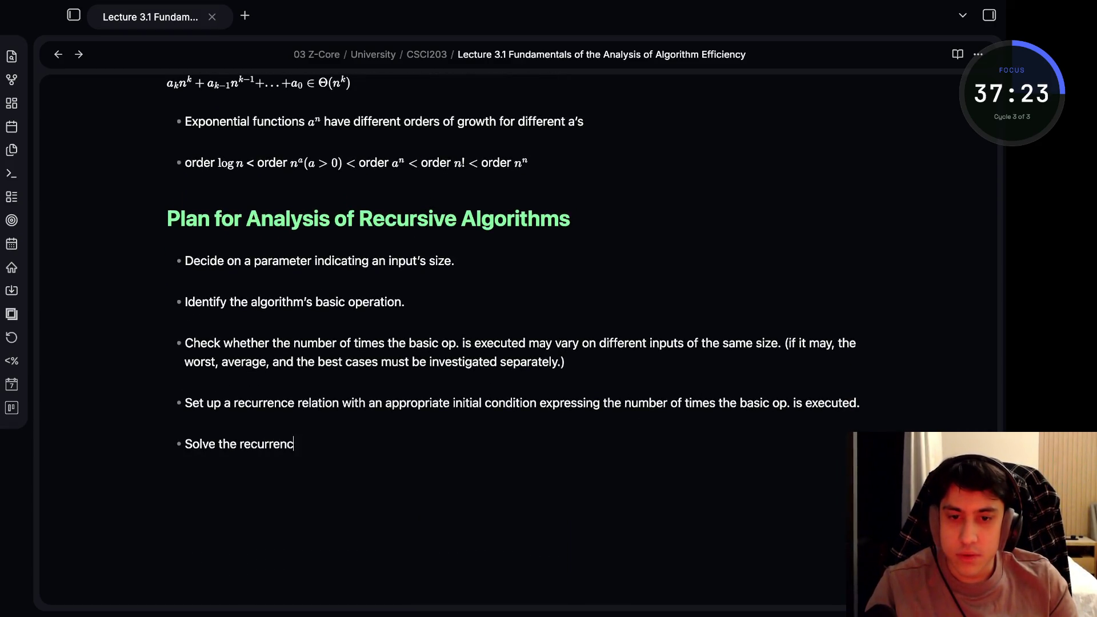
type("or, at")
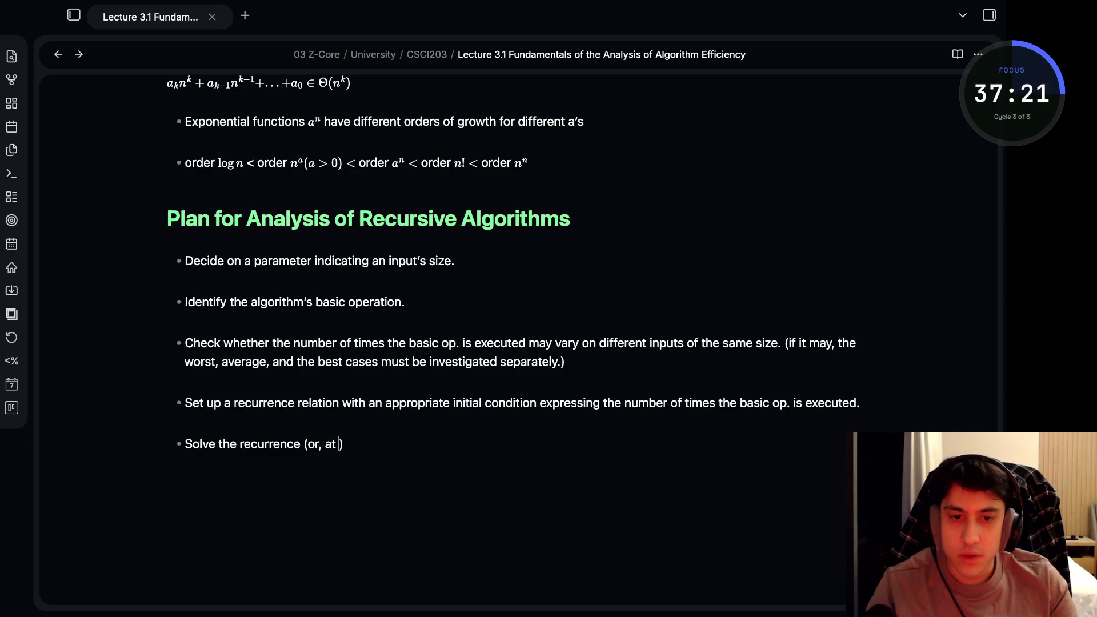
type(" very least")
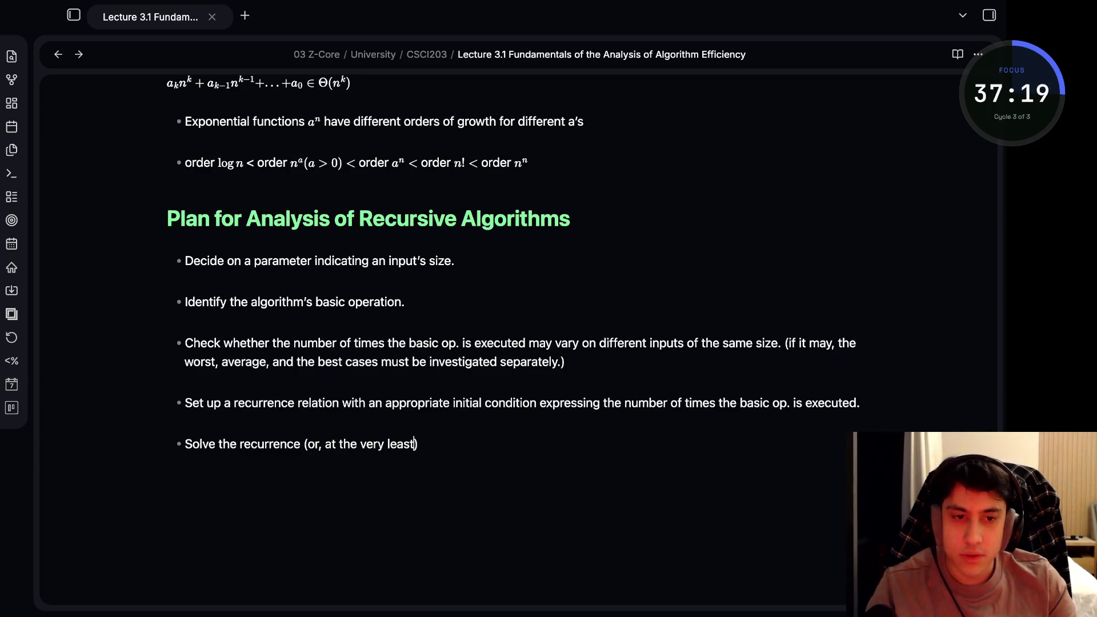
type("establish its")
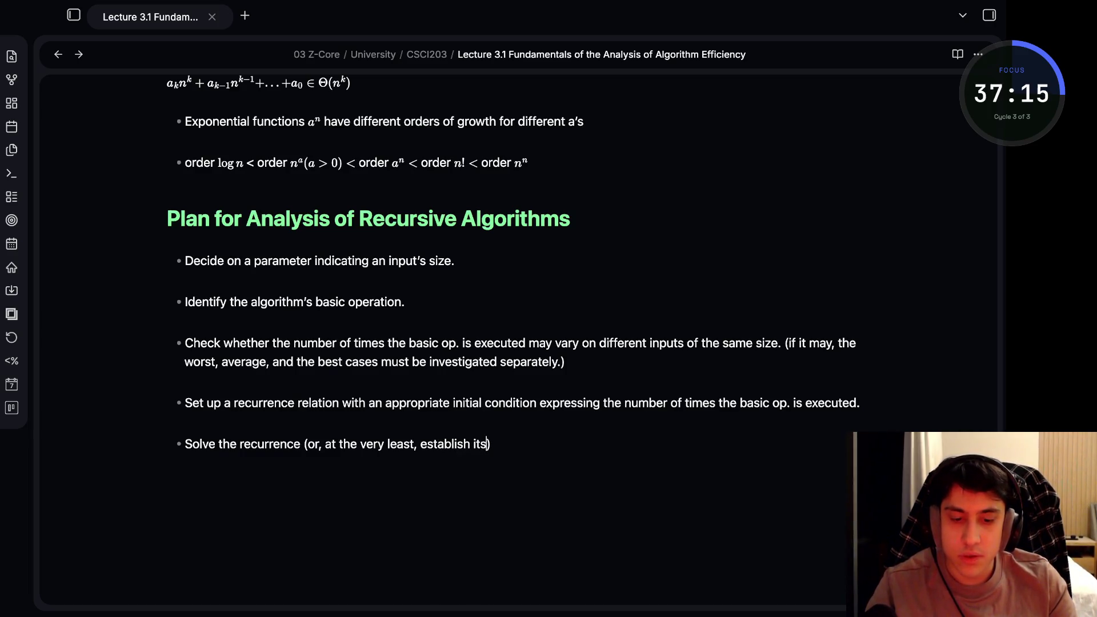
type("solution")
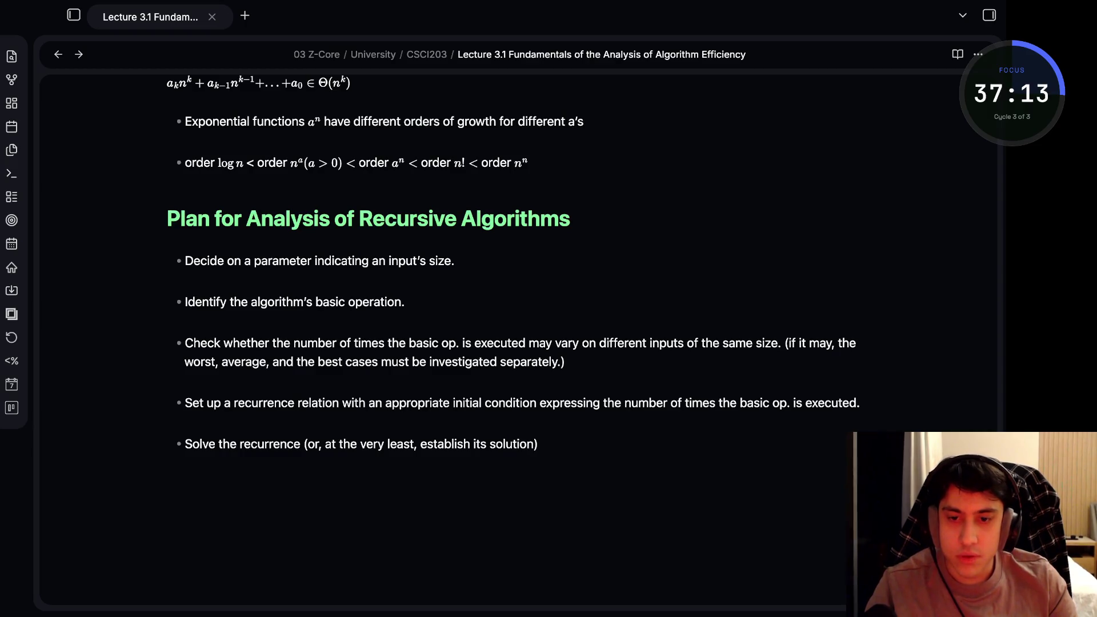
type("rder o")
type("f groth")
type("th")
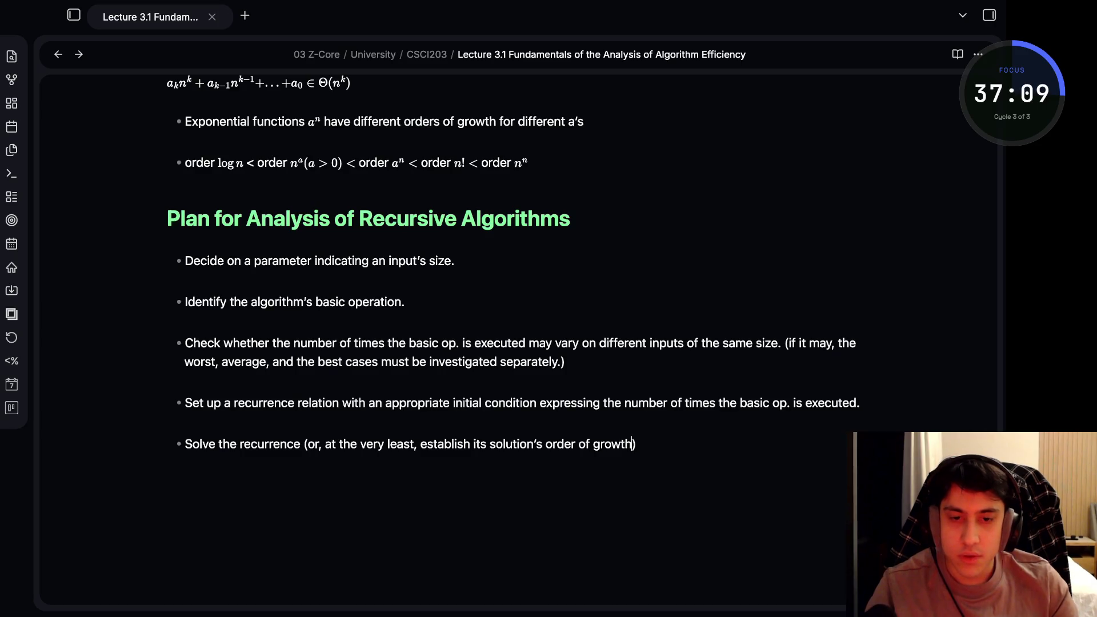
type(" by backs")
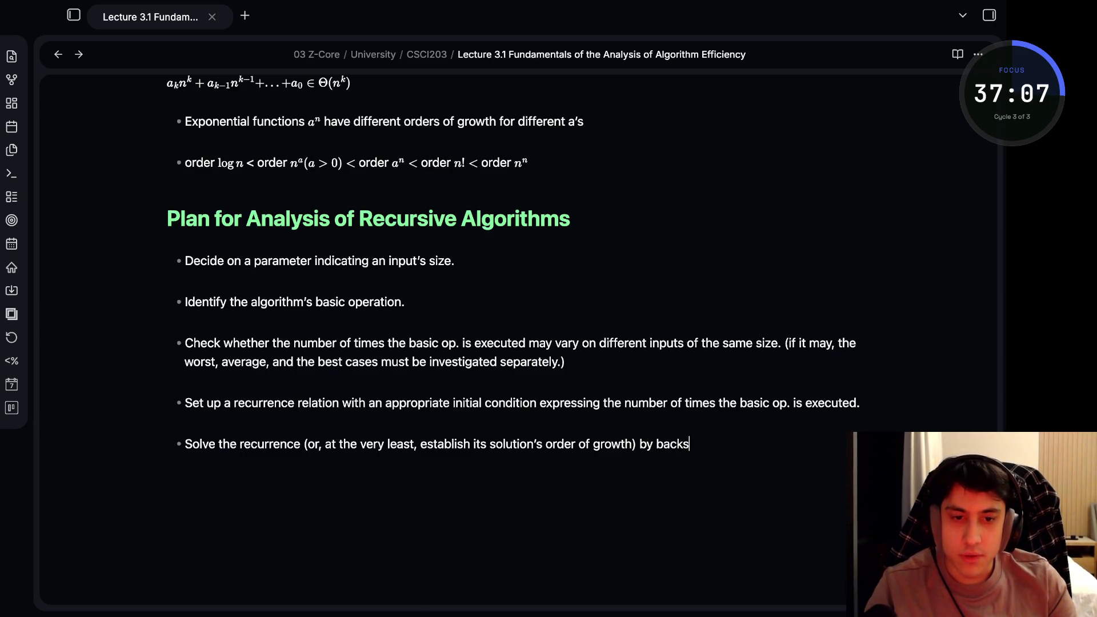
key("BackSpace")
type("ward ")
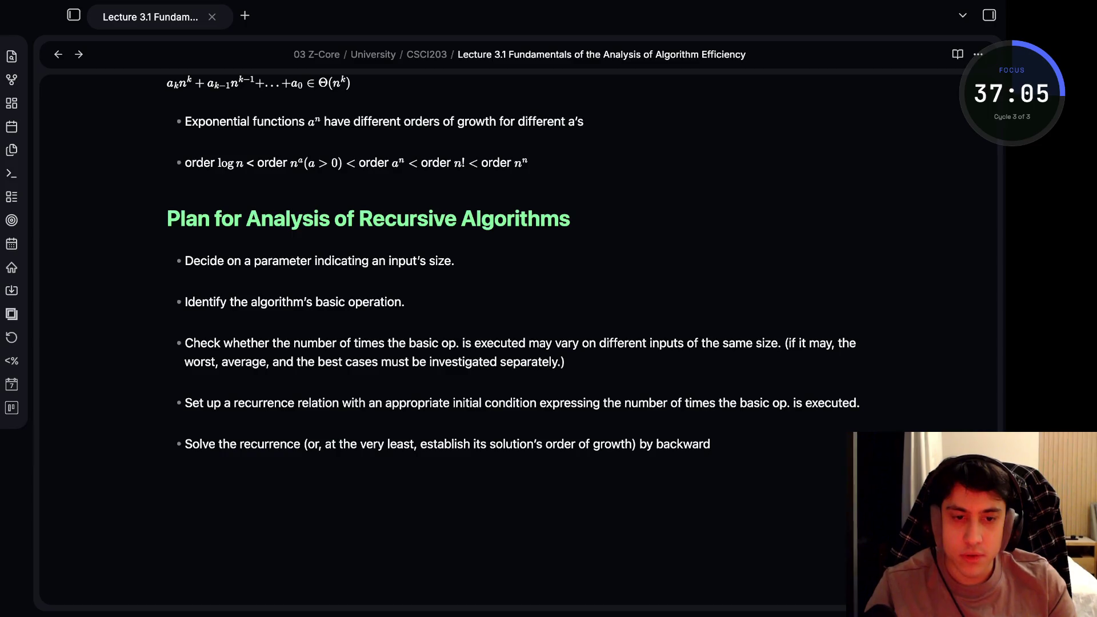
type("subsit")
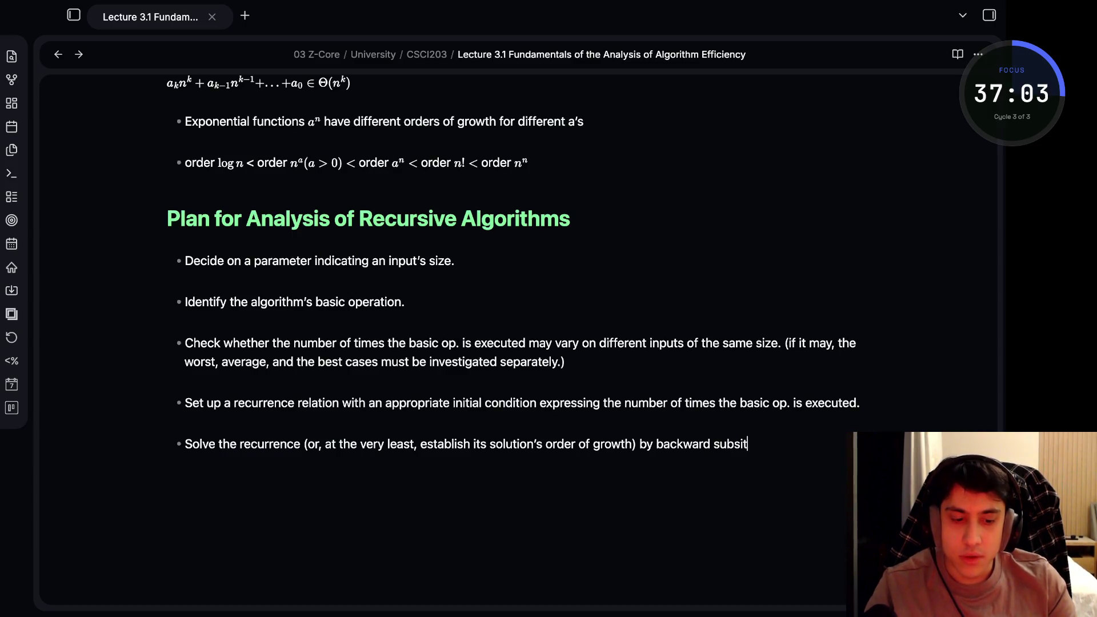
type("u")
key("BackSpace")
key("BackSpace")
key("BackSpace")
type("tu")
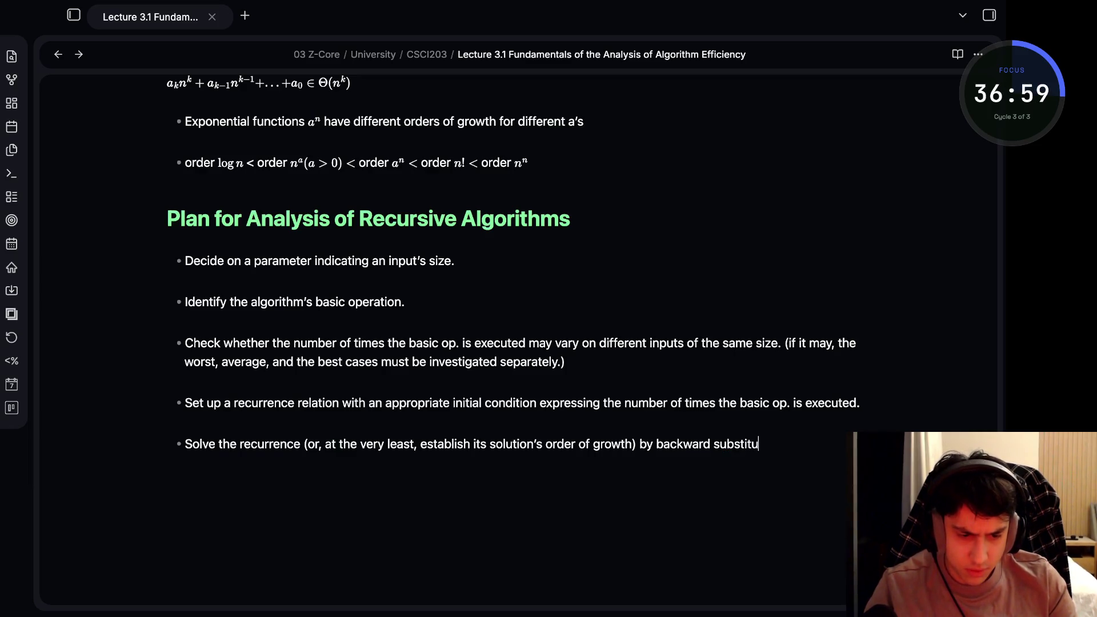
type("tion")
type("s or another meth")
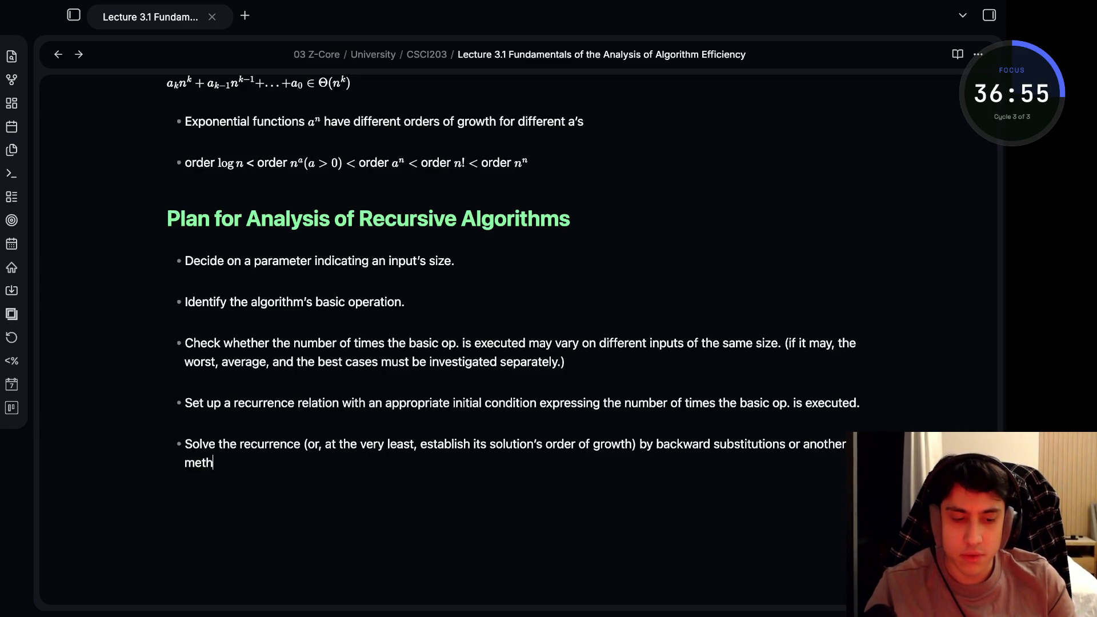
type("od.")
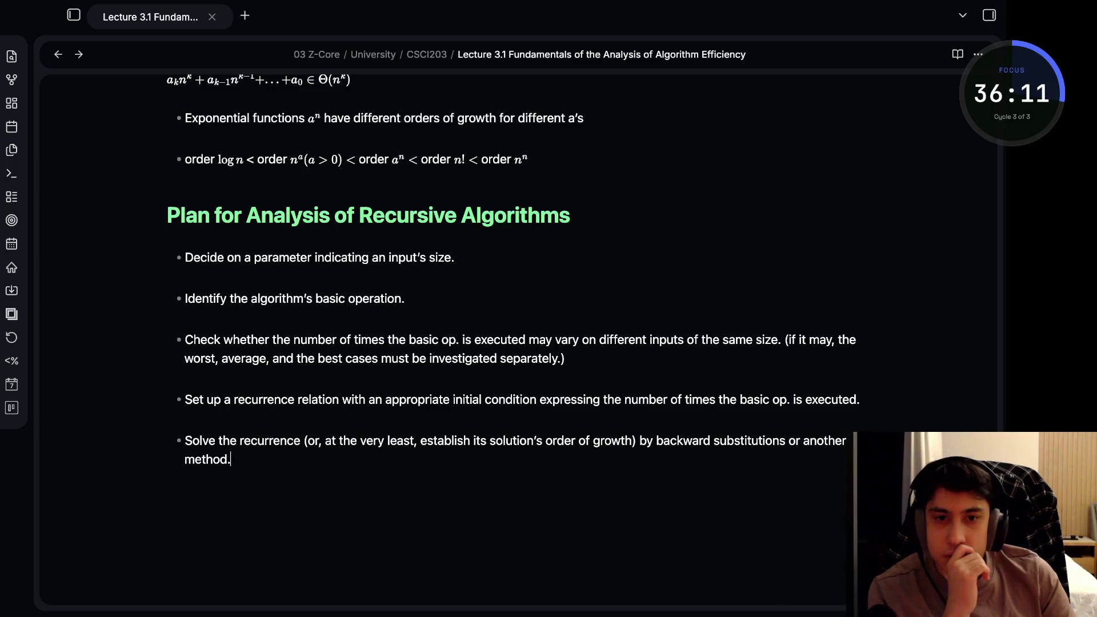
scroll(514, 343, "down", 2)
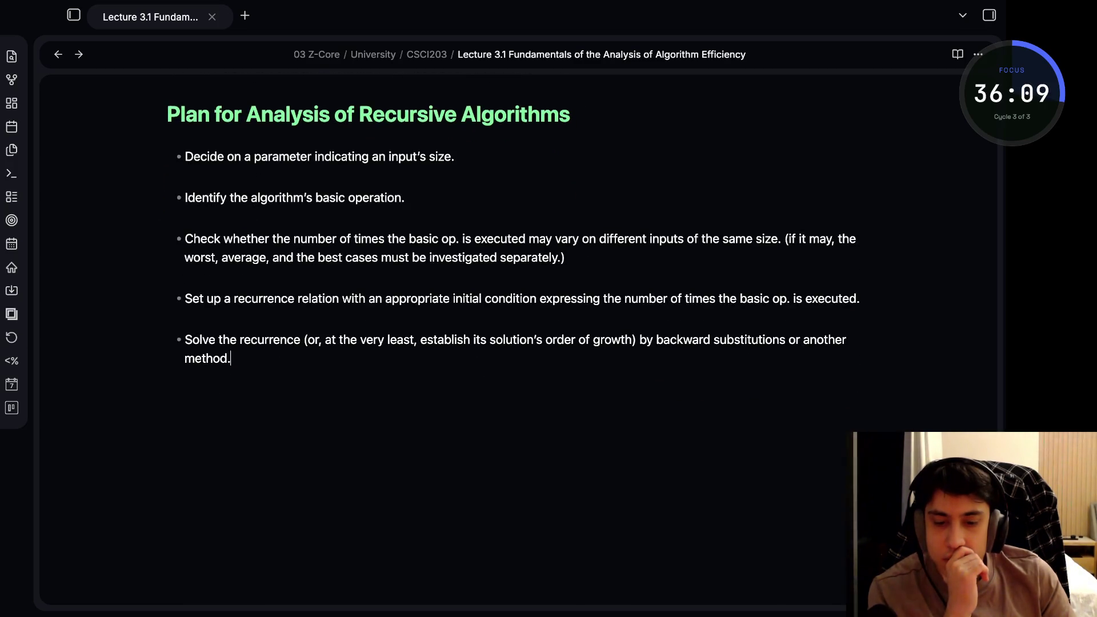
scroll(515, 343, "up", 15)
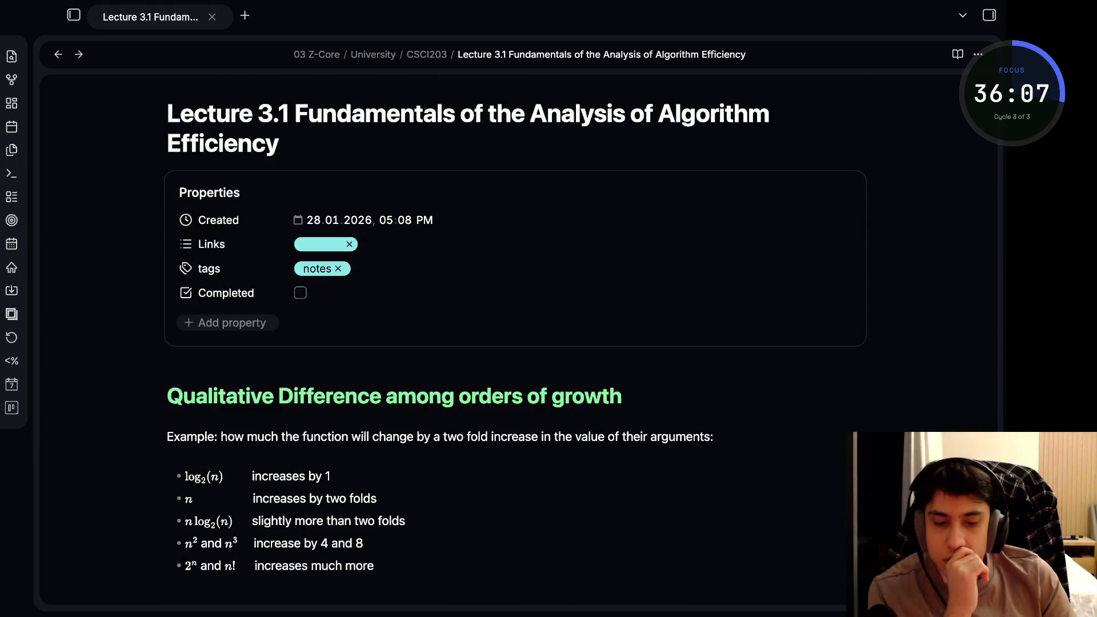
scroll(514, 343, "down", 2)
scroll(514, 343, "down", 10)
scroll(514, 342, "down", 10)
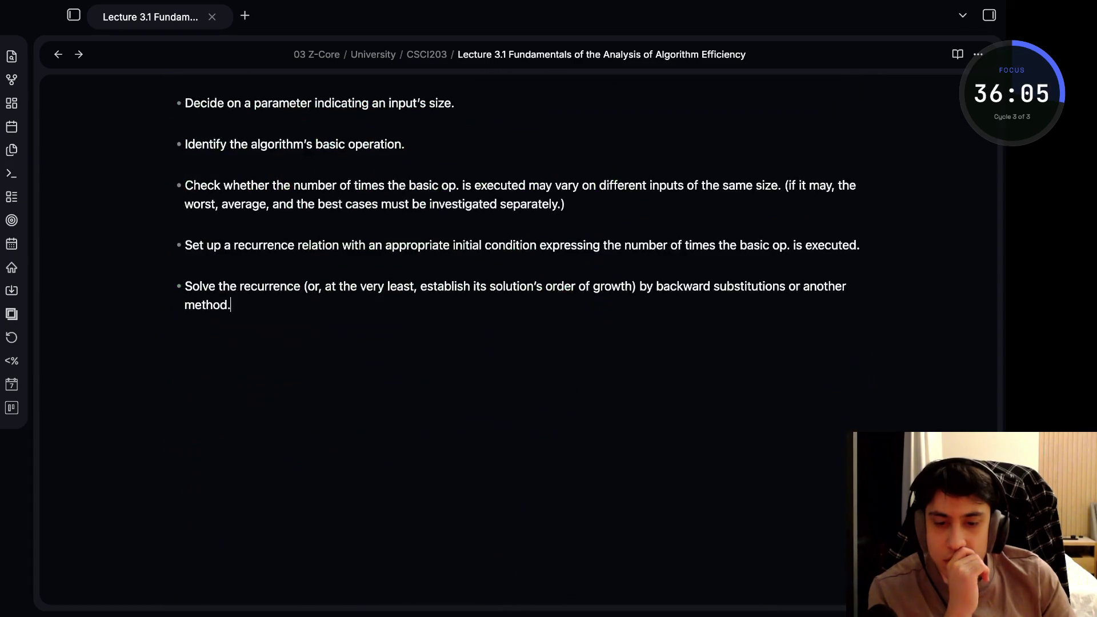
key("Return")
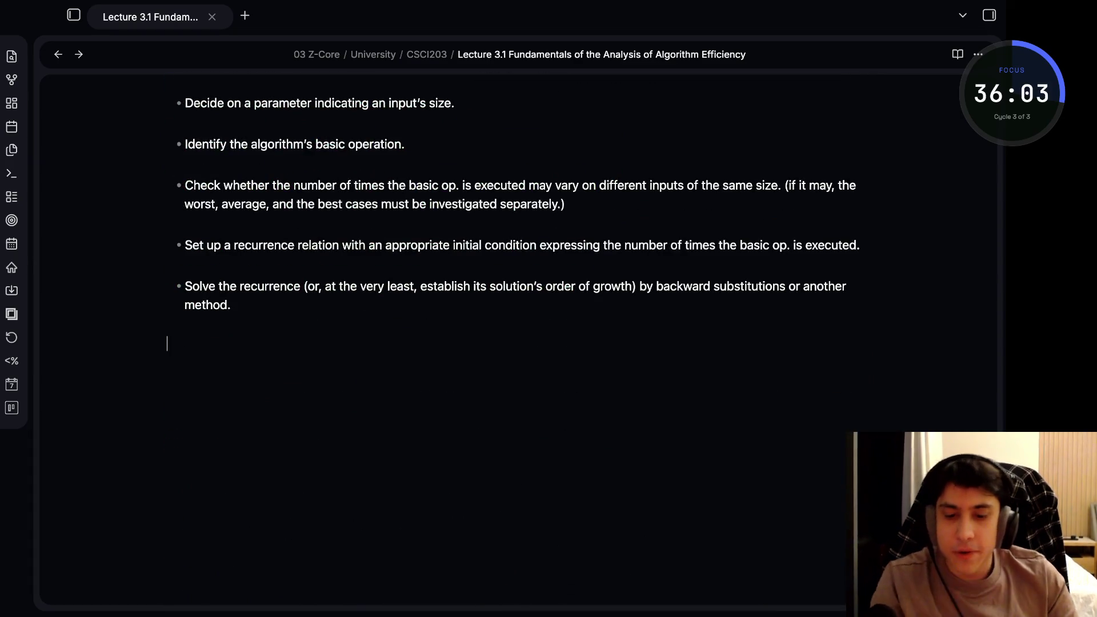
type("# Solv")
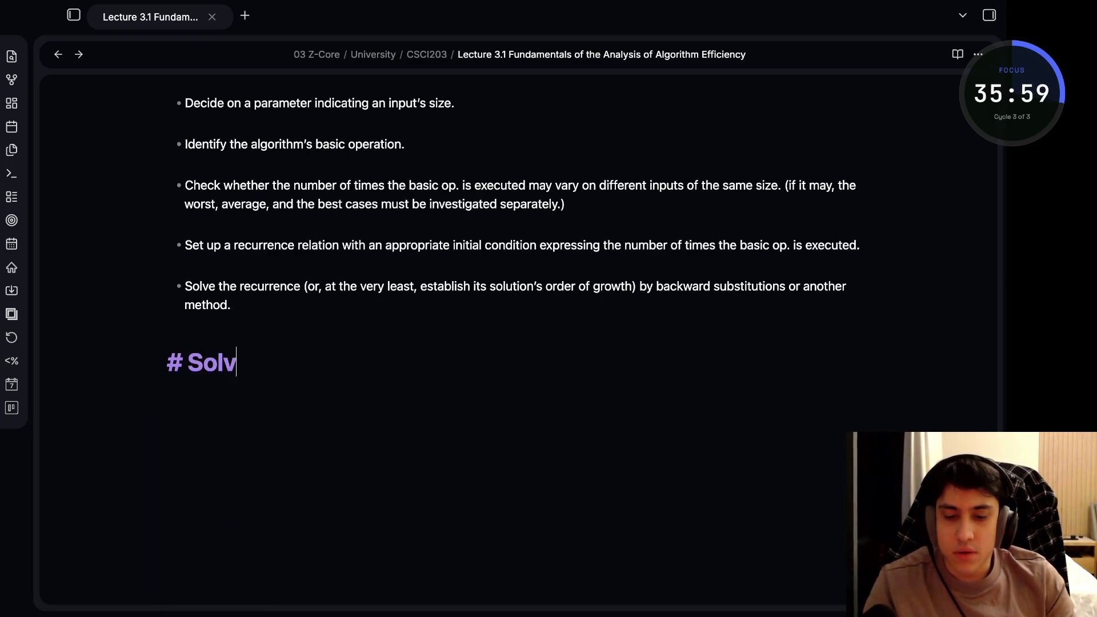
Add the H1 heading "Solving linear difference equations (first order)" and start a line below it
key("BackSpace")
key("BackSpace")
type("lving linear difference ")
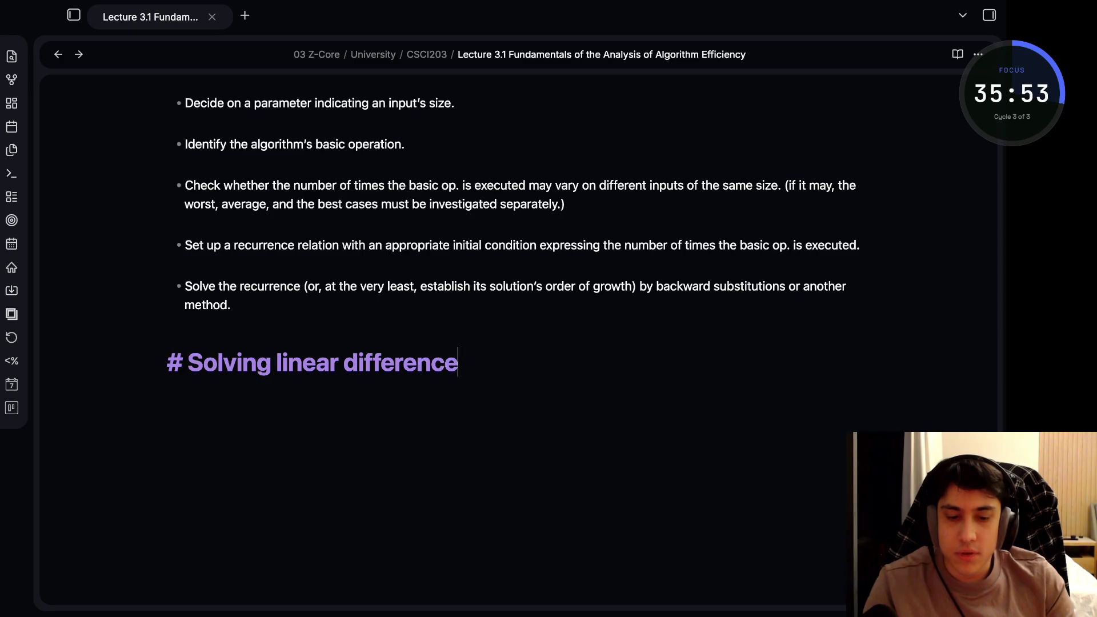
type("equations")
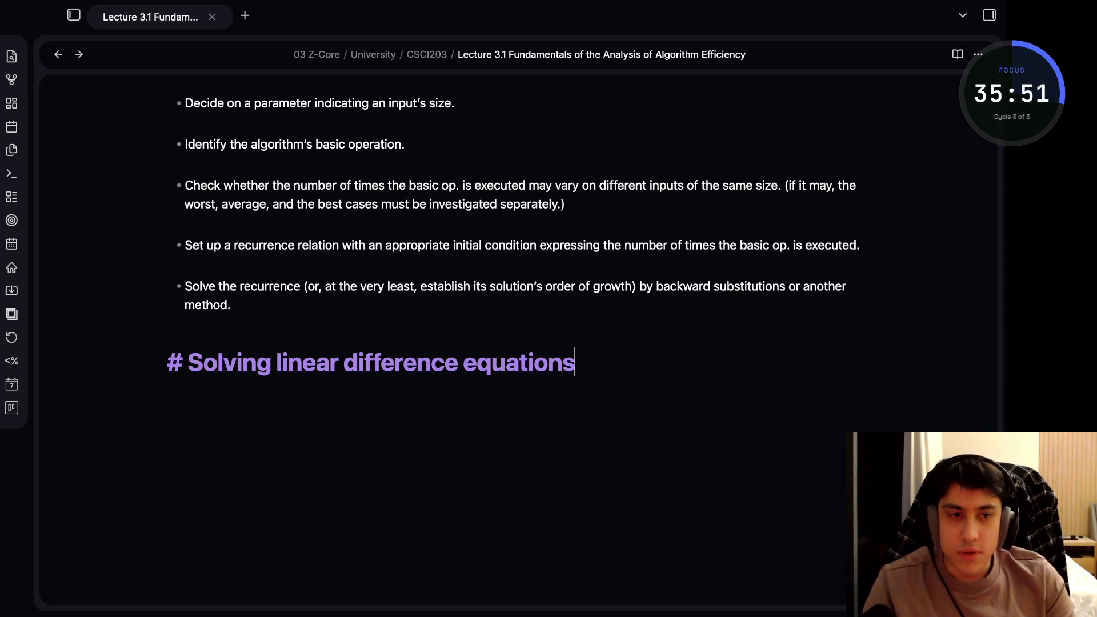
type(" (first order)")
key("Return")
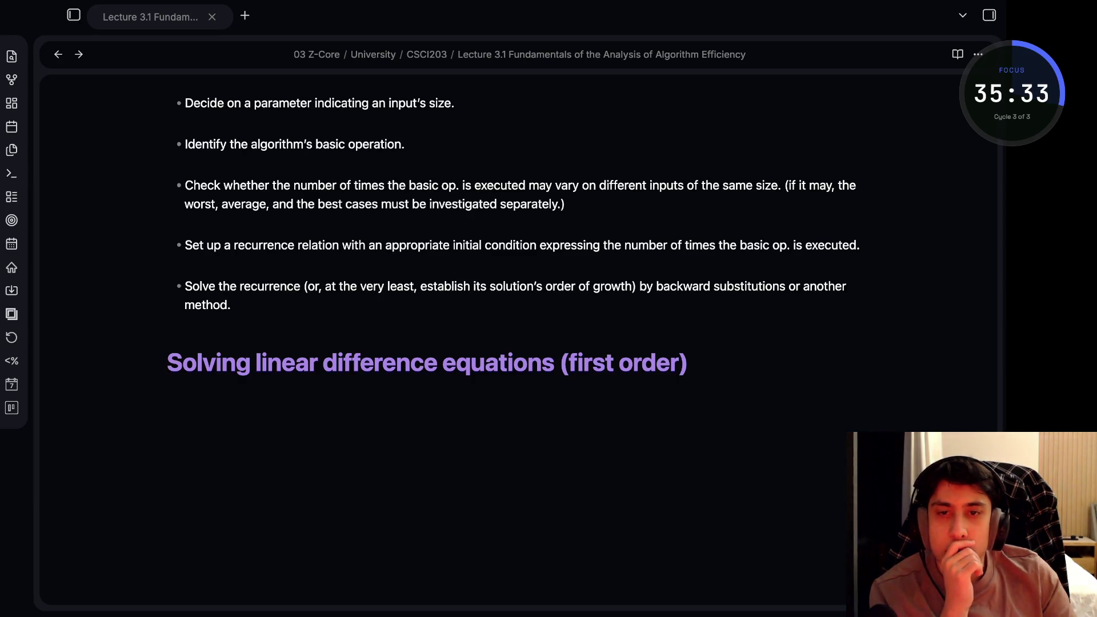
key("super+Tab")
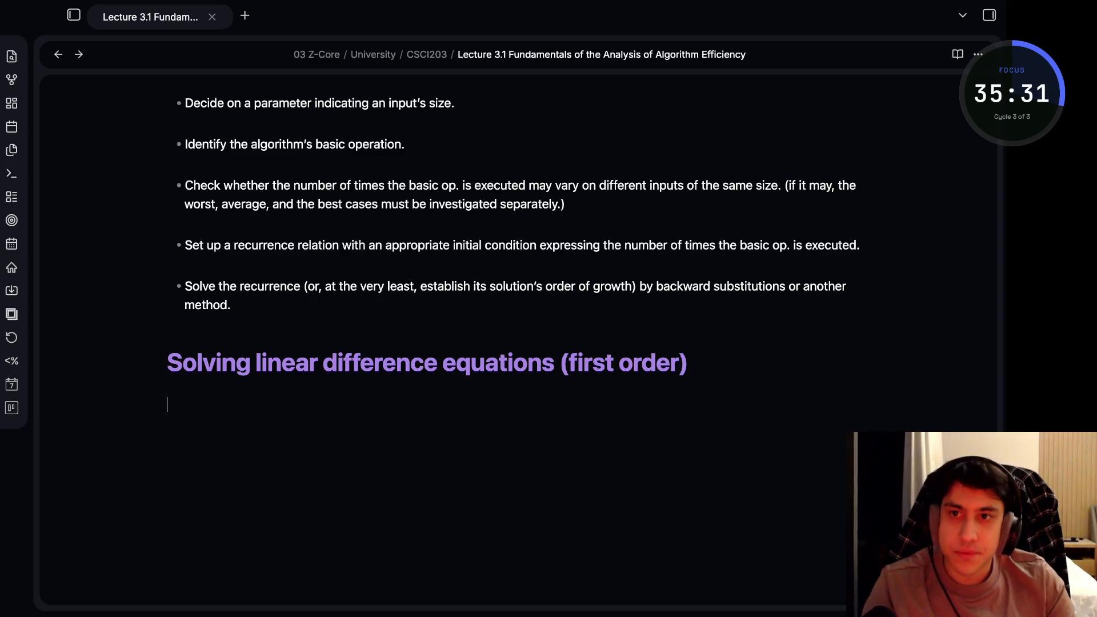
type("#")
Define n! as inline math 1·2·…·n with conditions $n \ge 1$ and $0! = 1$
key("Escape")
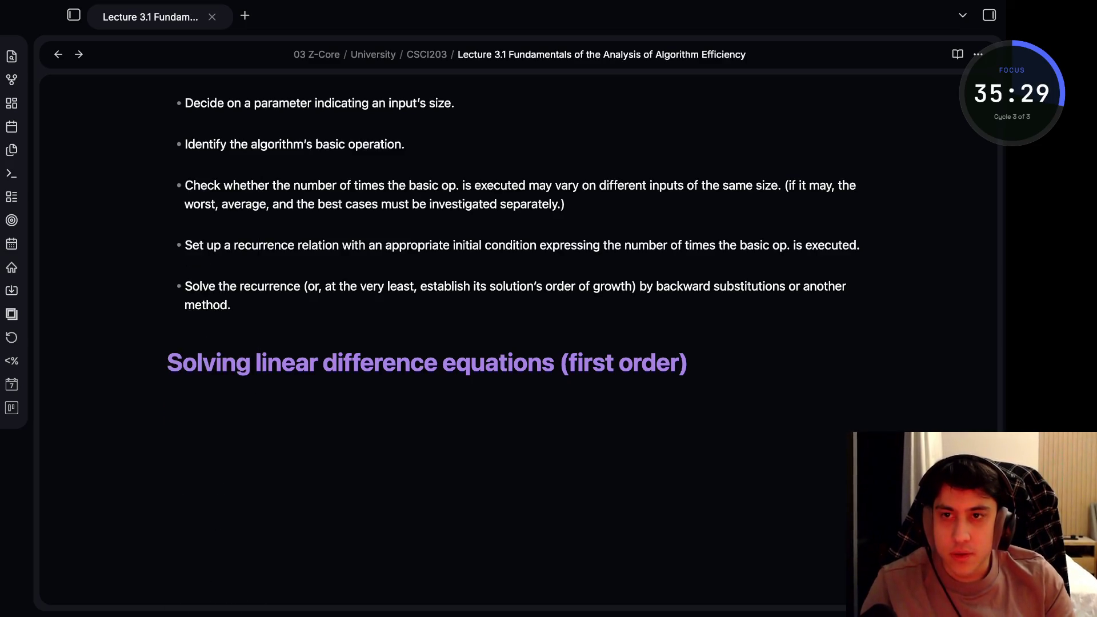
type("Defition: n! = ")
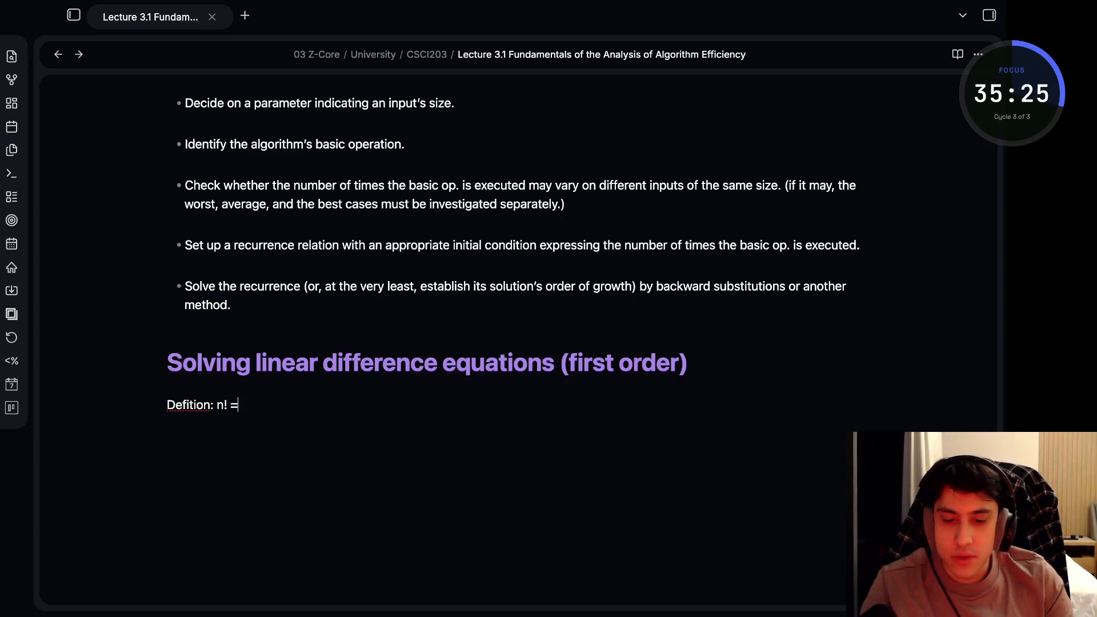
type("1 * 2*")
key("BackSpace")
type("* ... ")
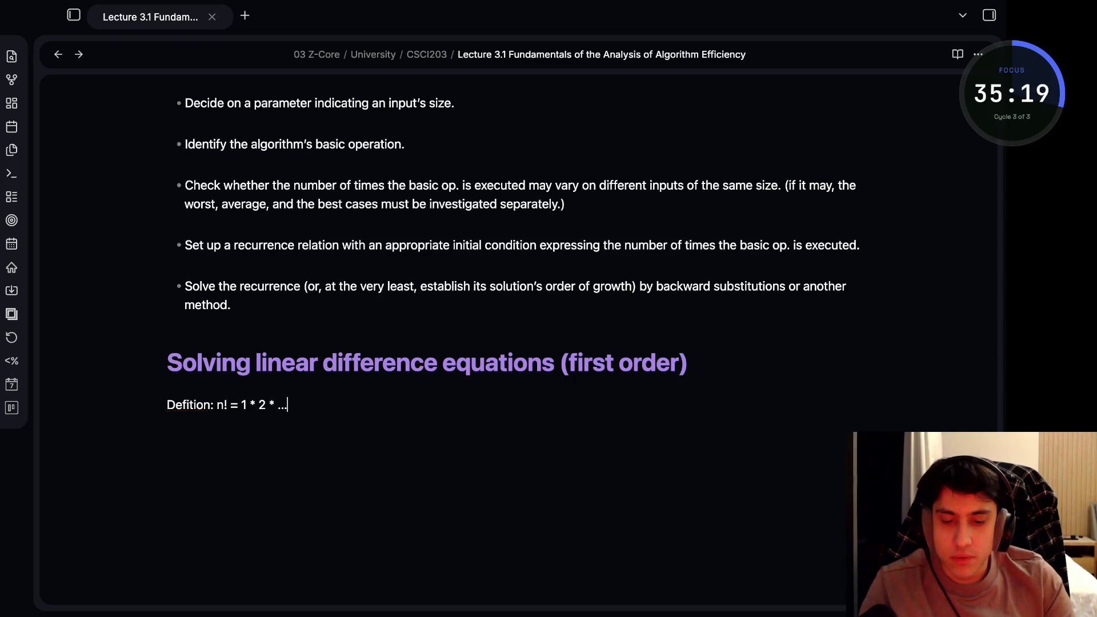
type(" * (n*")
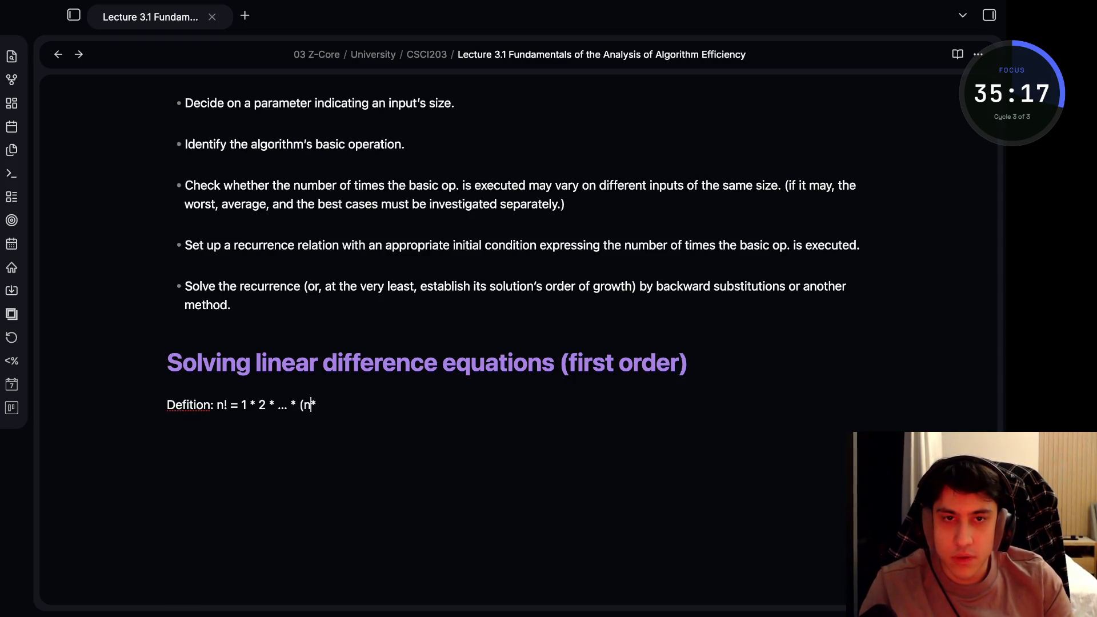
type(" (n-1*")
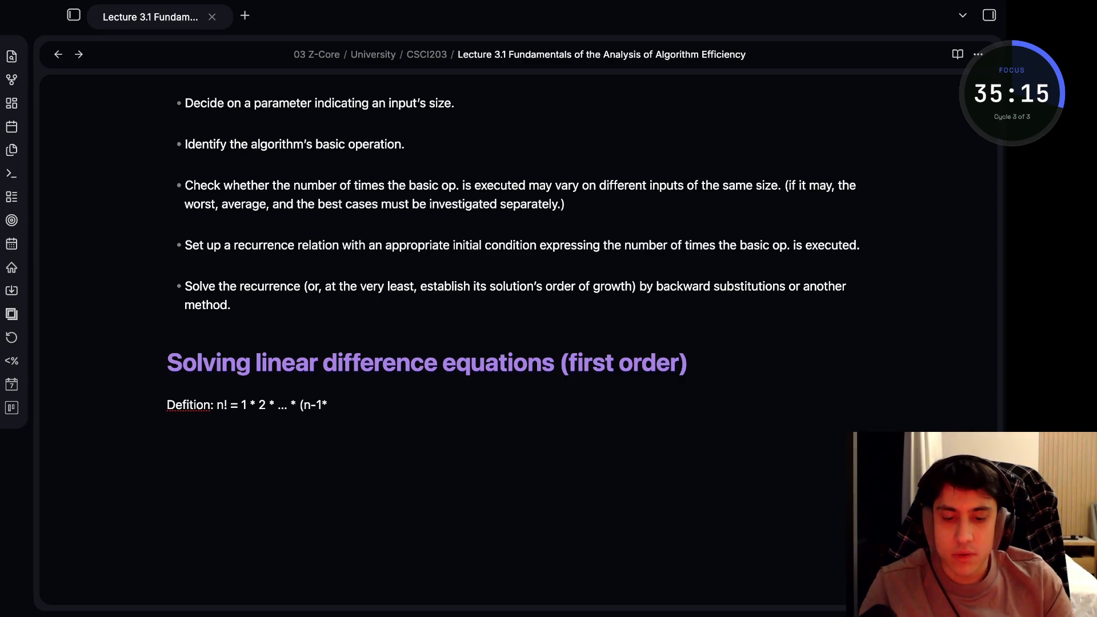
key("BackSpace")
key("BackSpace")
key("BackSpace")
key("BackSpace")
key("BackSpace")
key("BackSpace")
key("BackSpace")
key("BackSpace")
key("BackSpace")
type("$n! = 1$")
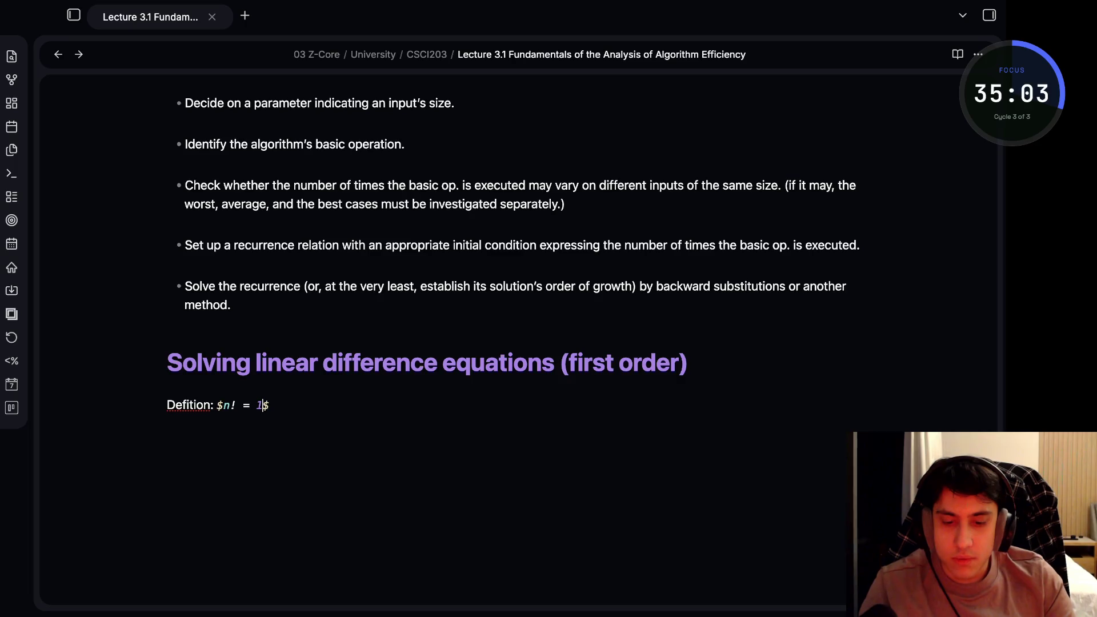
type(" * 2")
type(" *")
type(" ...")
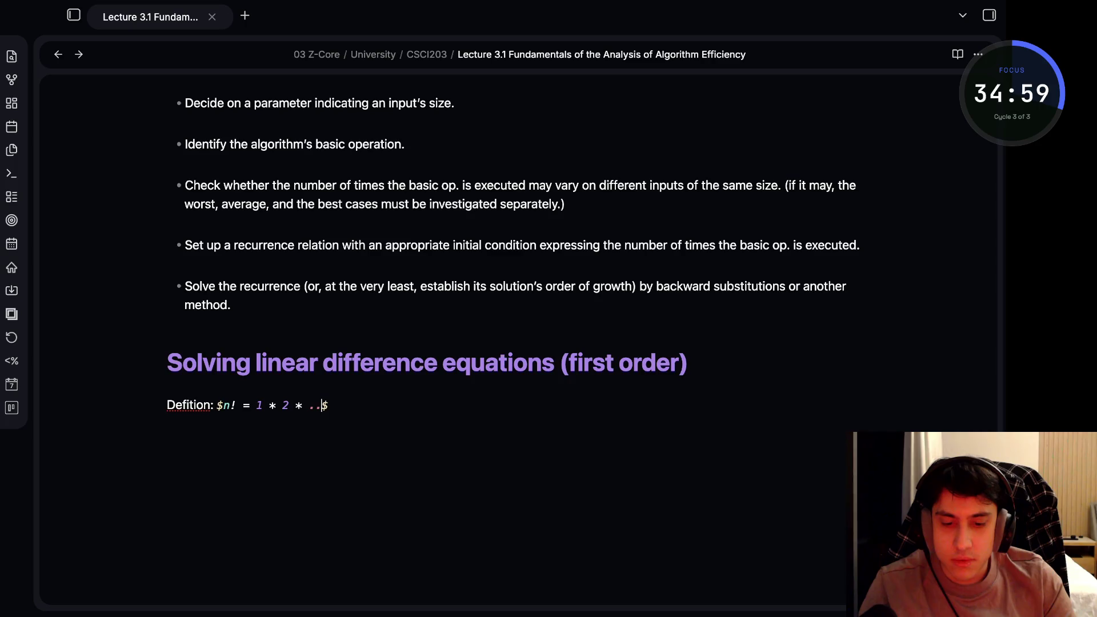
type(" * (n - 1) ")
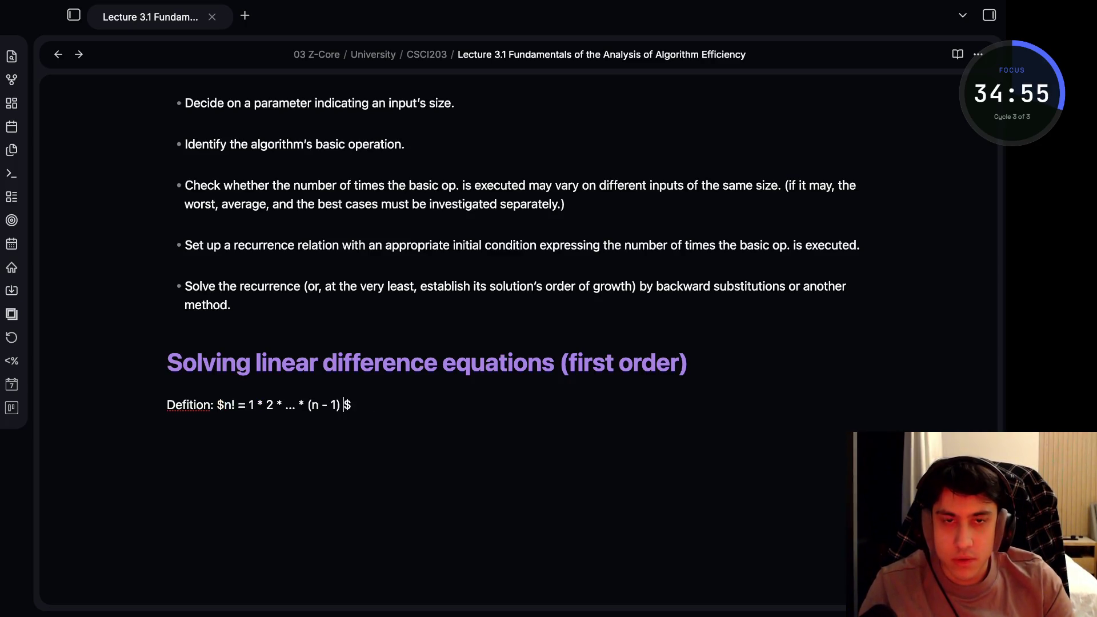
type("* n")
key("Right")
type("f(")
key("BackSpace")
key("BackSpace")
key("BackSpace")
key("BackSpace")
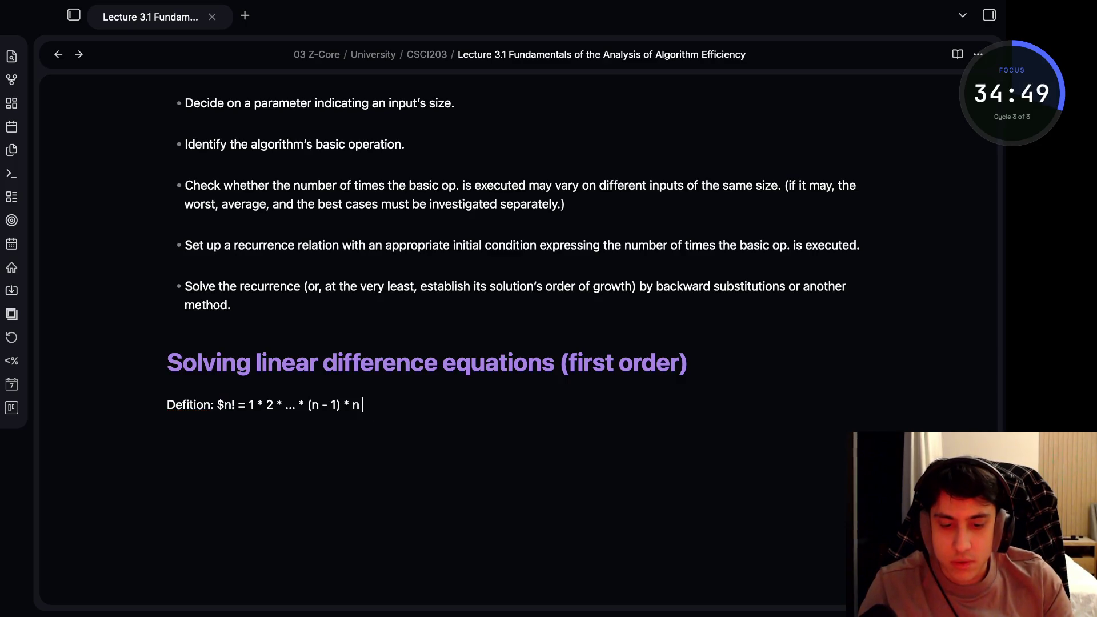
type("$")
type("r")
type("$")
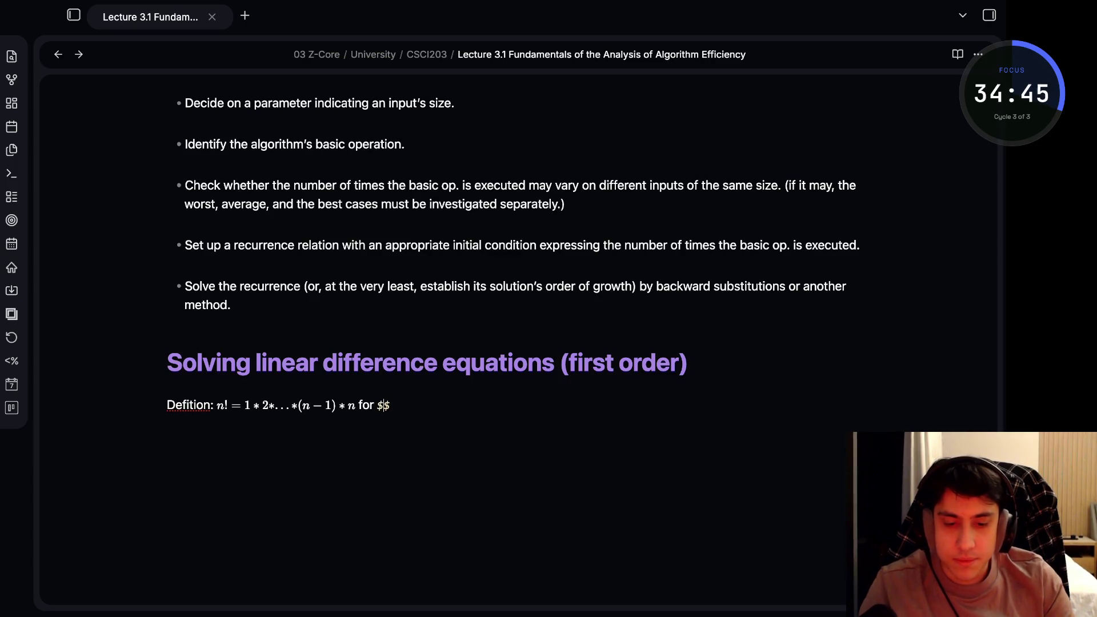
type(" >= 1")
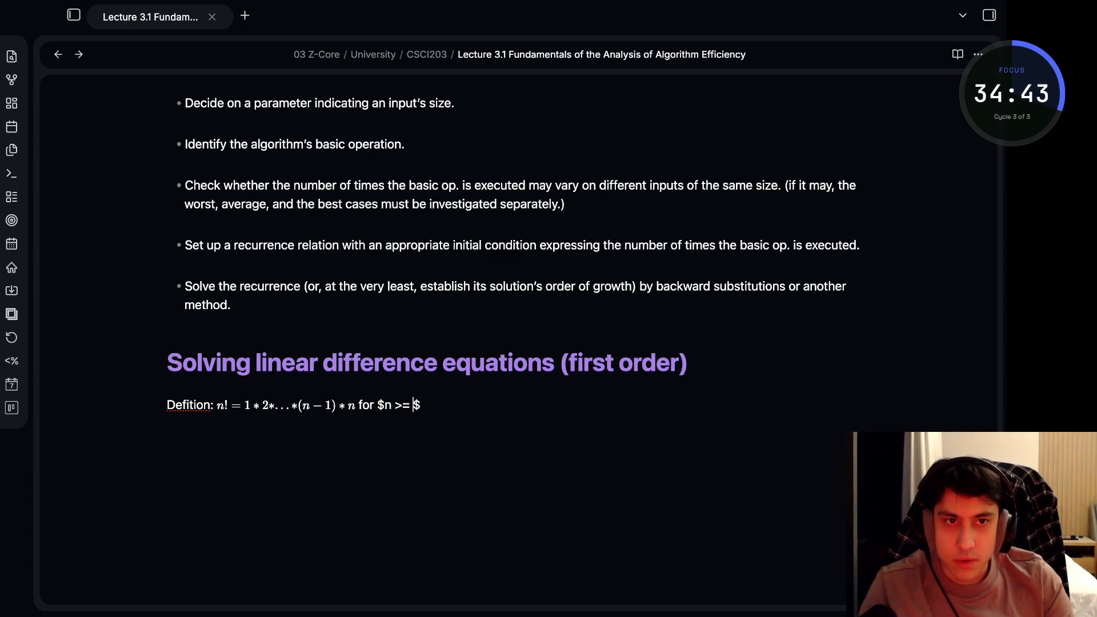
key("Return")
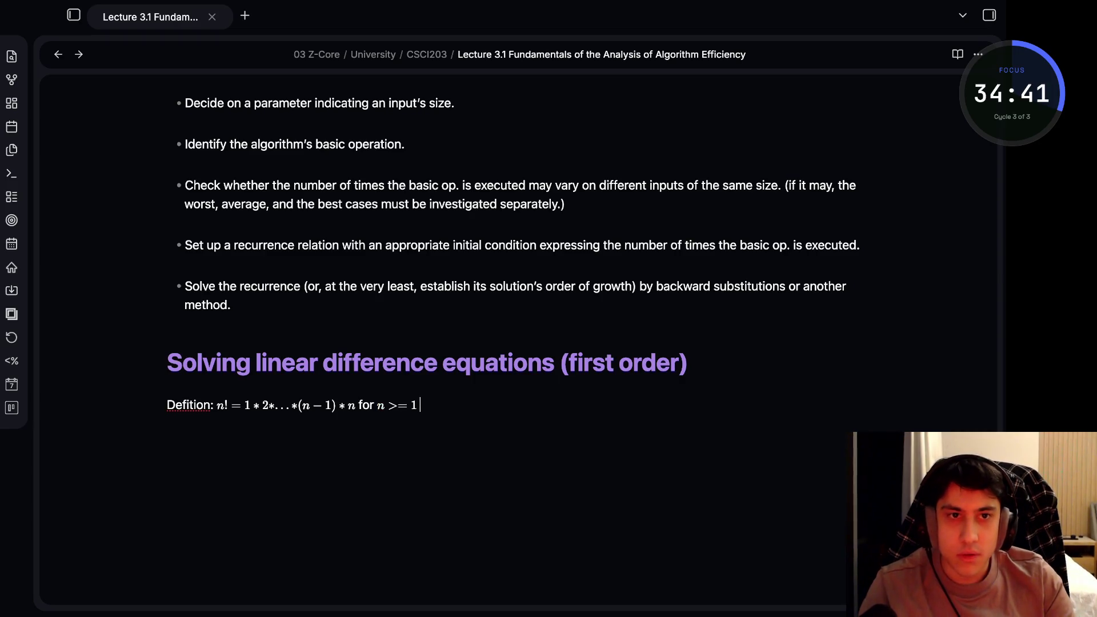
key("Left")
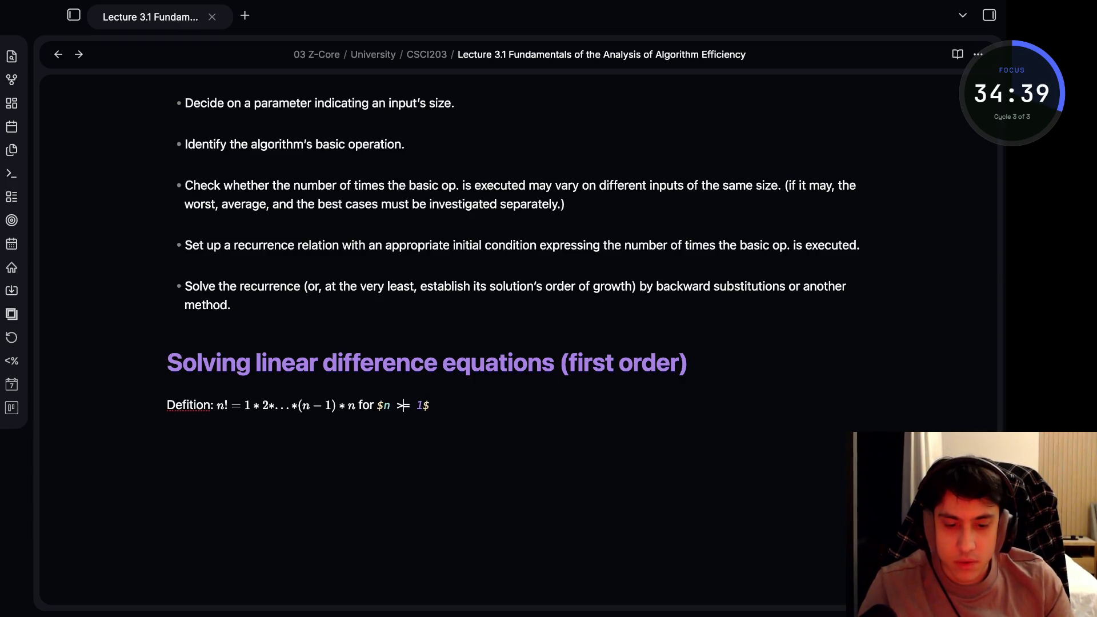
type("\\")
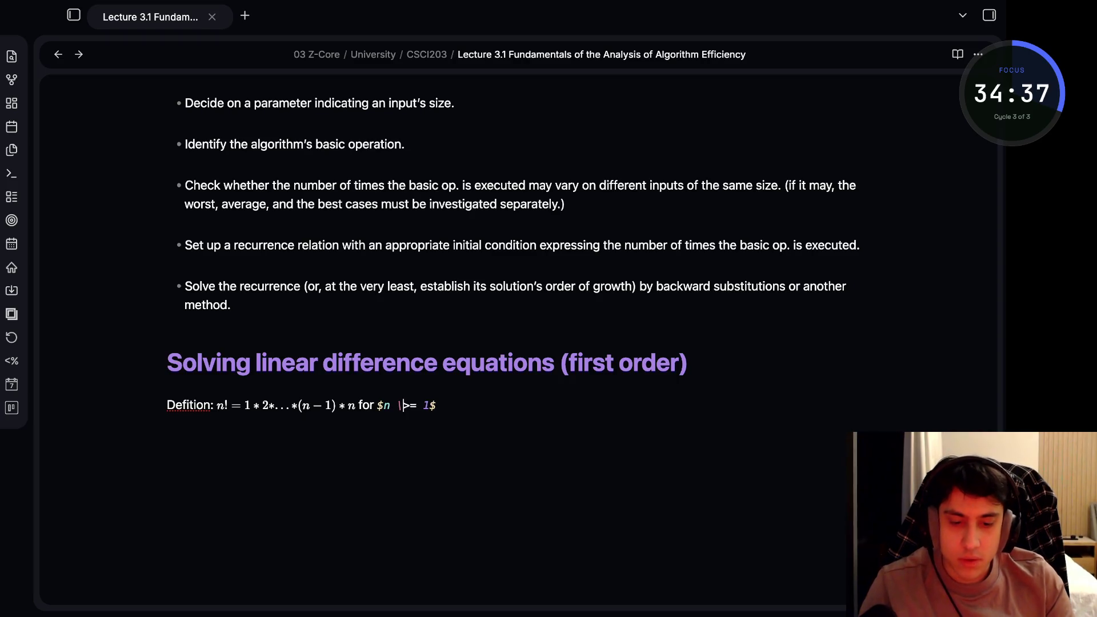
type("m")
type("q")
key("Delete")
key("Delete")
key("Up")
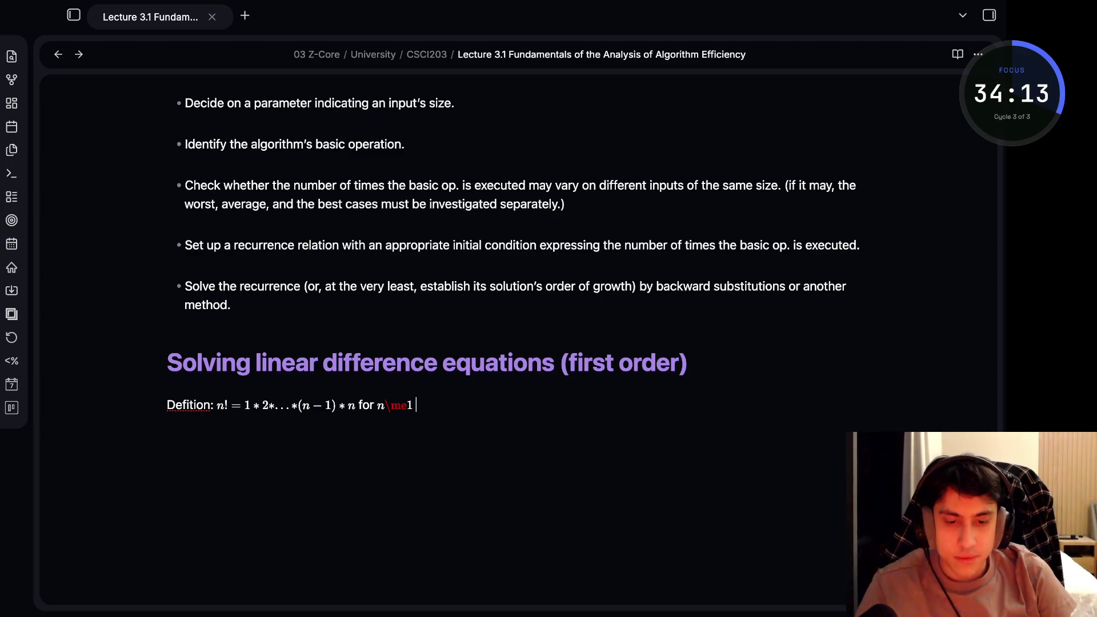
key("Left")
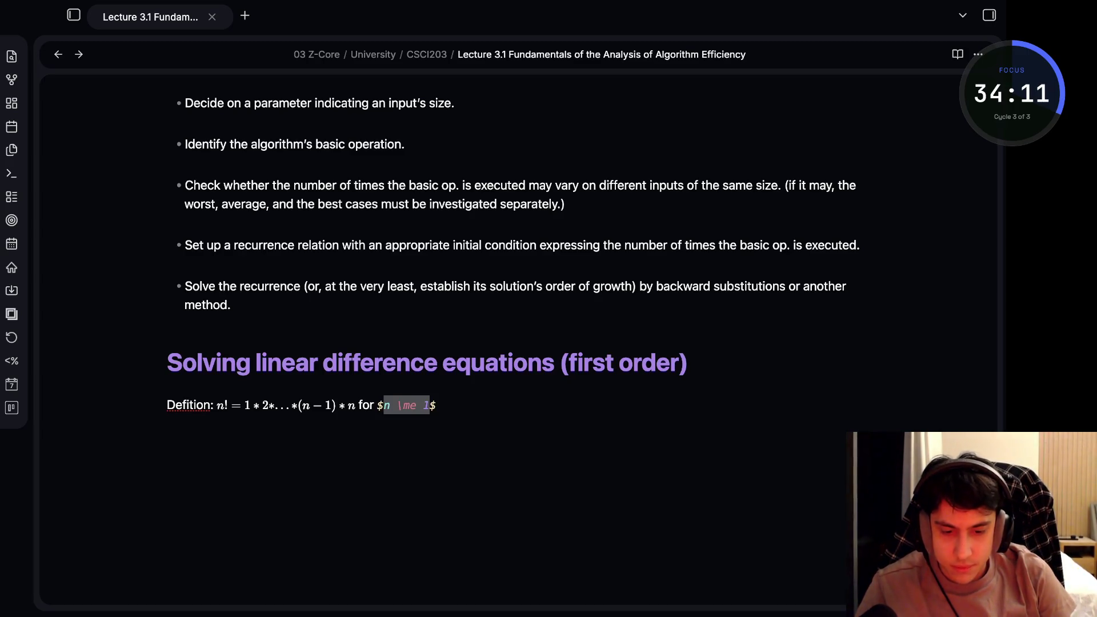
key("Left")
key("Left")
key("BackSpace")
type("g")
key("Up")
key("Down")
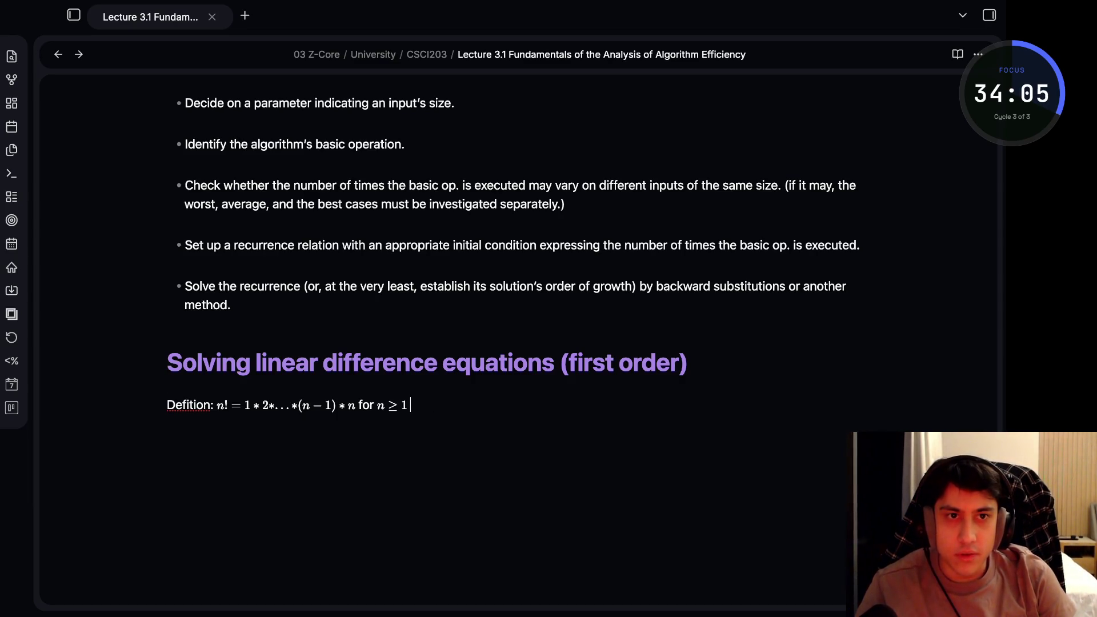
type("d $")
type("0!")
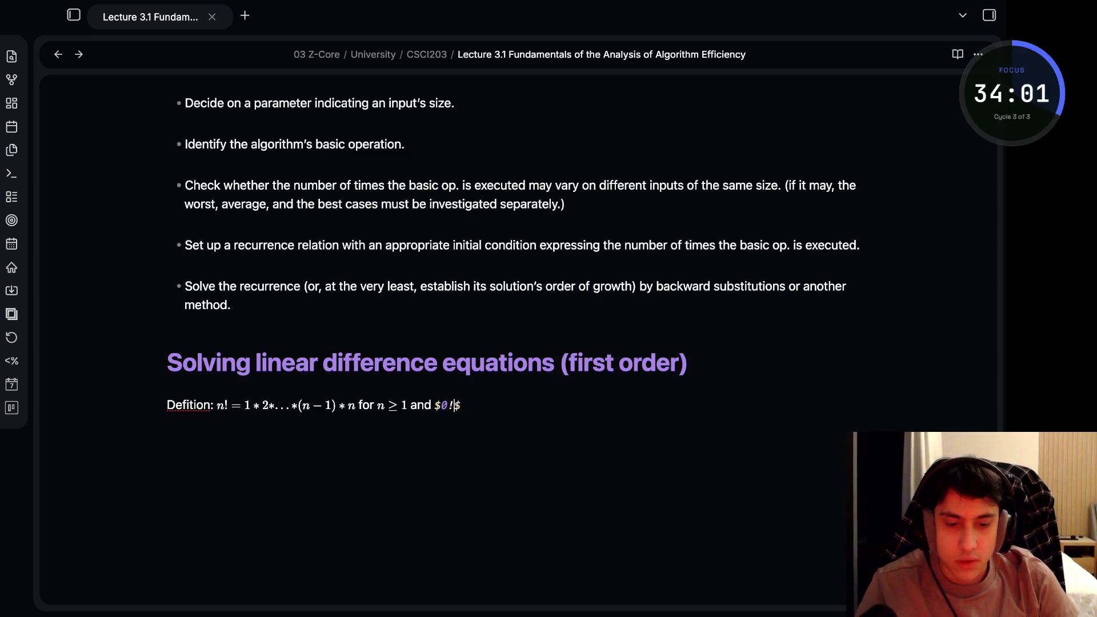
type(" = 1")
key("Return")
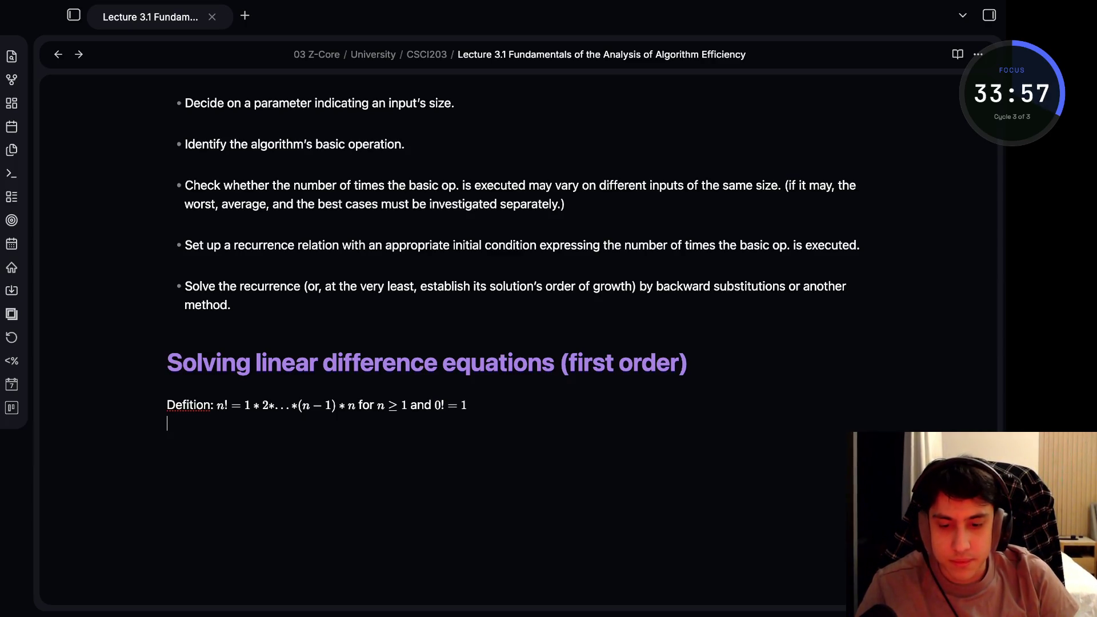
Correct the label to "Definition" and make it bold
key("Up")
key("shift+alt+Right")
type("Defitio")
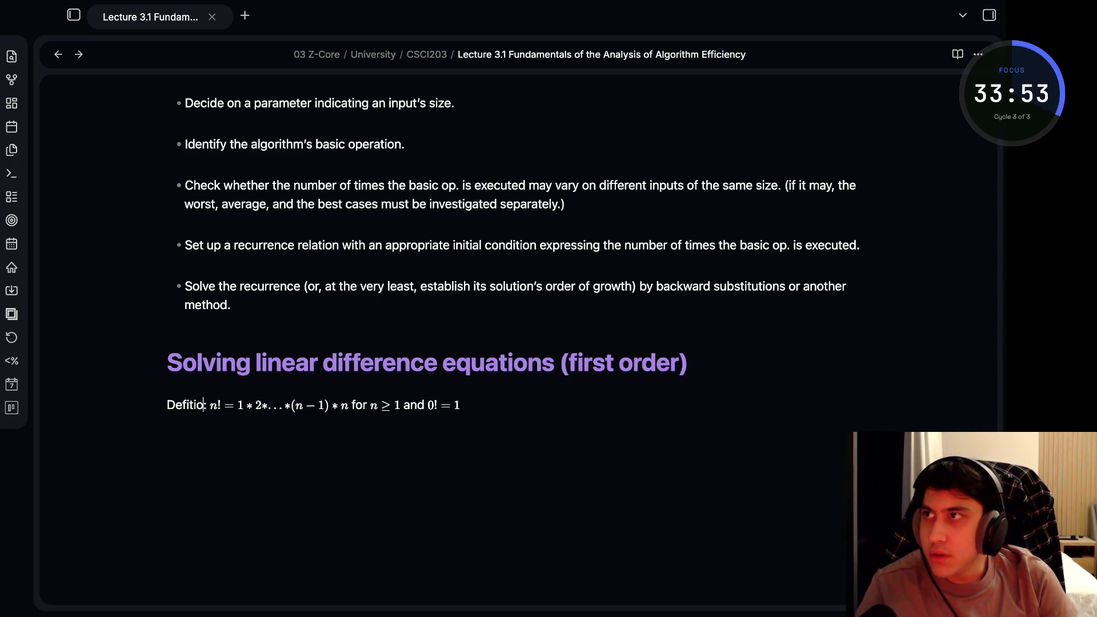
key("BackSpace")
key("BackSpace")
key("BackSpace")
key("BackSpace")
type("nition")
double_click(196, 405)
key("ctrl+b")
key("Down")
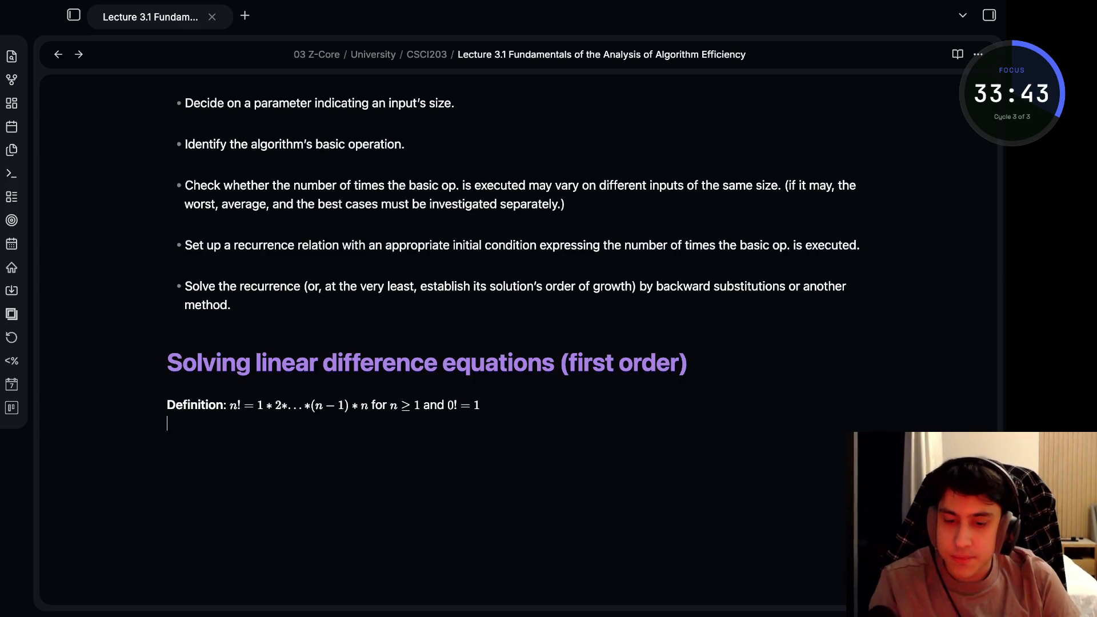
type("Re")
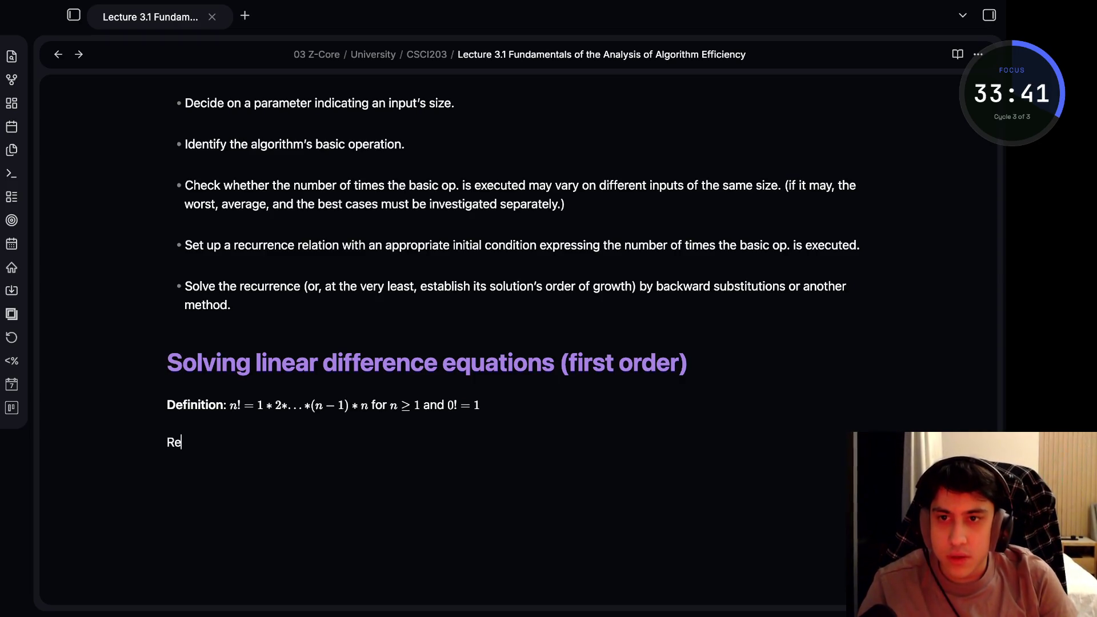
type("cuirsive definition")
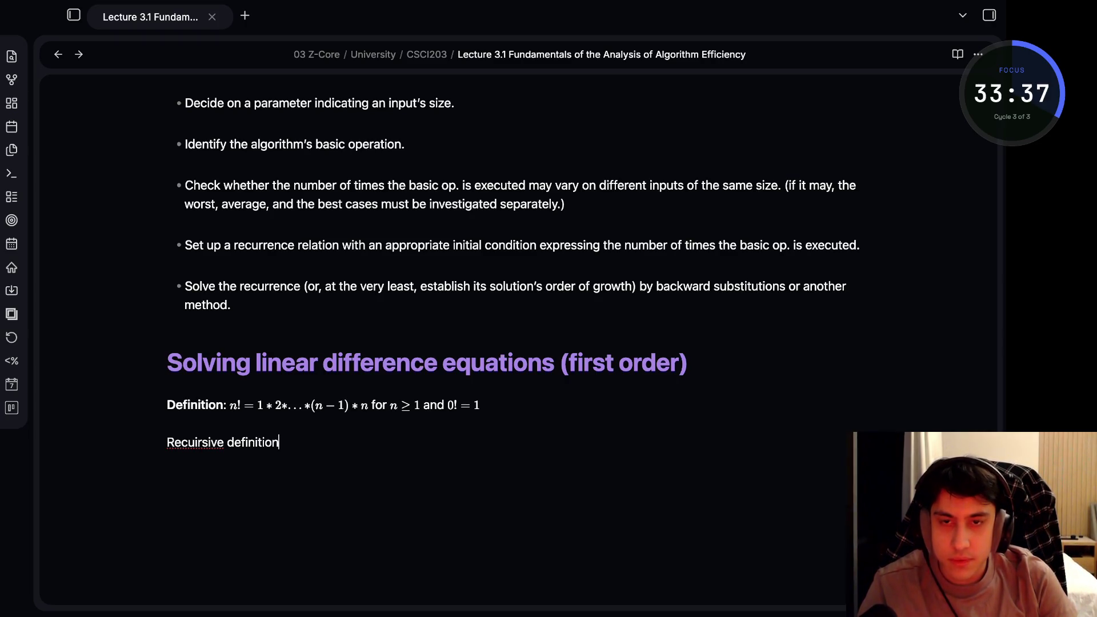
type(" of n!")
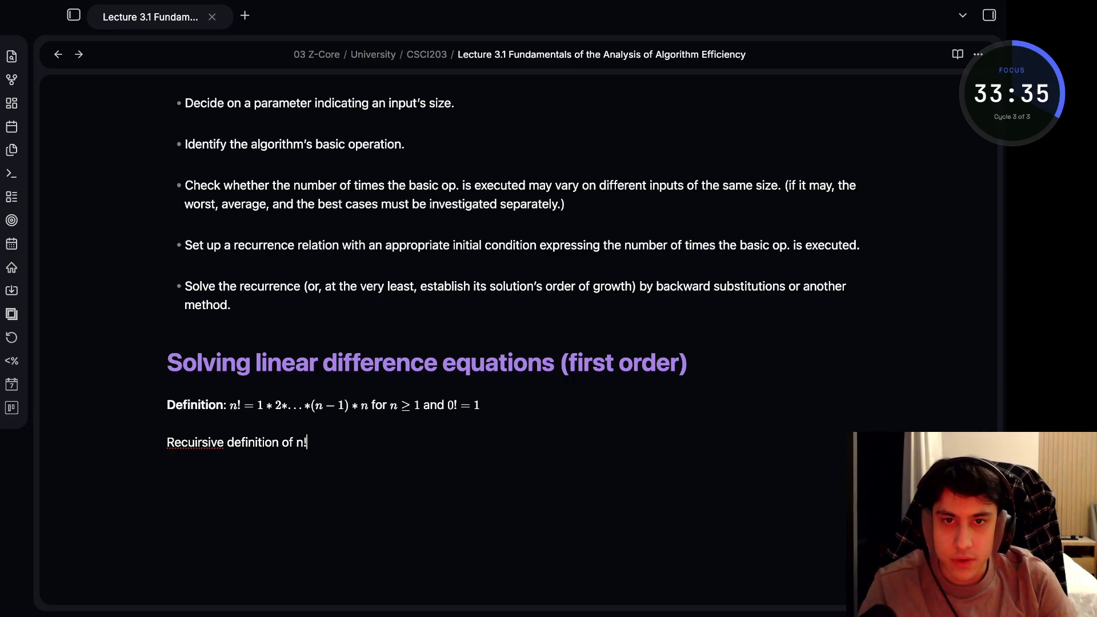
type(": $$")
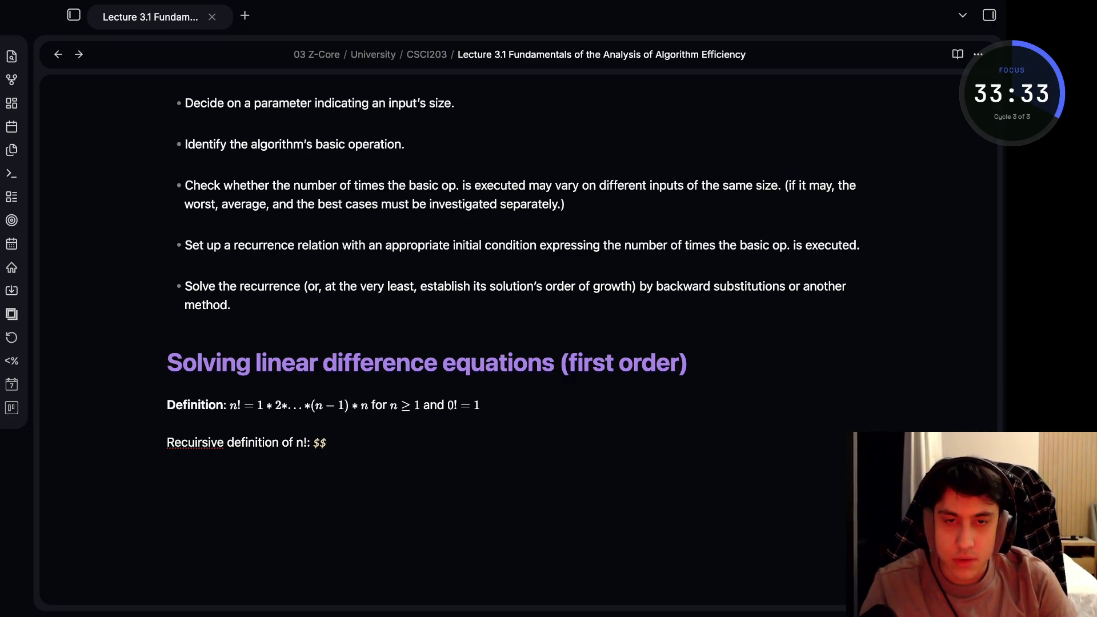
type("F(n) = F(n - 1) * n")
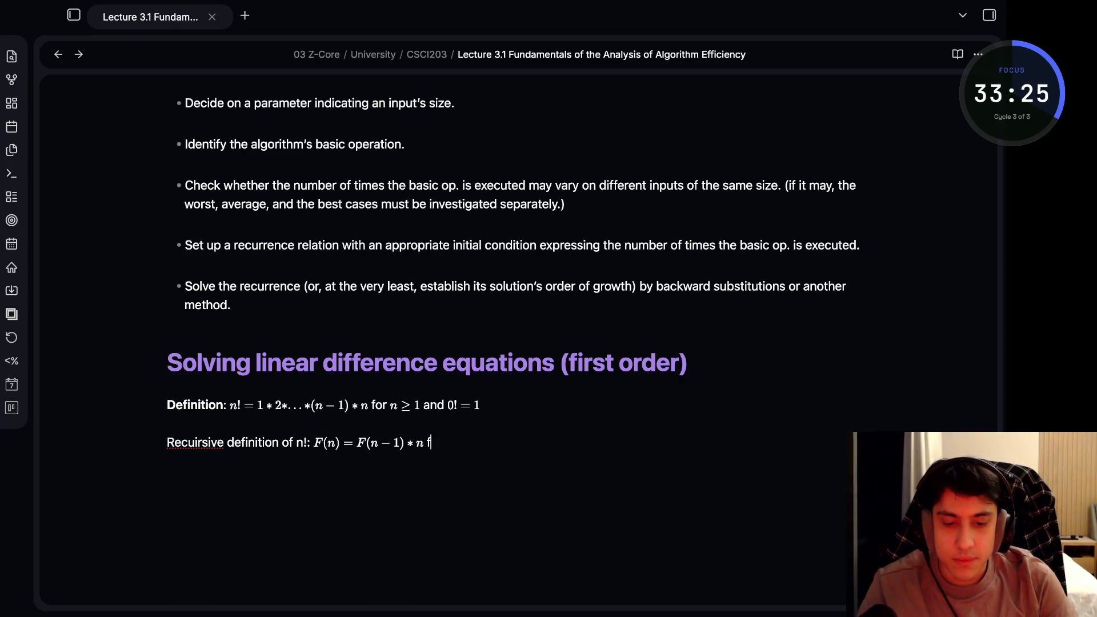
type(" for $n $")
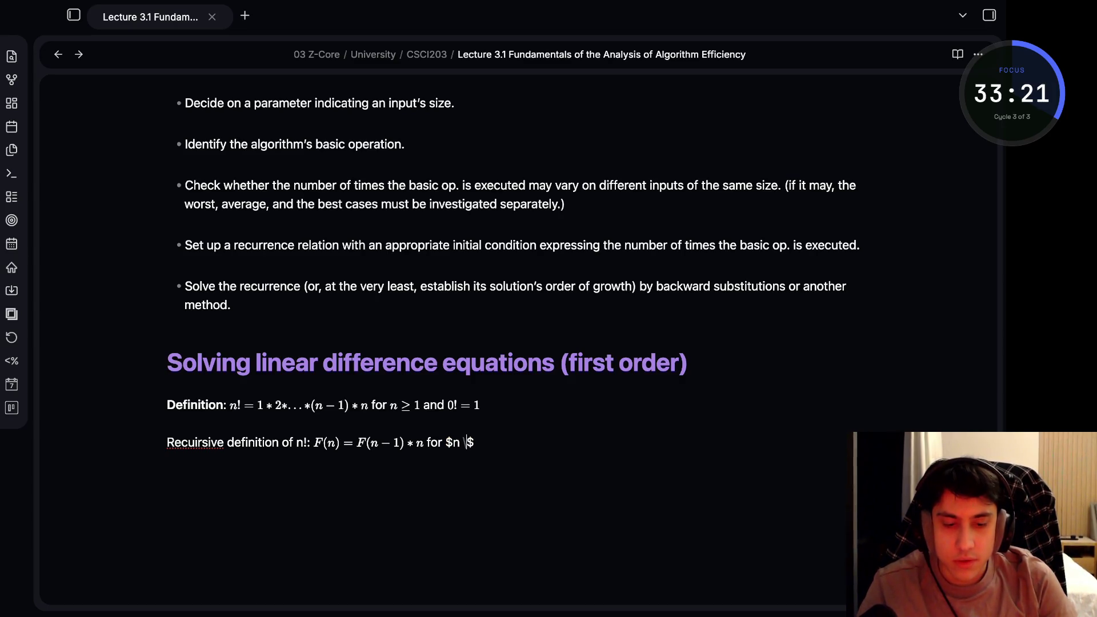
type("ge")
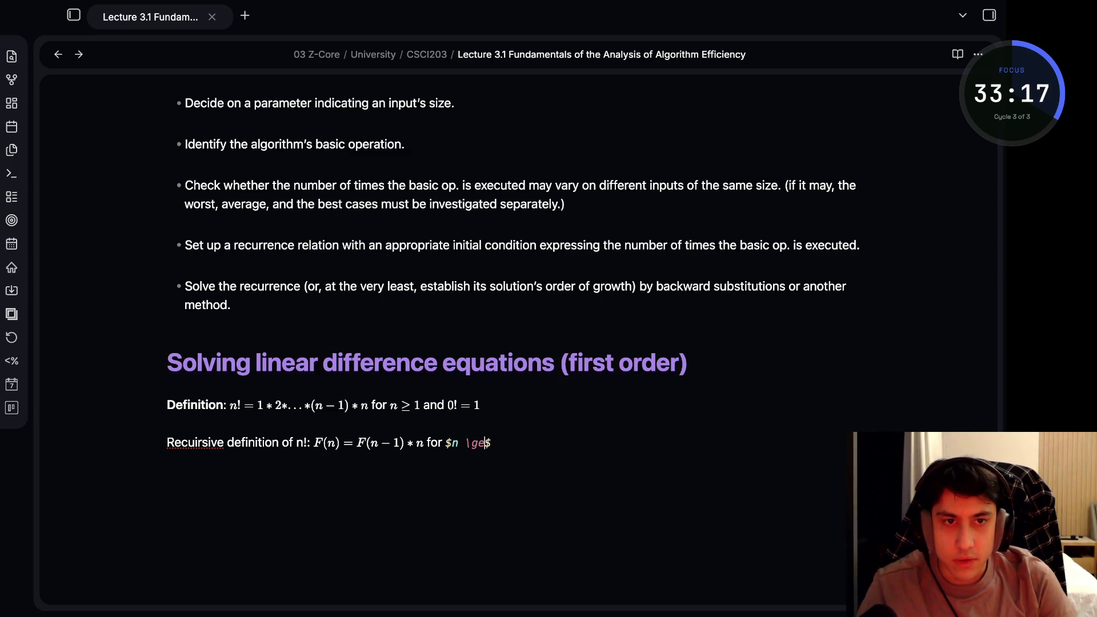
type(" 1 and %")
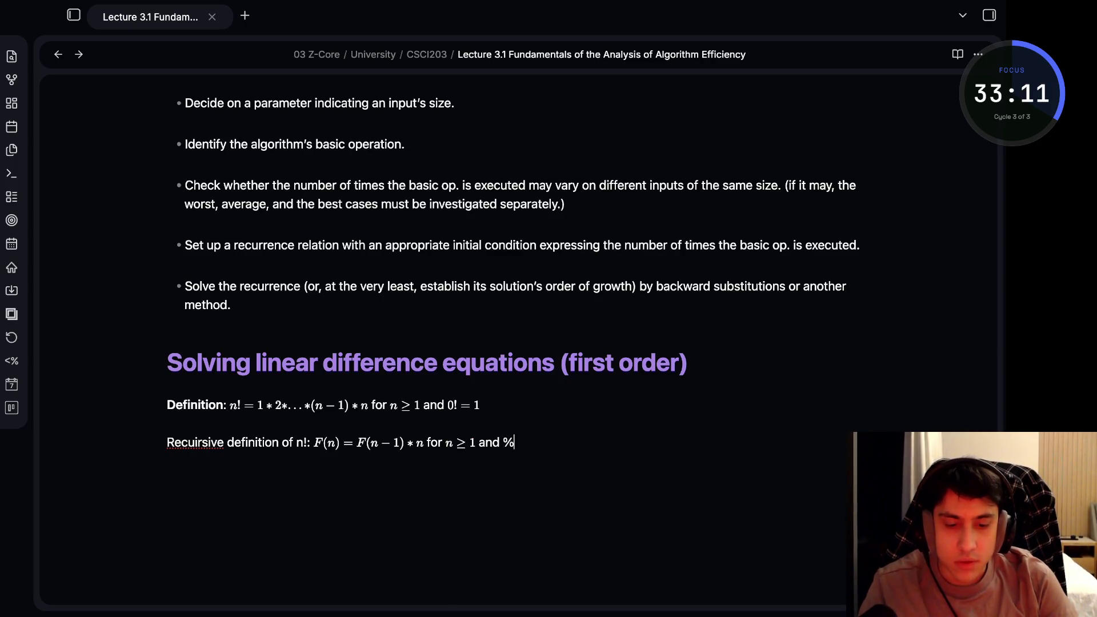
type("f(0)$")
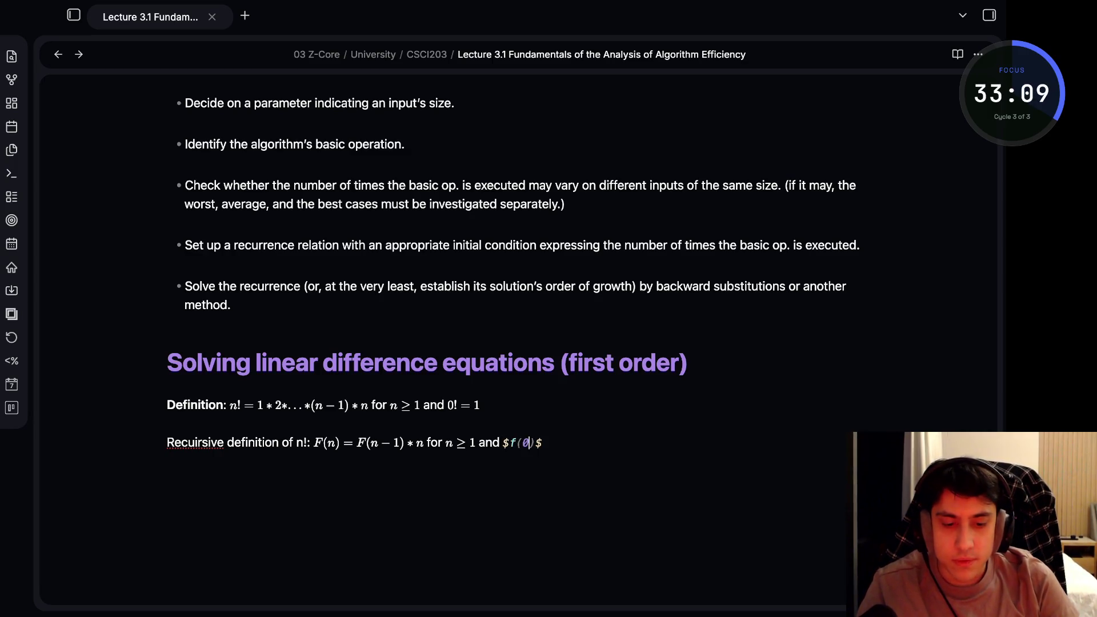
Add "Recursive definition of n!:" with $F(n) = F(n-1) * n$ for $n \ge 1$ and $F(0) = 1$, spelling fixed
key("BackSpace")
type("(0) = 1")
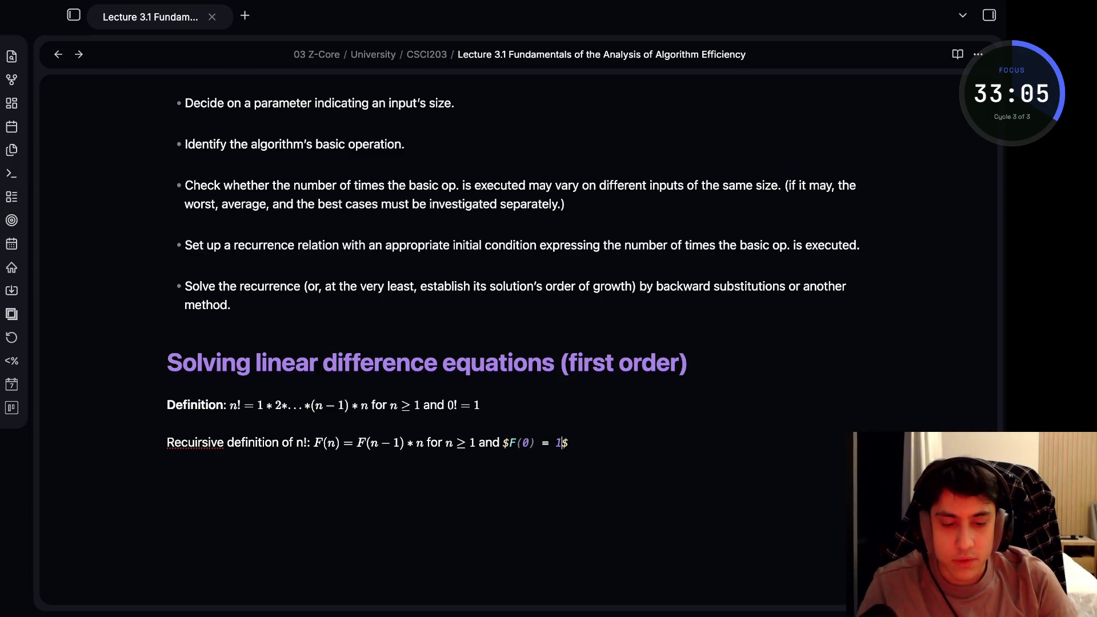
key("Up")
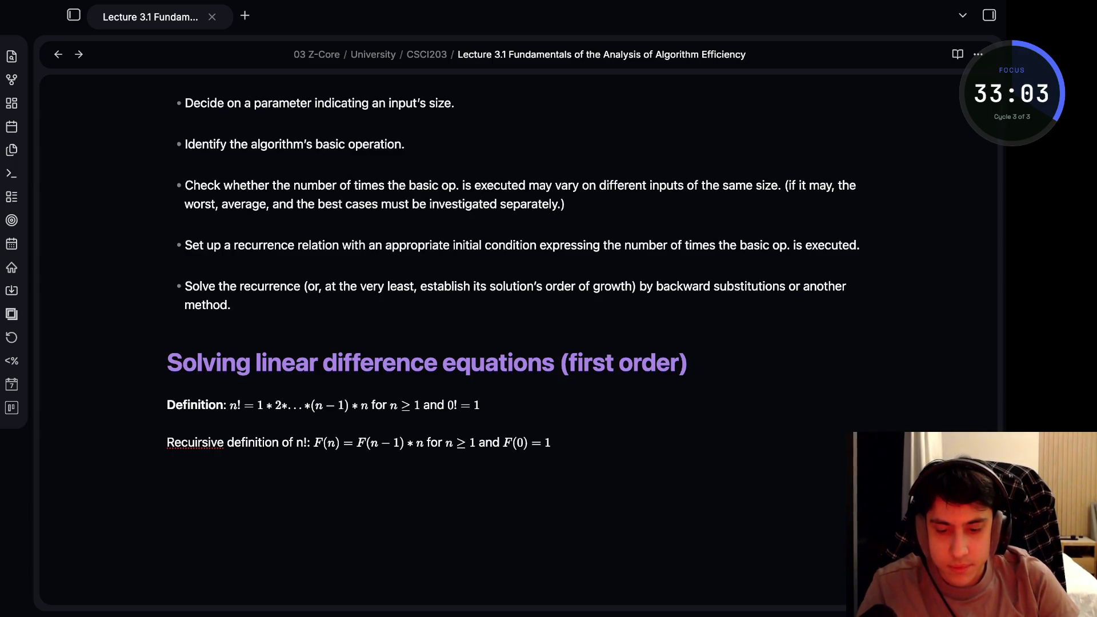
key("BackSpace")
key("BackSpace")
key("BackSpace")
type("cuirsive")
key("Up")
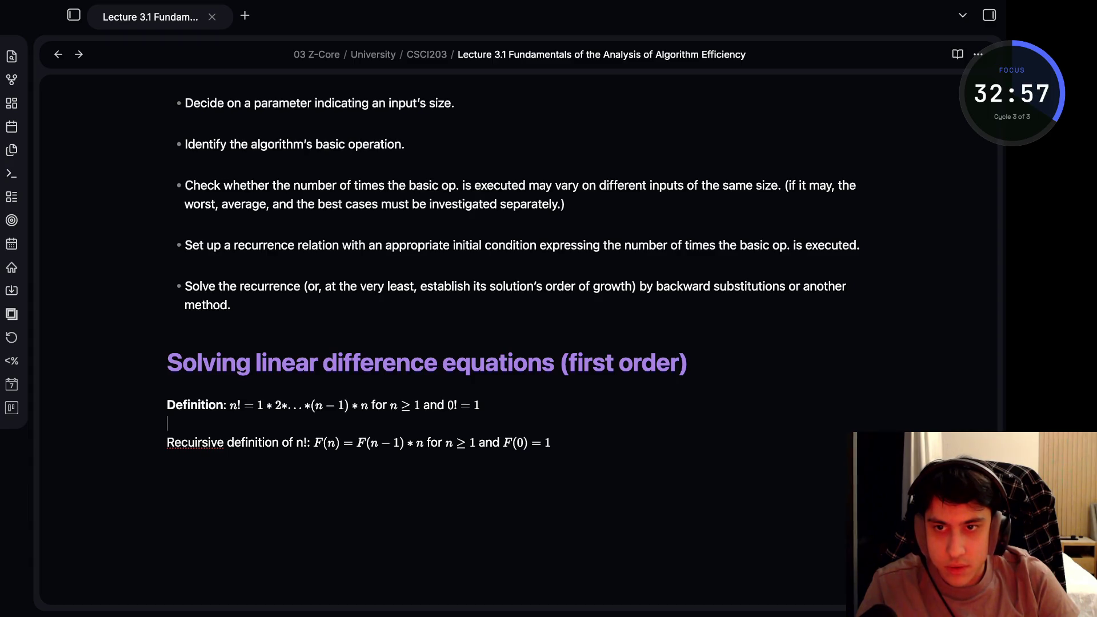
key("Right")
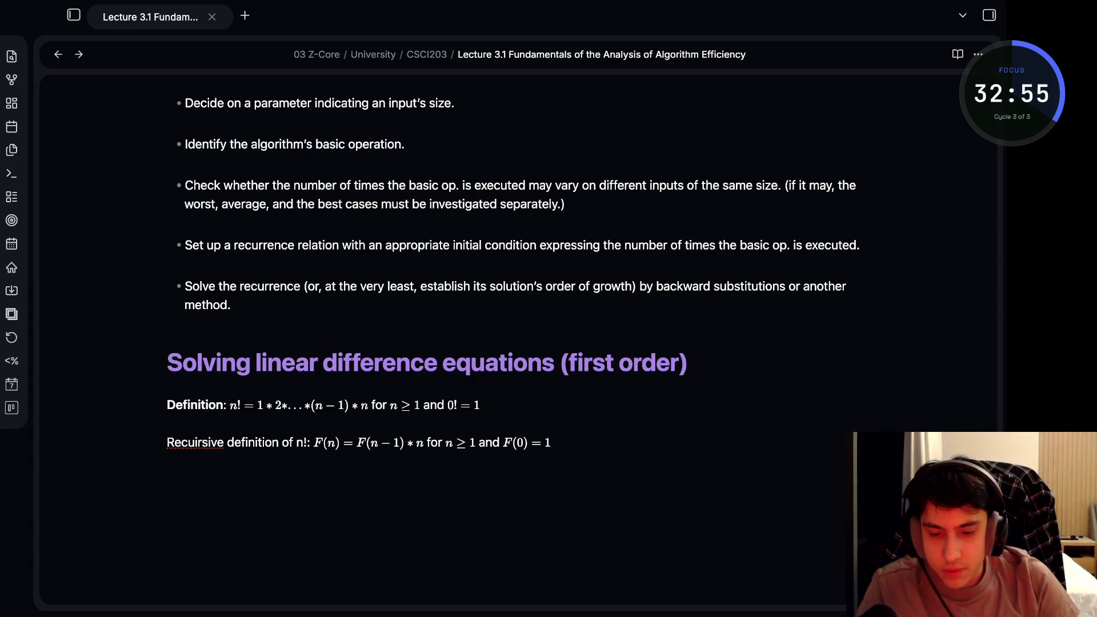
key("BackSpace")
key("Up")
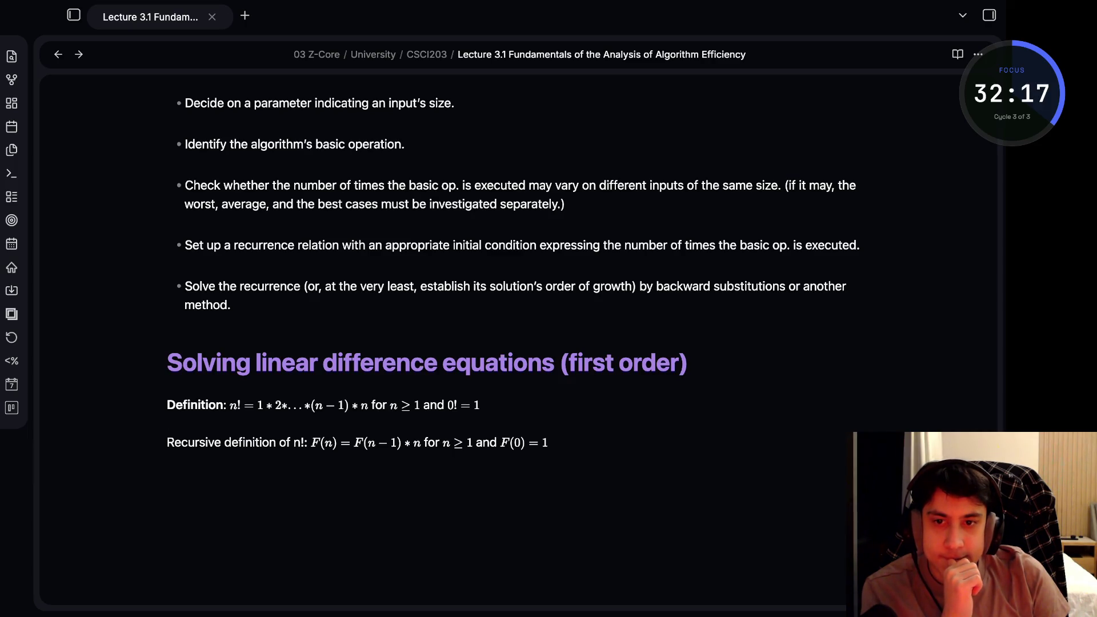
key("Down")
key("End")
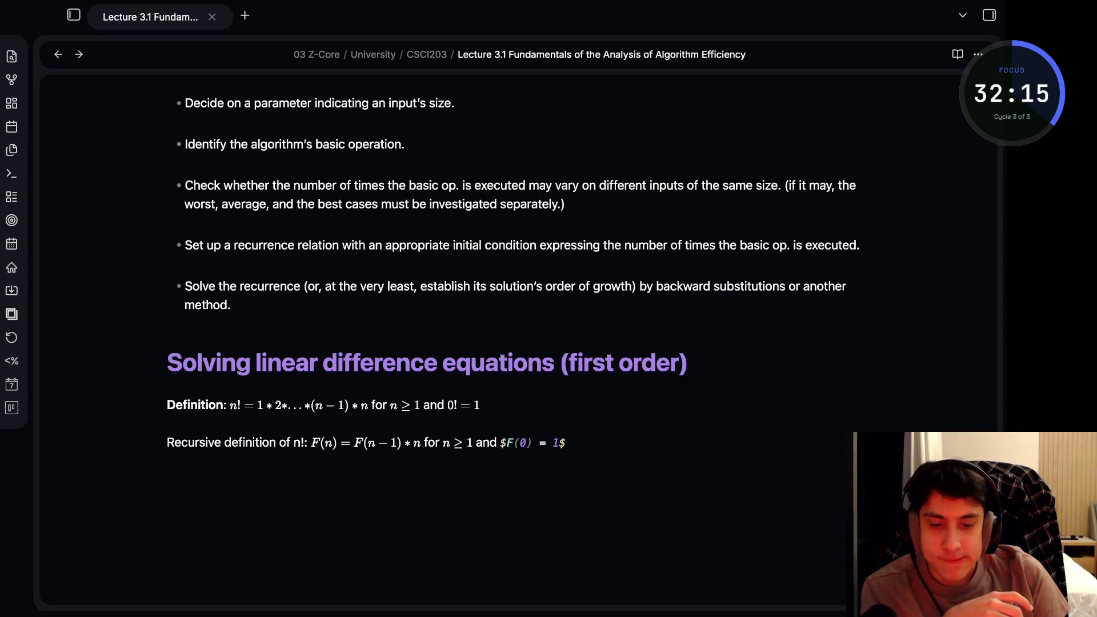
key("Down")
type("Size: ")
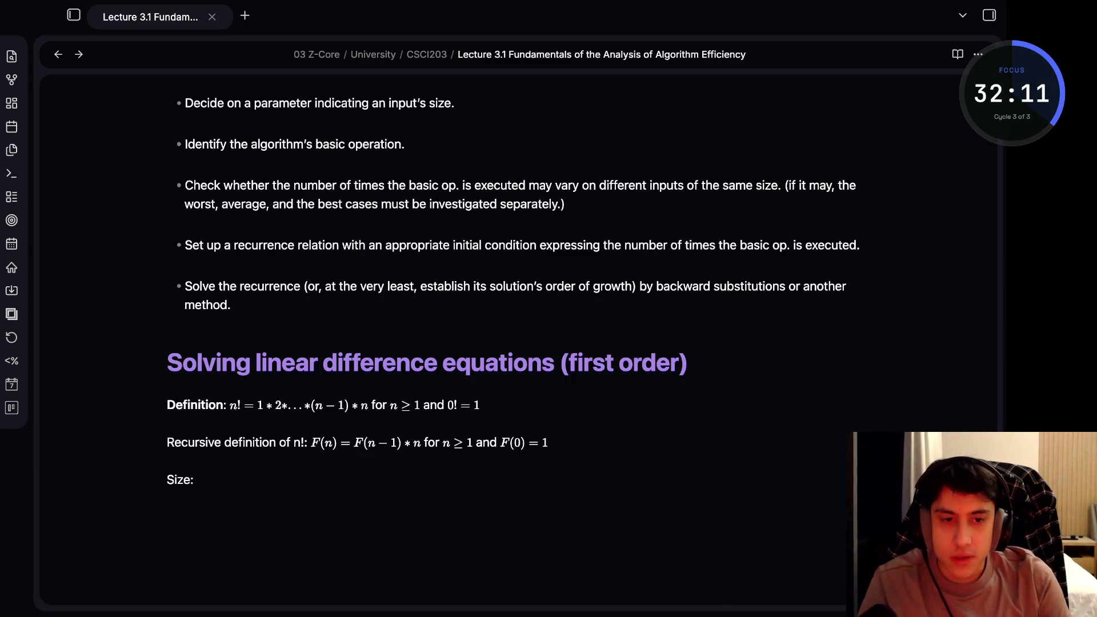
type("$")
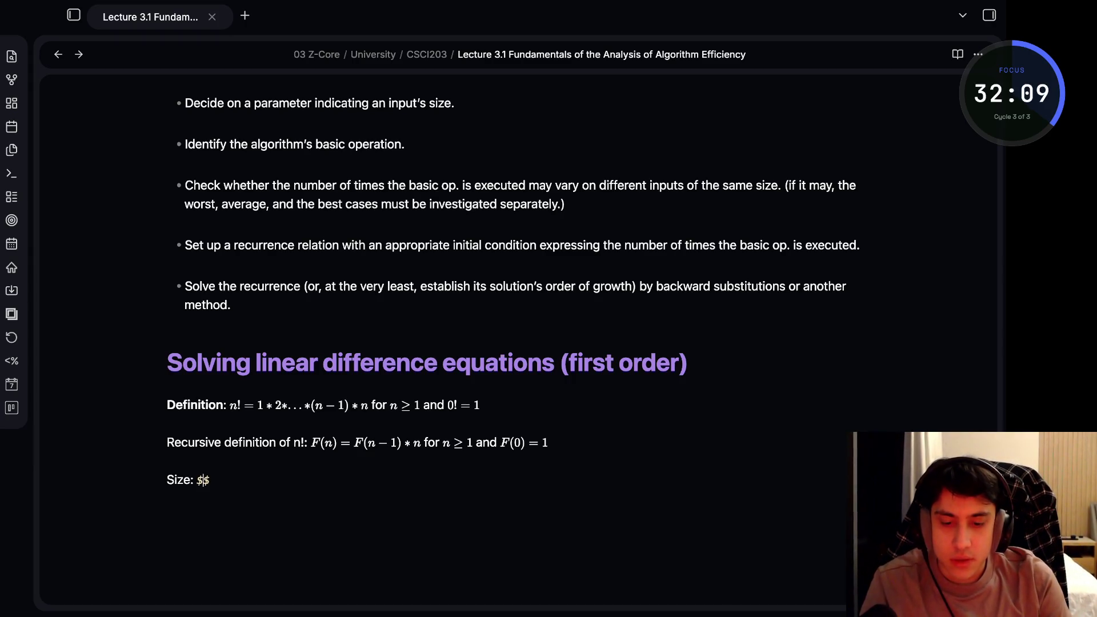
type("n")
List Size: $n$ and Basic operation: multiplication, then begin the "Recurrence relation:" label
key("Right")
key("Return")
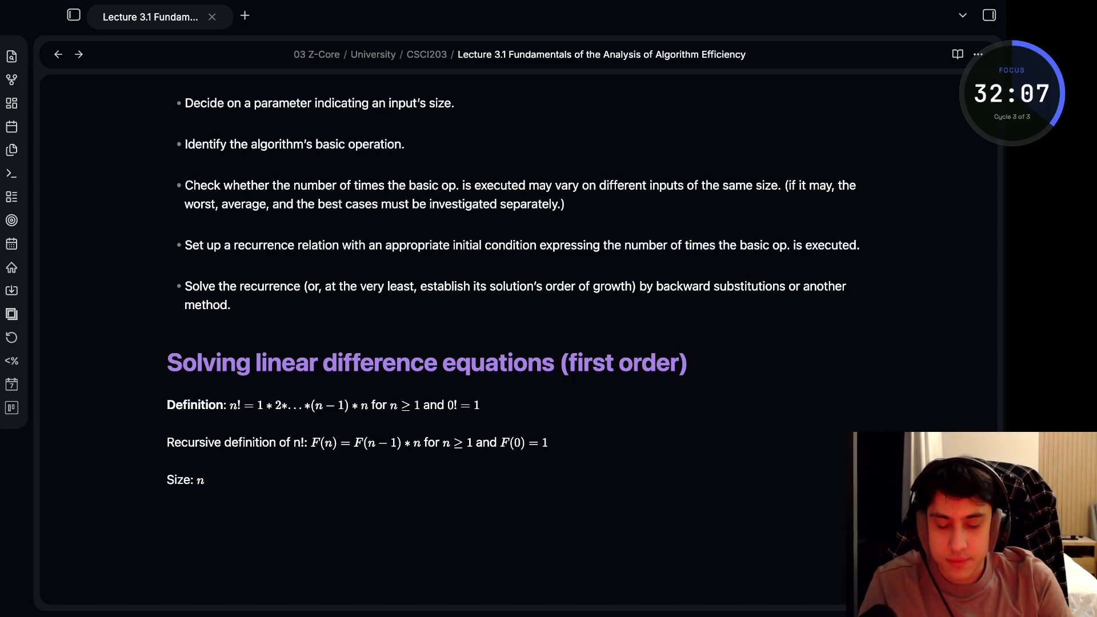
type("Basic ")
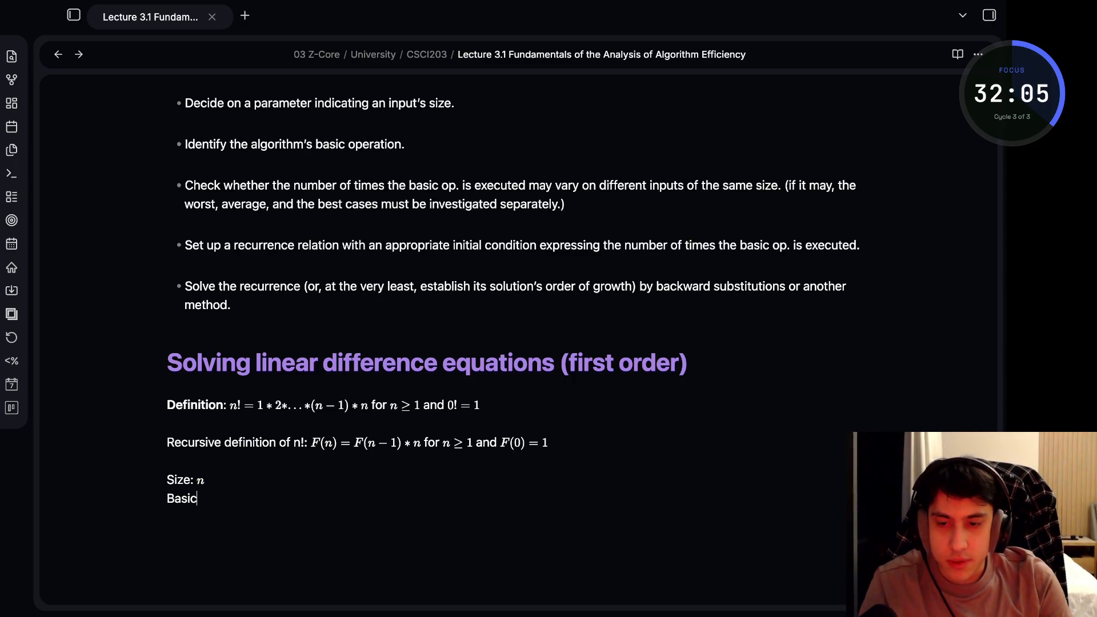
type("Operation")
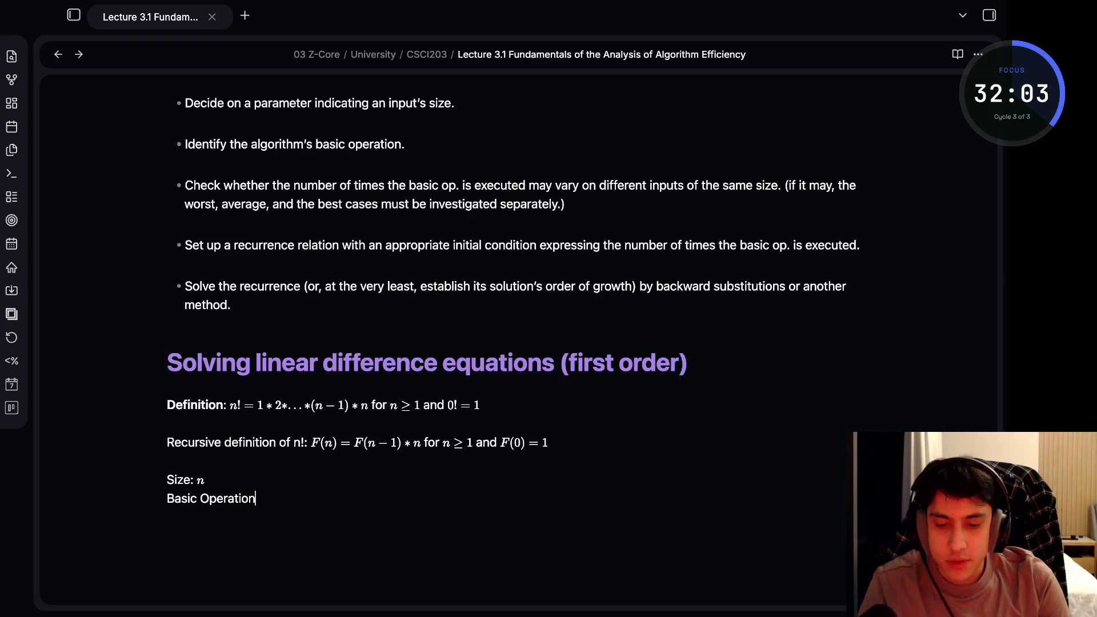
key("BackSpace")
key("BackSpace")
key("BackSpace")
key("BackSpace")
key("BackSpace")
key("BackSpace")
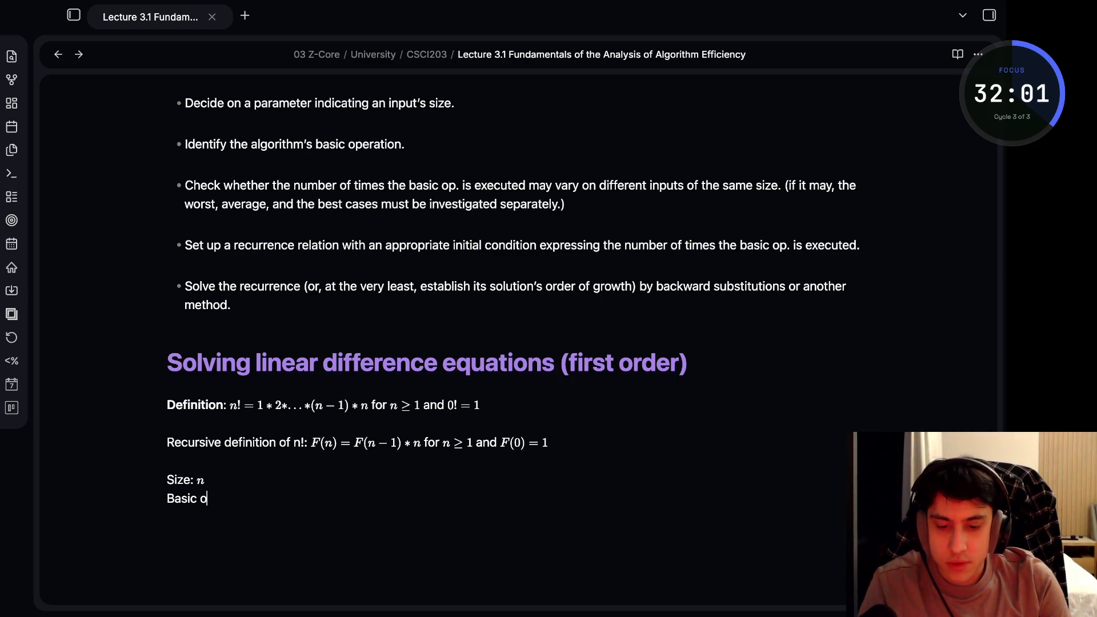
type("peration")
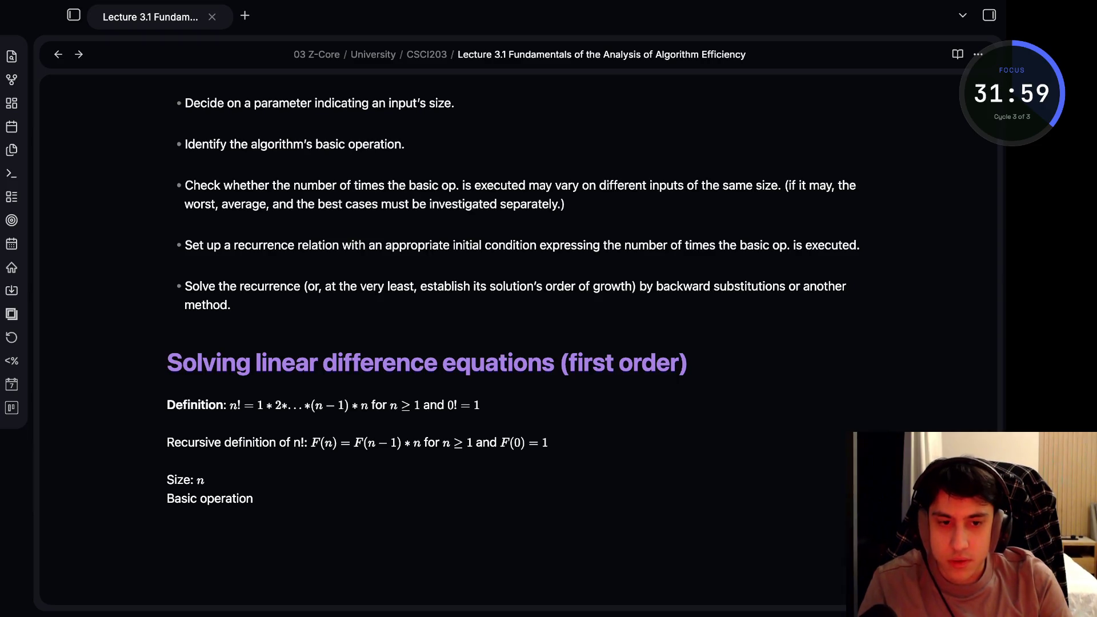
type(": multiplication")
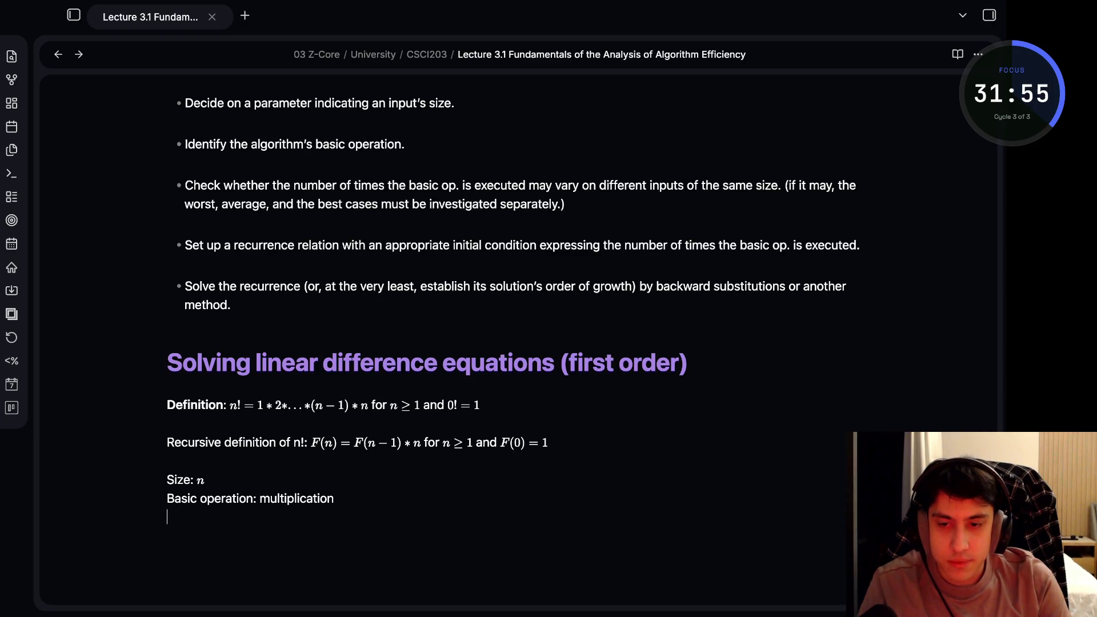
key("Return")
type("c")
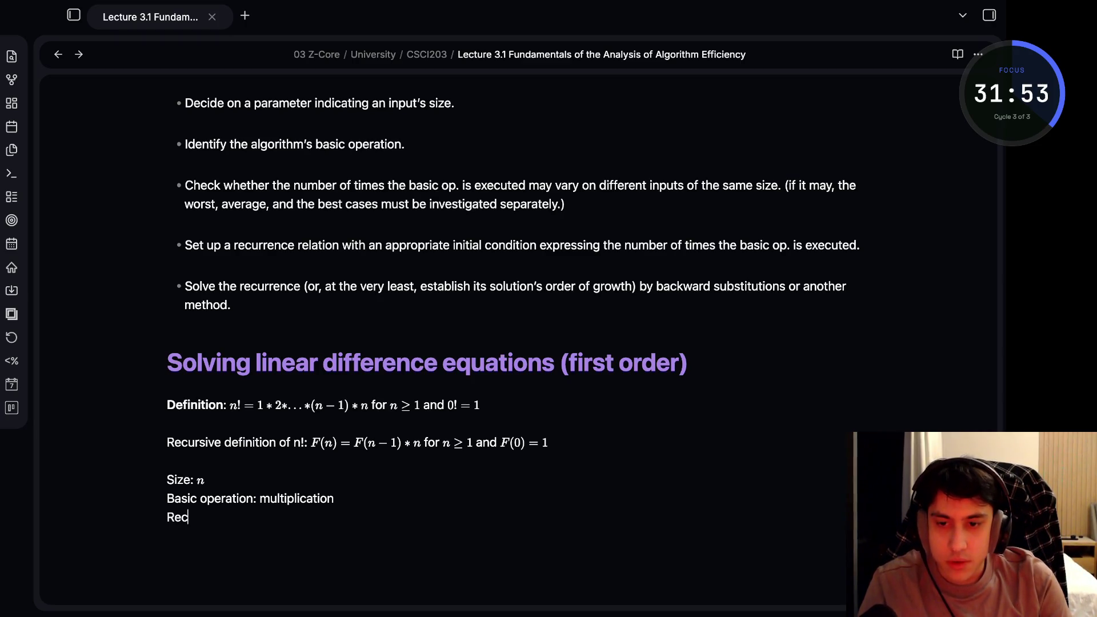
type("urrenc")
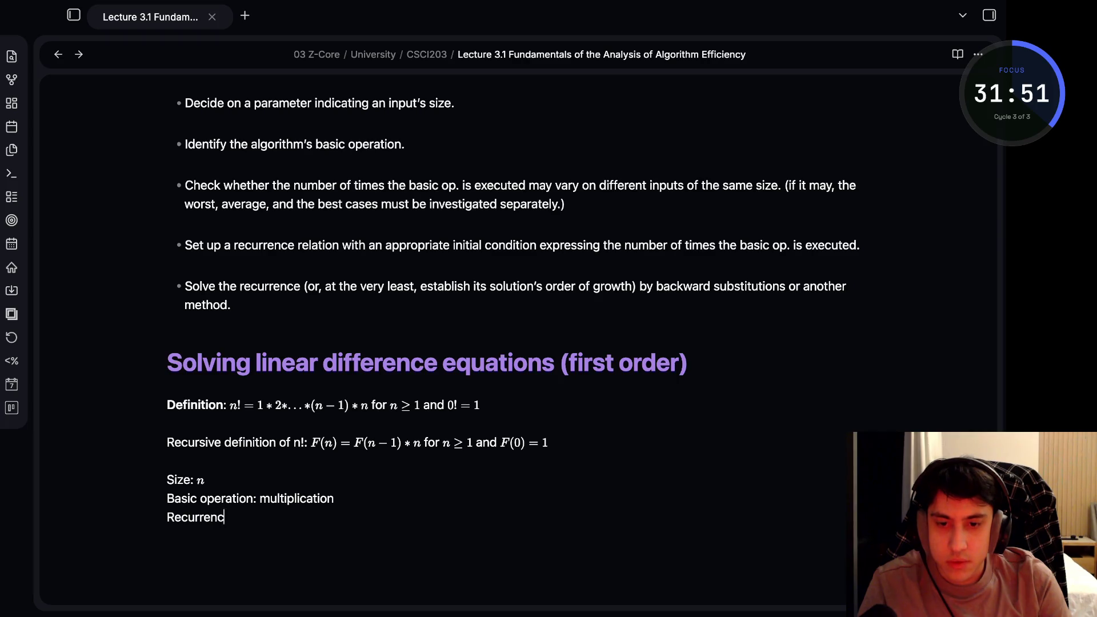
type("e ralt")
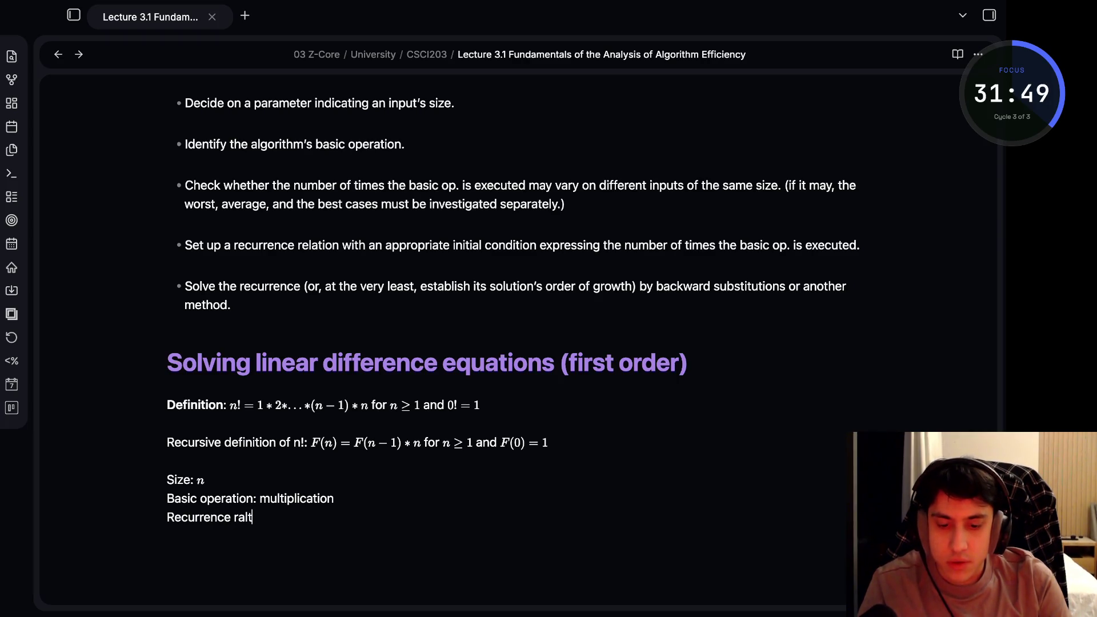
key("BackSpace")
key("BackSpace")
key("BackSpace")
type("elation")
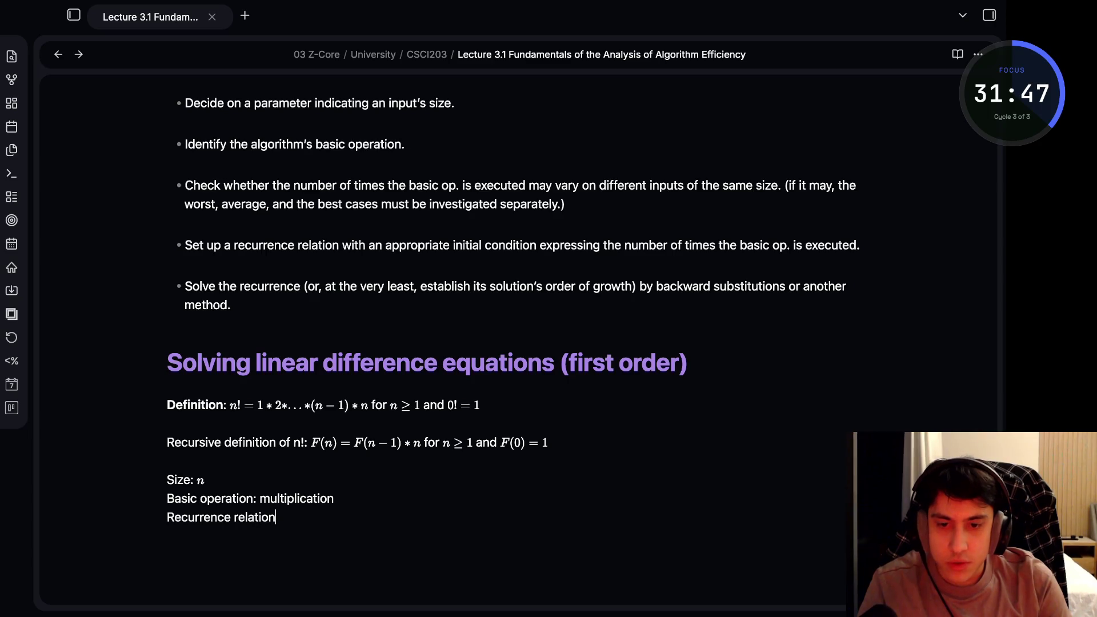
type(": %")
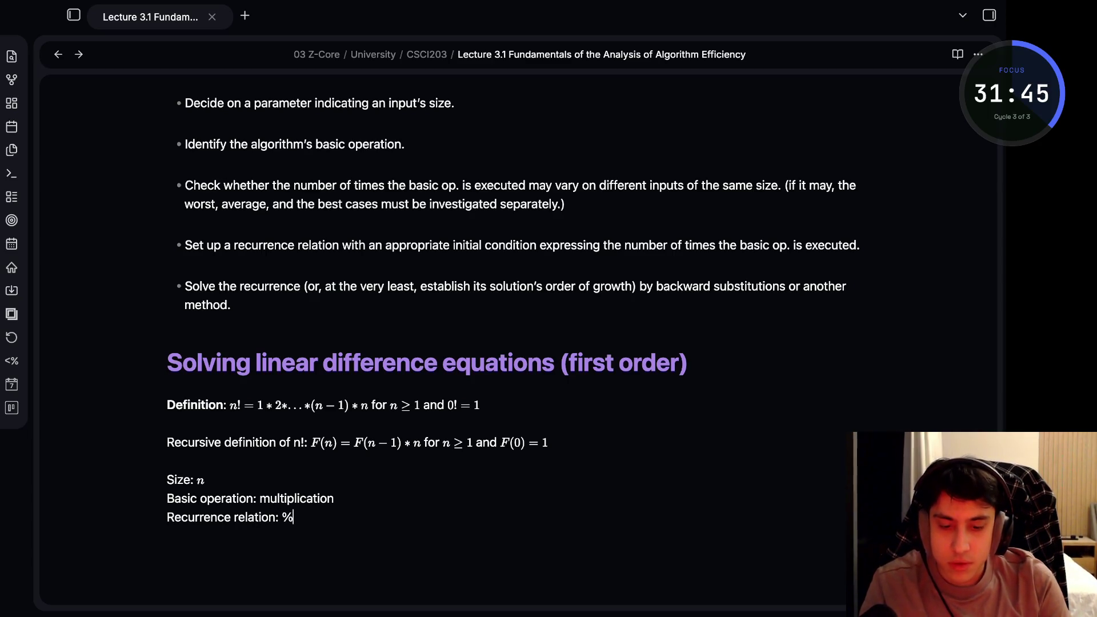
type("M(n) = M(n - 1")
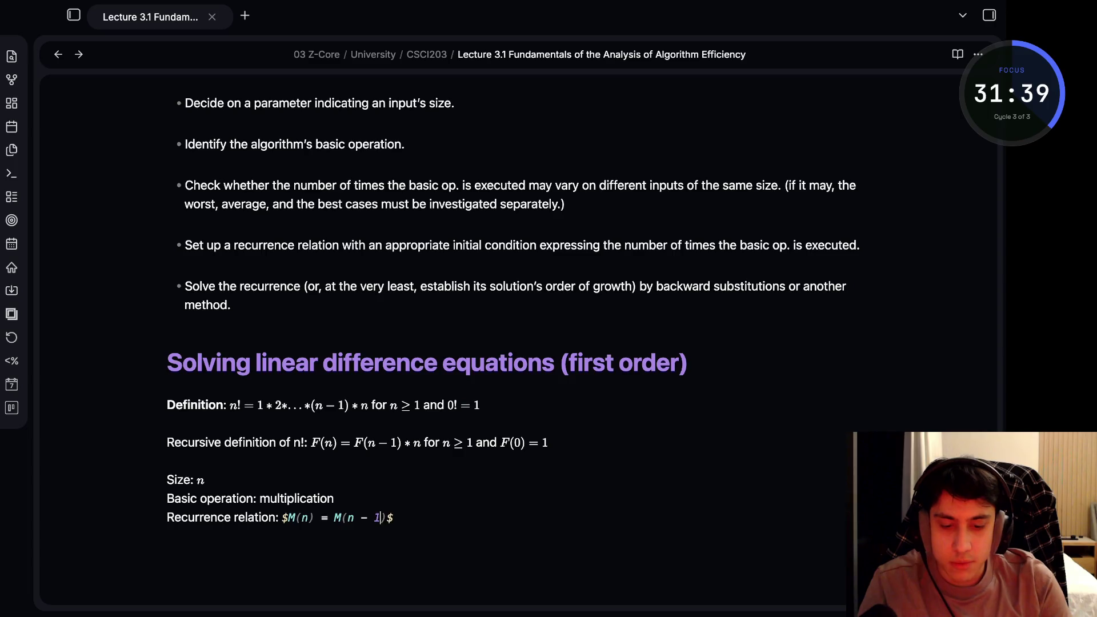
type(") + 1")
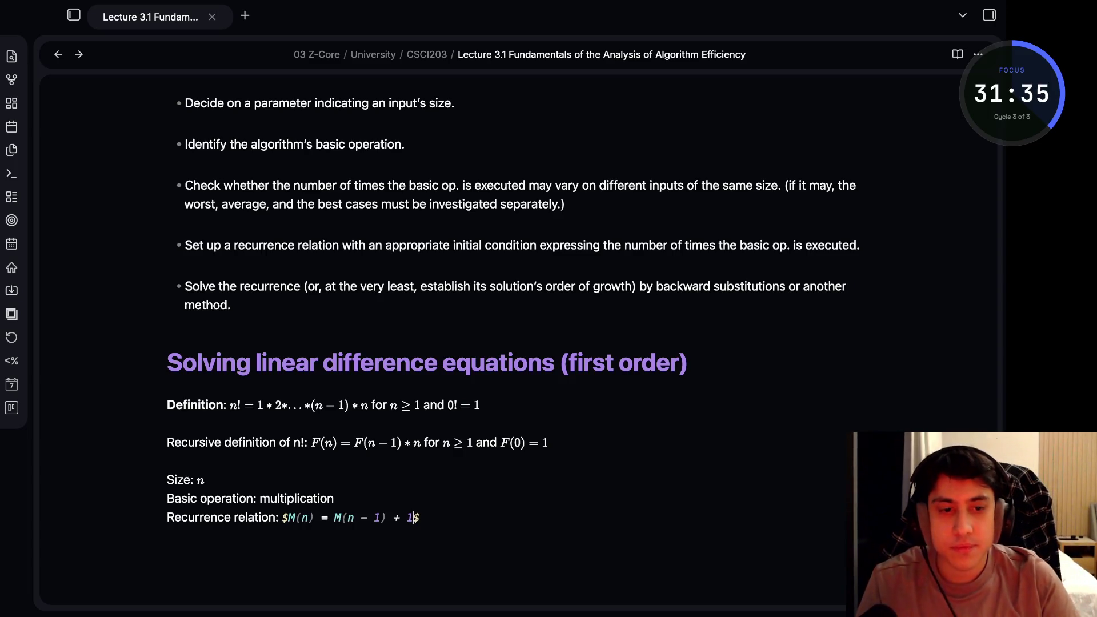
type("$")
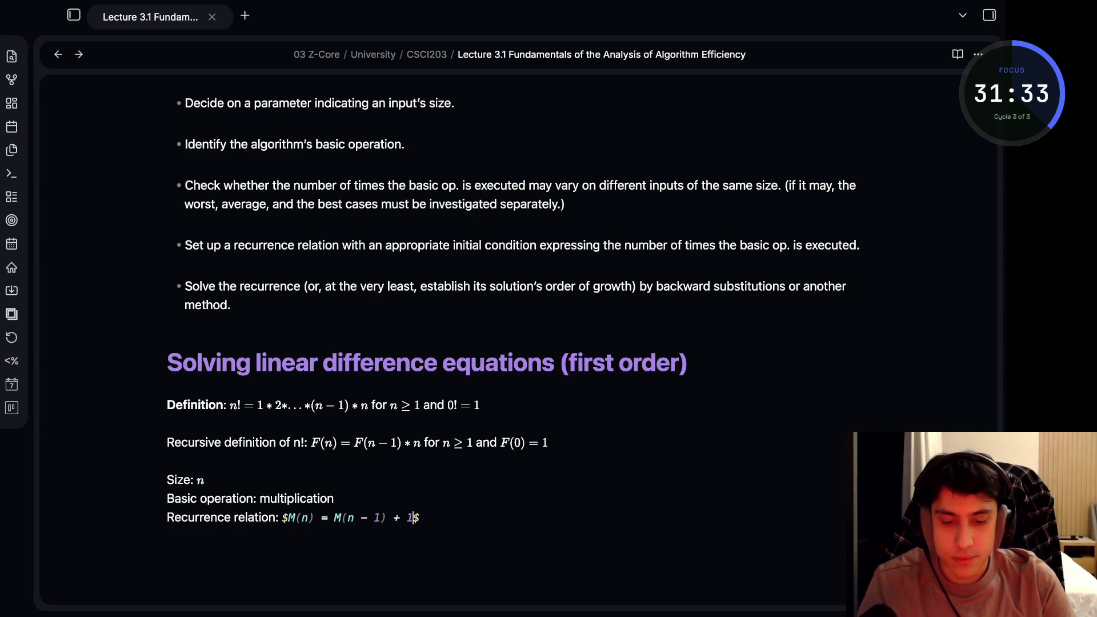
Enter the recurrence $M(n) = M(n - 1) + 1$ with $M(0) = 0$ on the line below
key("Return")
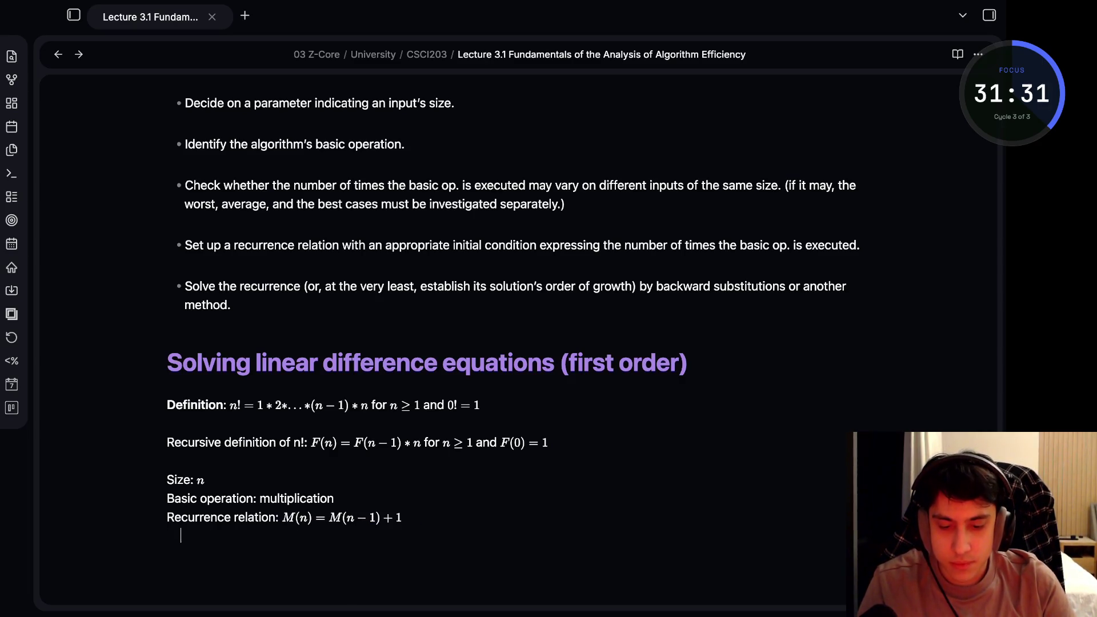
type("$M(0) = 0$")
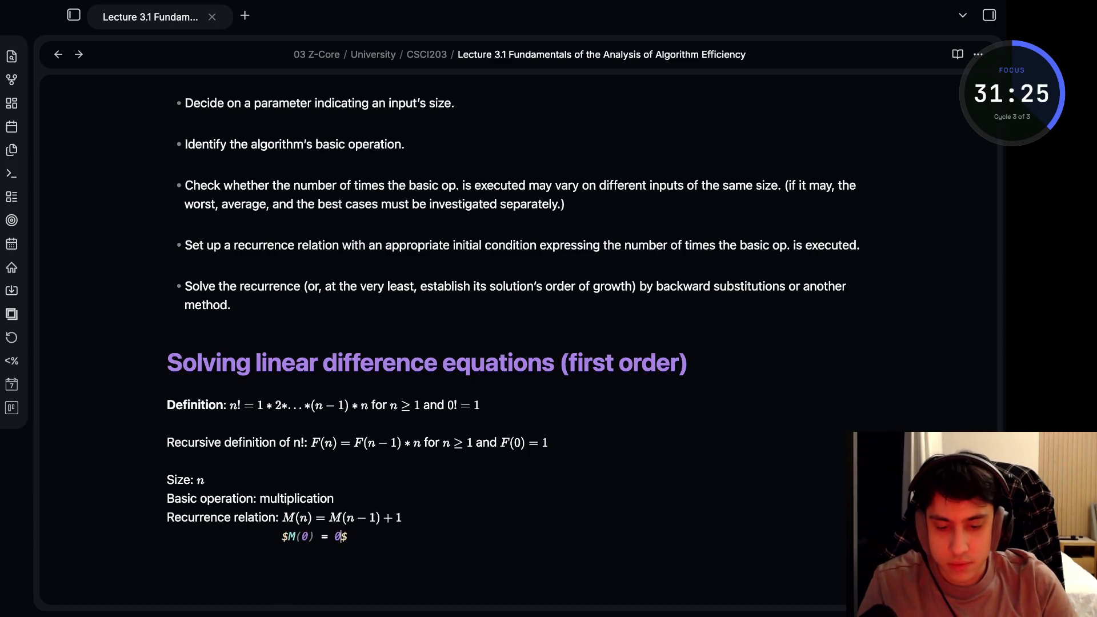
key("Up")
key("Up")
key("Up")
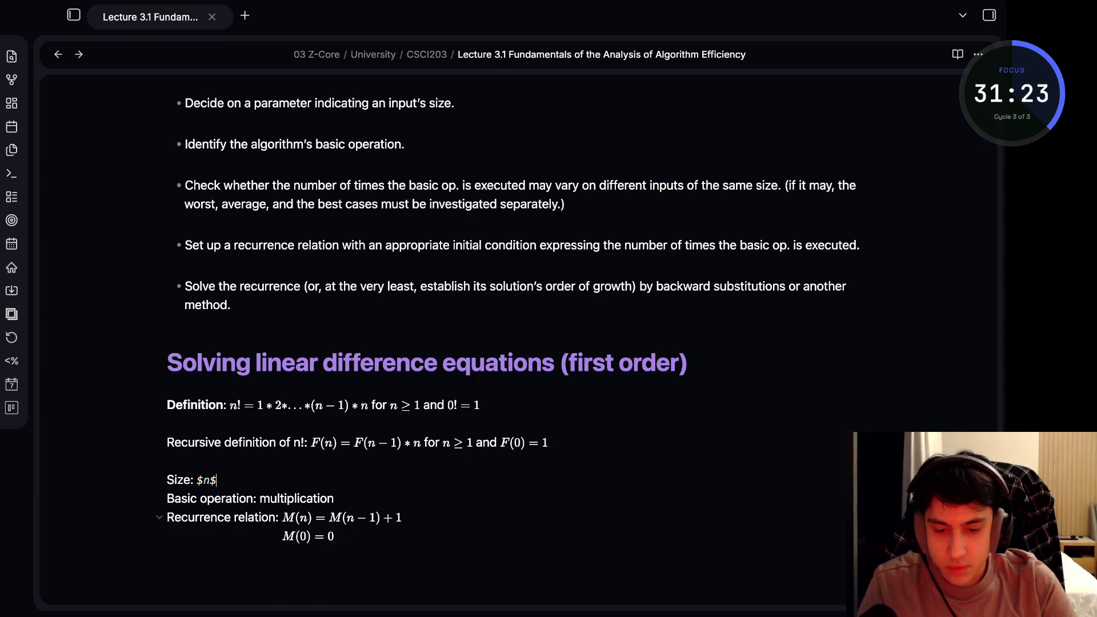
key("Down")
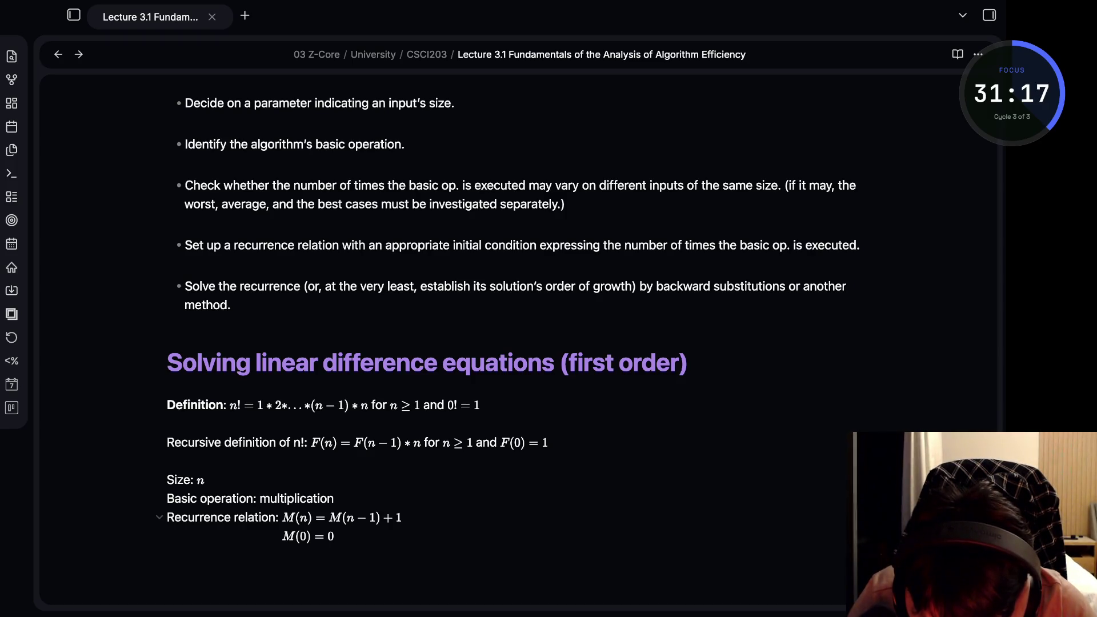
left_click(289, 517)
key("Left")
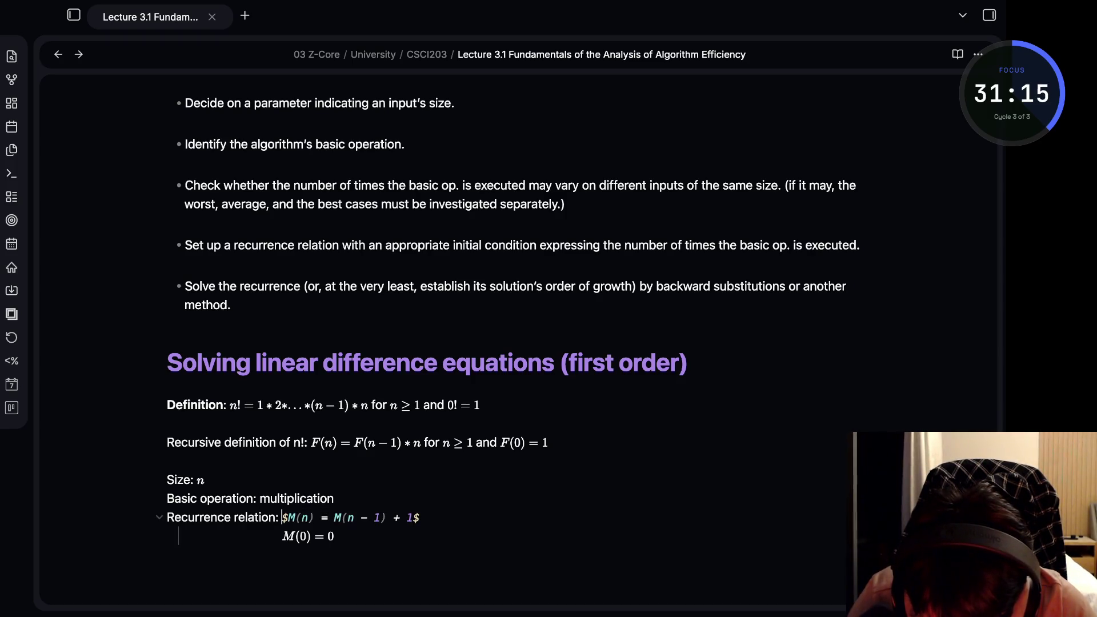
key("BackSpace")
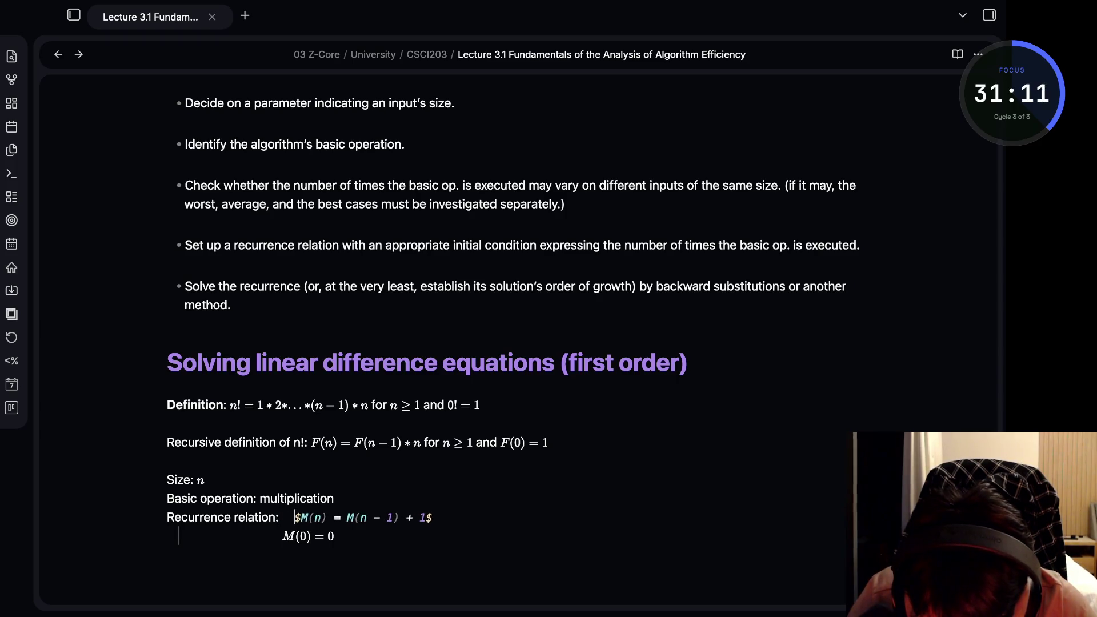
key("Down")
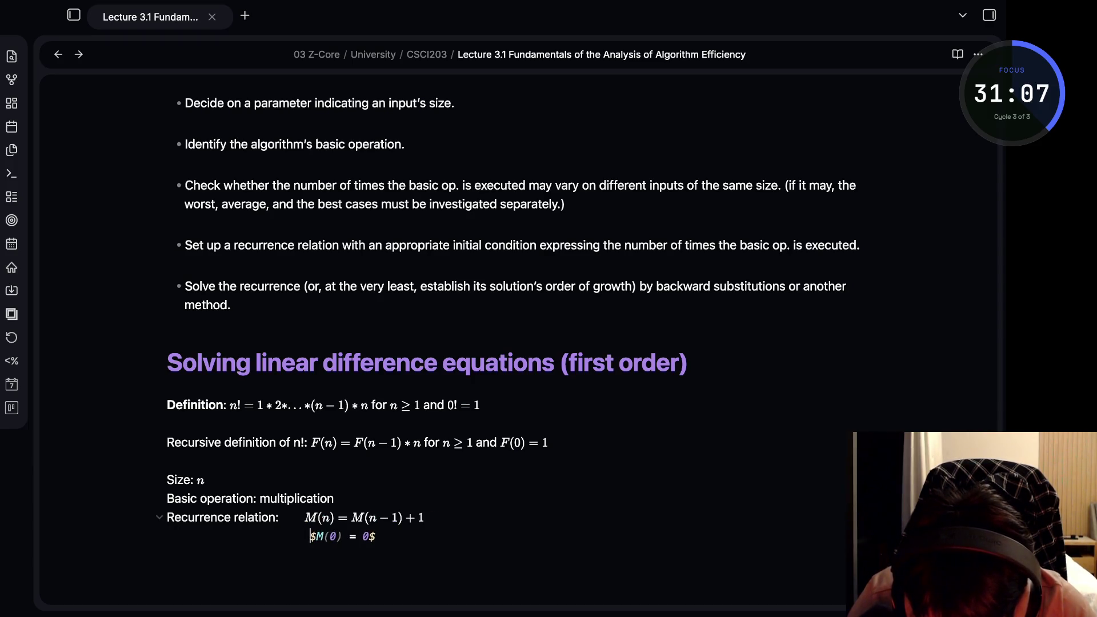
key("BackSpace")
key("BackSpace")
key("BackSpace")
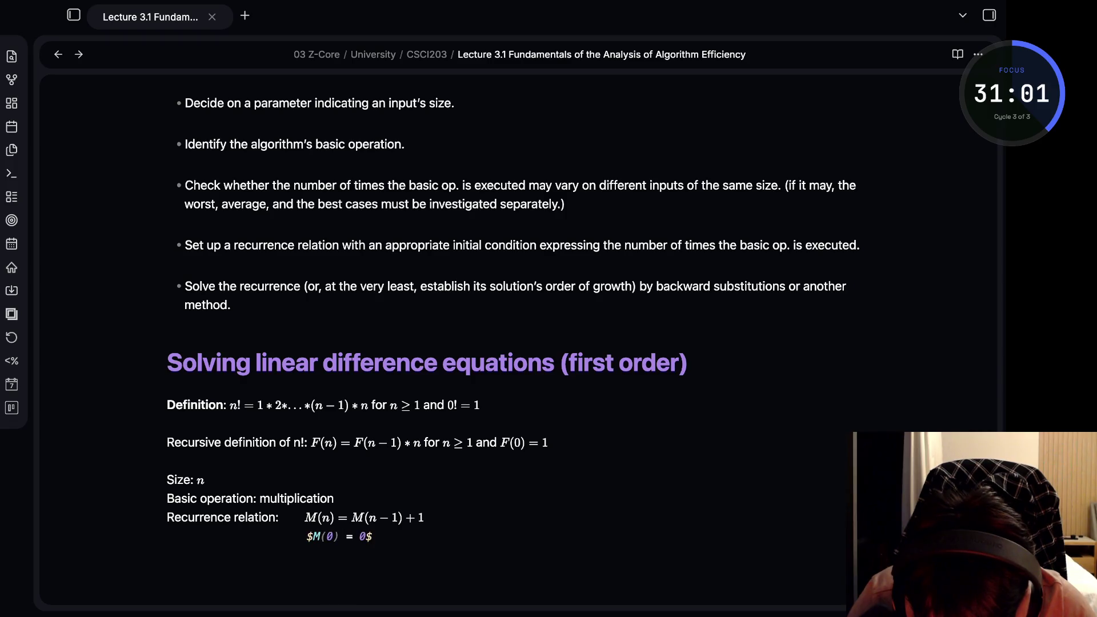
key("Up")
key("Up")
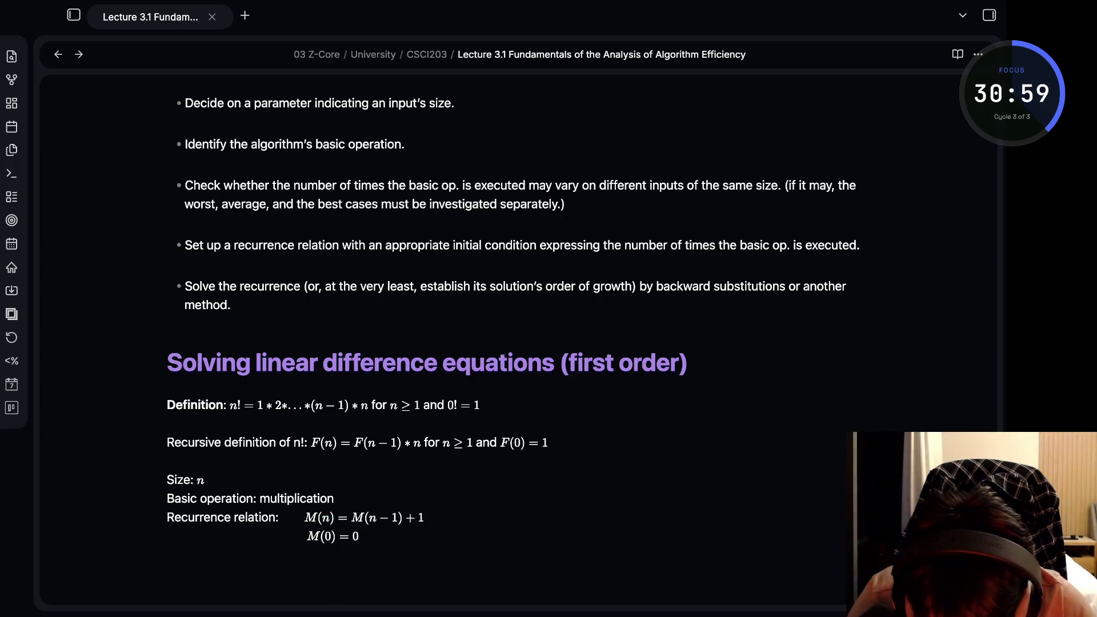
Adjust spacing so n, multiplication, M(n) and M(0) line up in one column
key("Down")
key("Down")
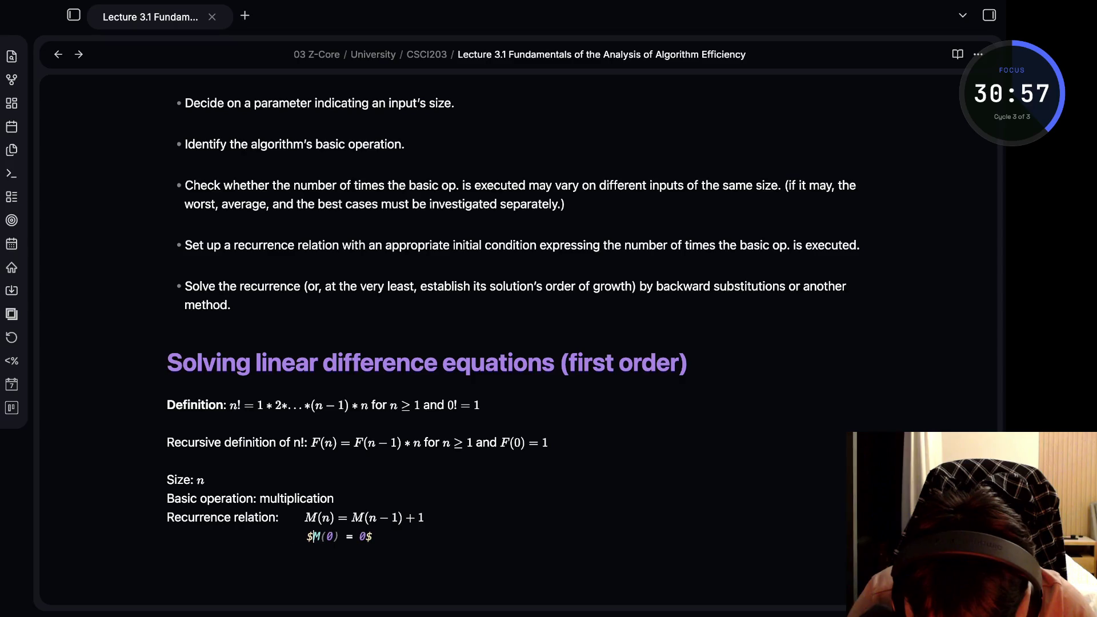
key("Left")
key("BackSpace")
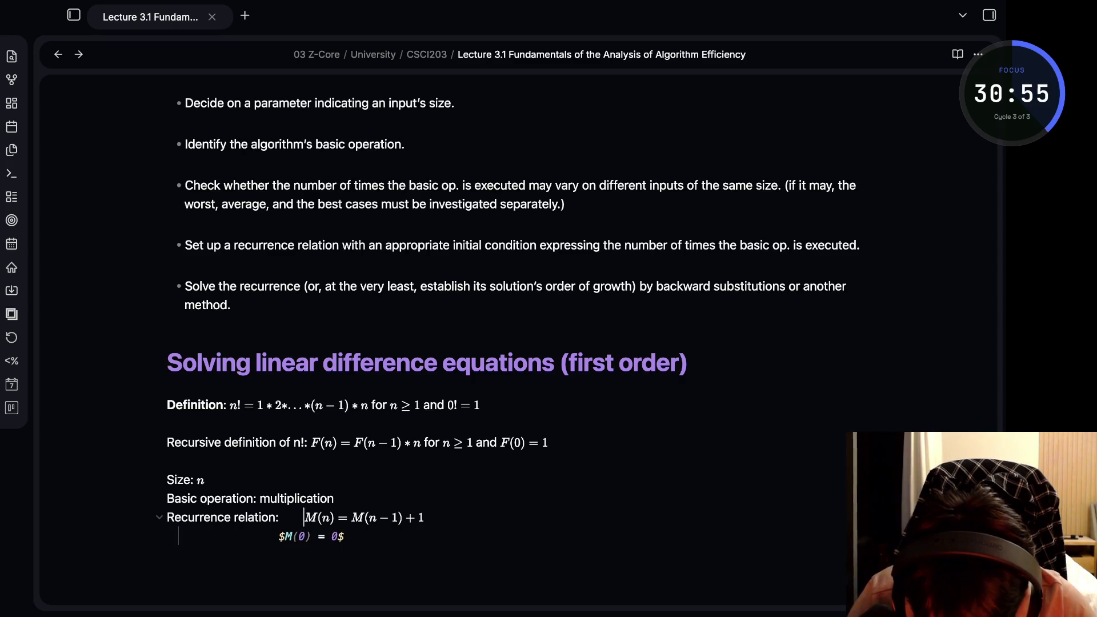
key("Up")
key("Down")
key("Tab")
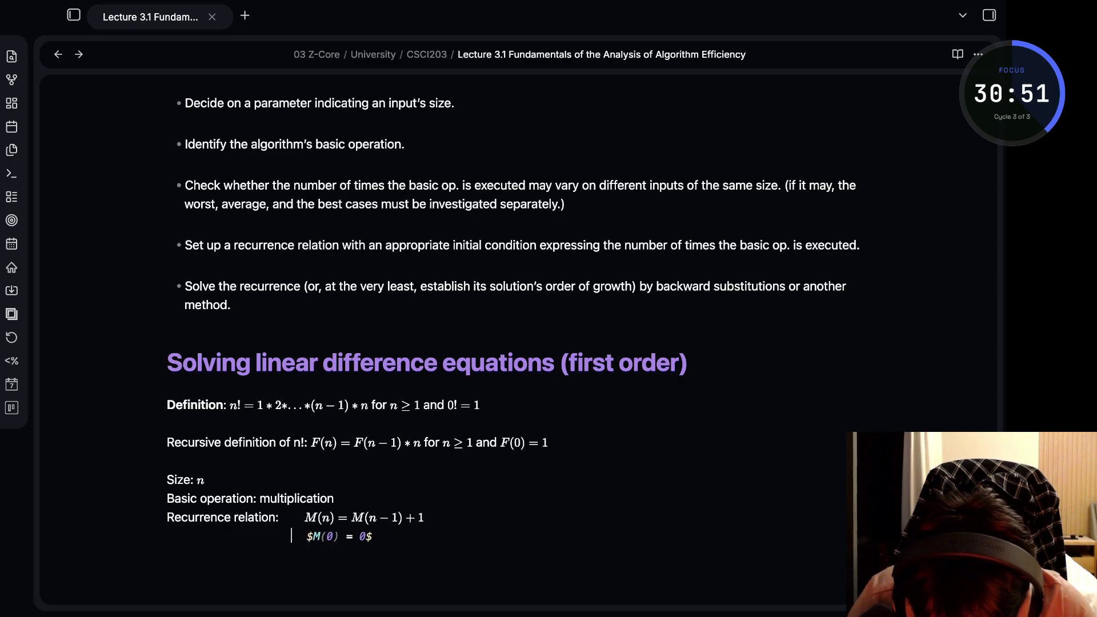
key("Home")
key("Up")
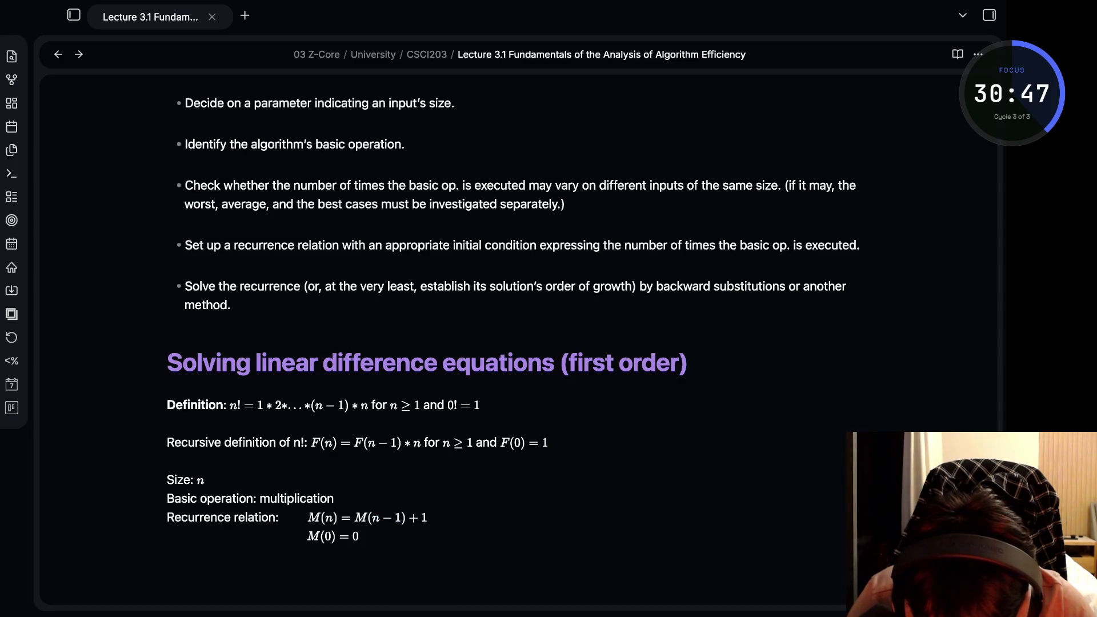
key("alt+Left")
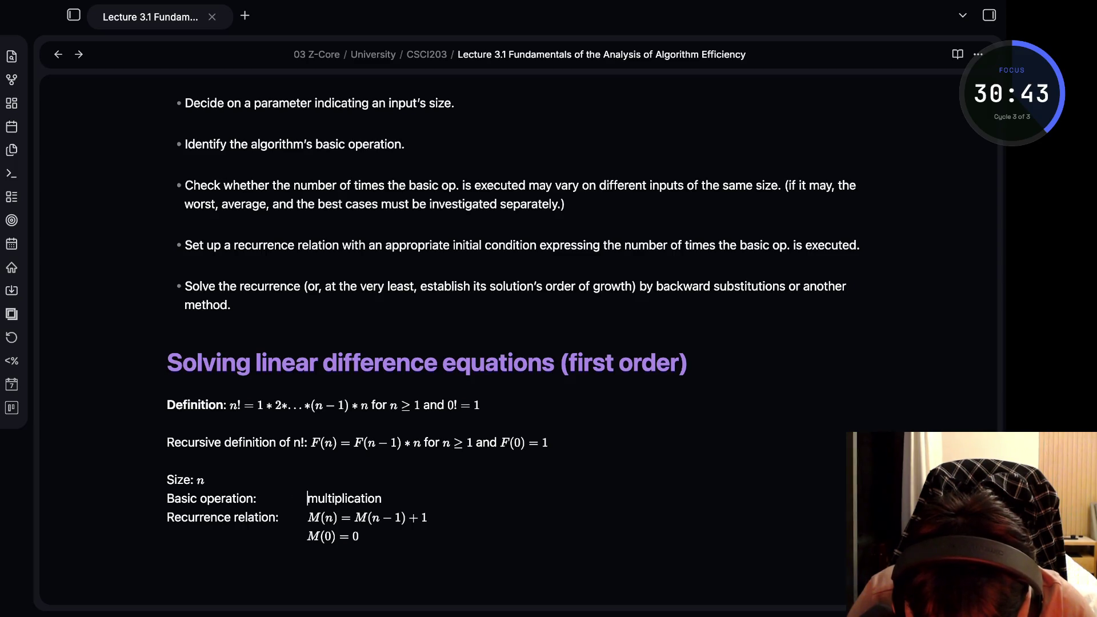
key("Right")
key("Left")
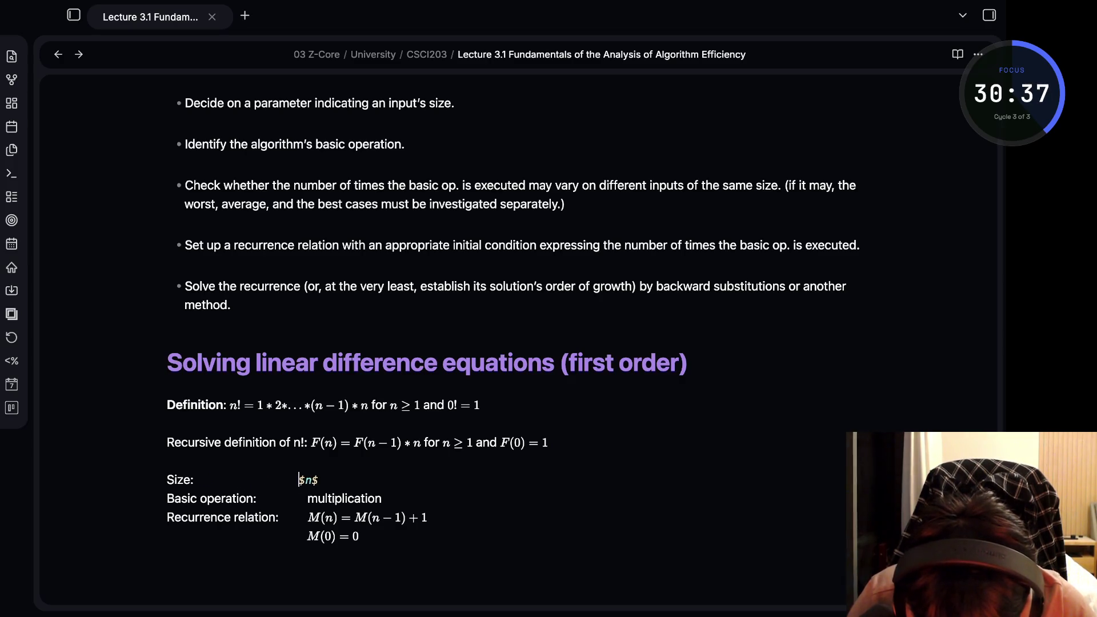
key("Up")
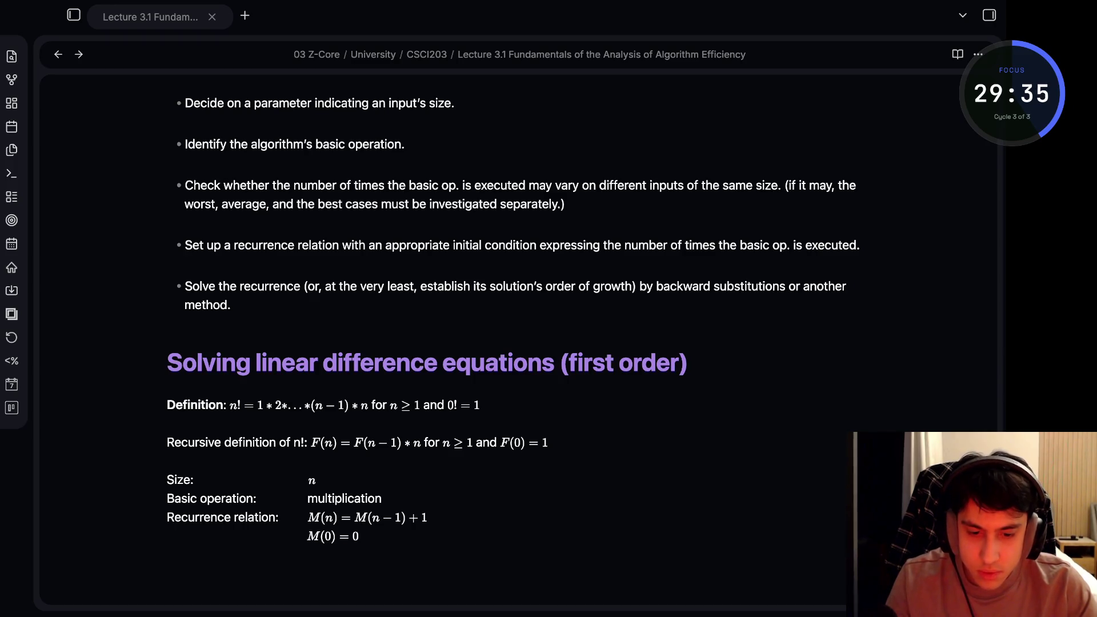
key("ctrl+End")
key("Return")
key("BackSpace")
key("BackSpace")
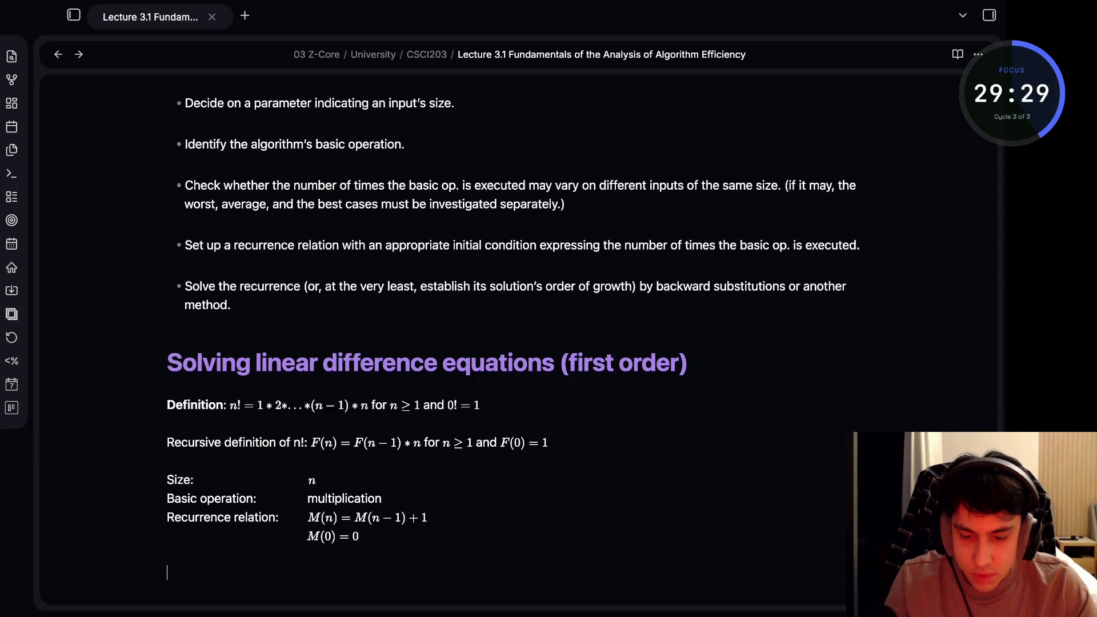
type("$$ \\begin{aligned} \\textbf{Size:}              &\\quad n \\\\ \\textbf{Basic operation:}   &\\quad \\text{multiplication} \\\\ \\textbf{Recurrence relation:} & \\\\                             &\\quad M(n) = M(n-1) + 1 \\\\                             &\\quad M(0) = 0 \\end{aligned} $$")
key("Up")
key("Up")
key("Up")
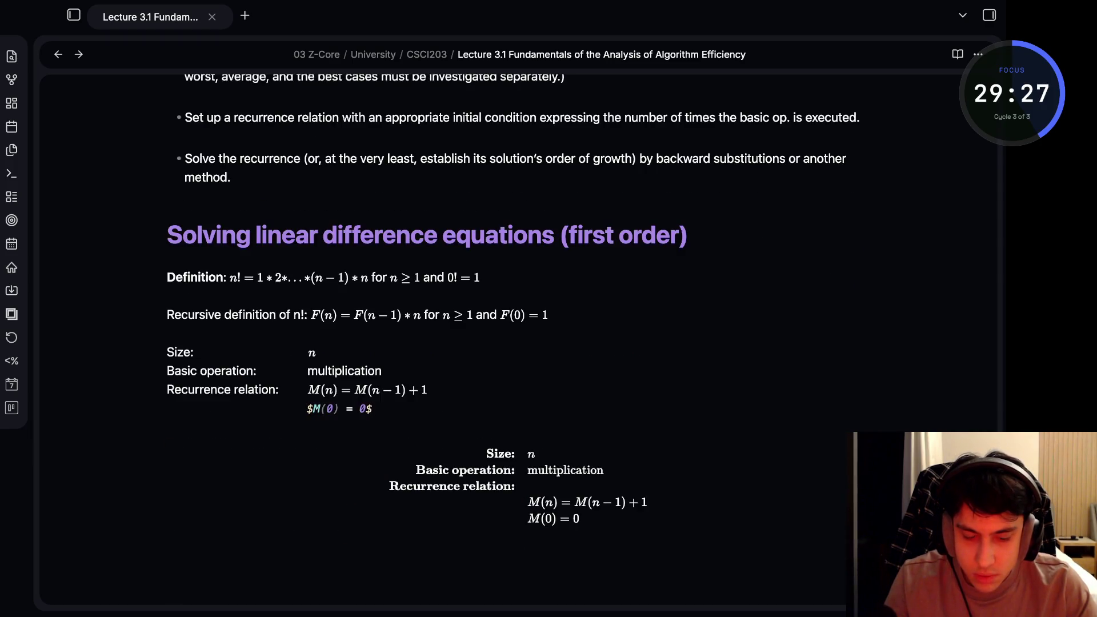
scroll(515, 386, "down", 2)
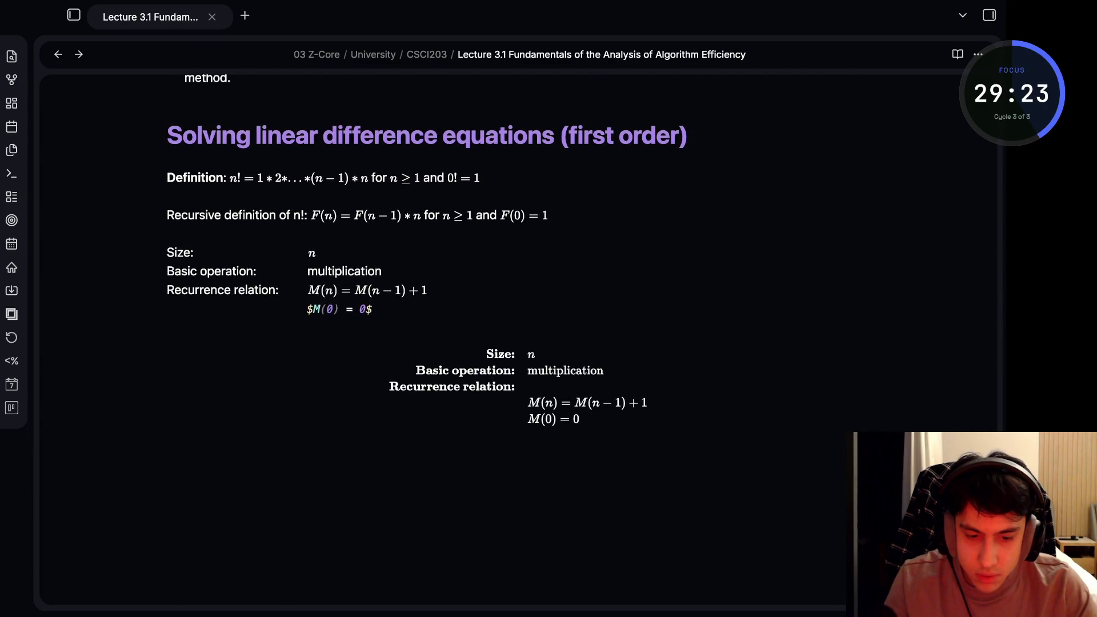
key("alt+Tab")
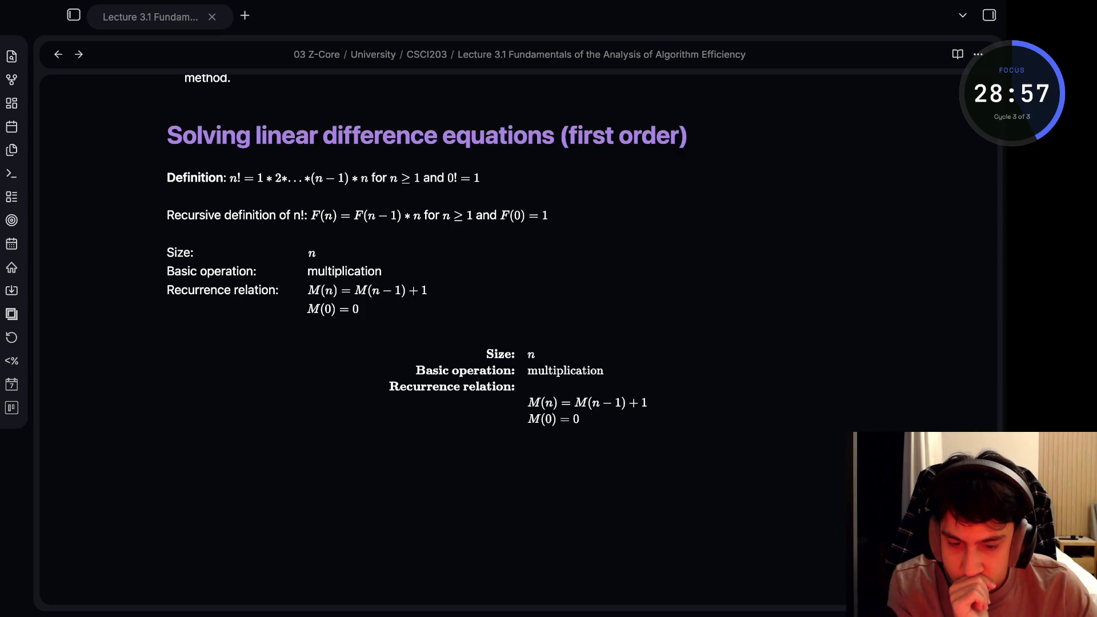
left_click(343, 309)
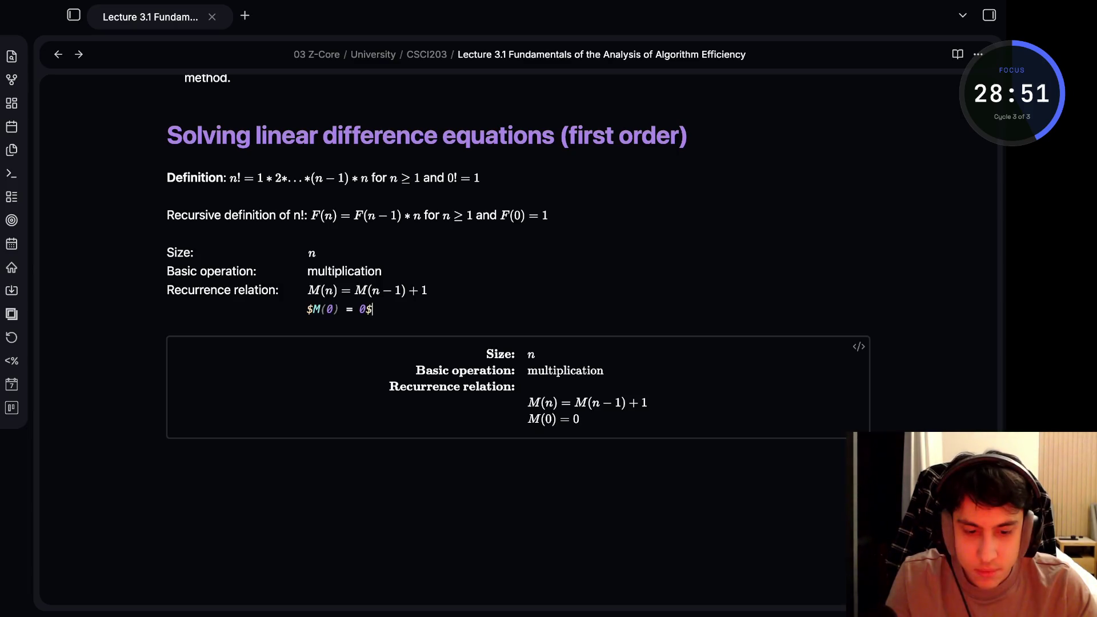
key("alt+Tab")
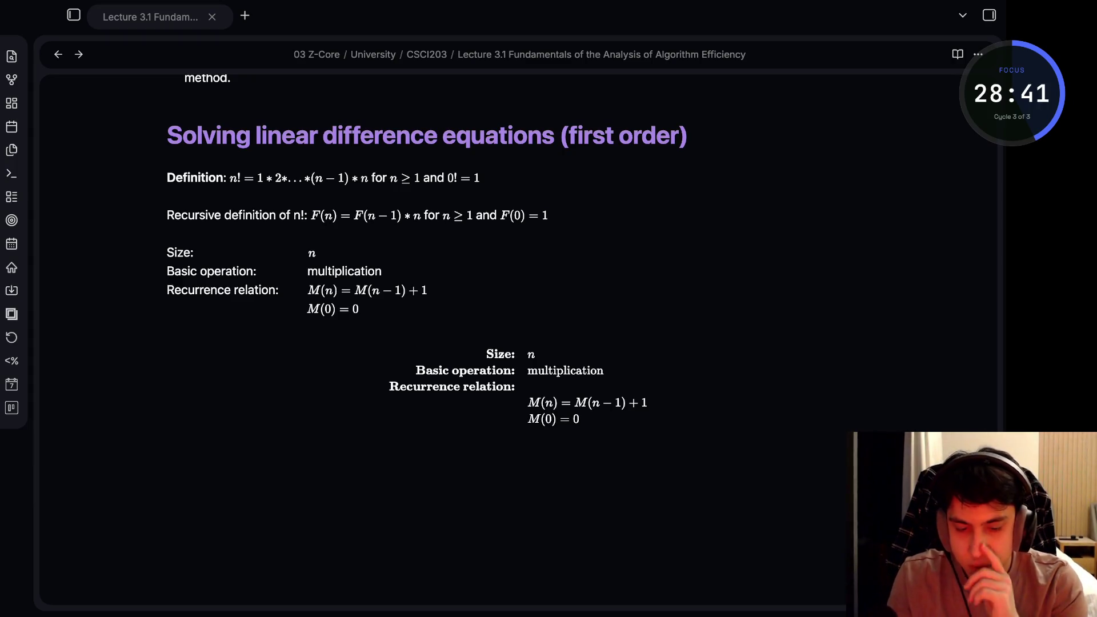
left_click(339, 309)
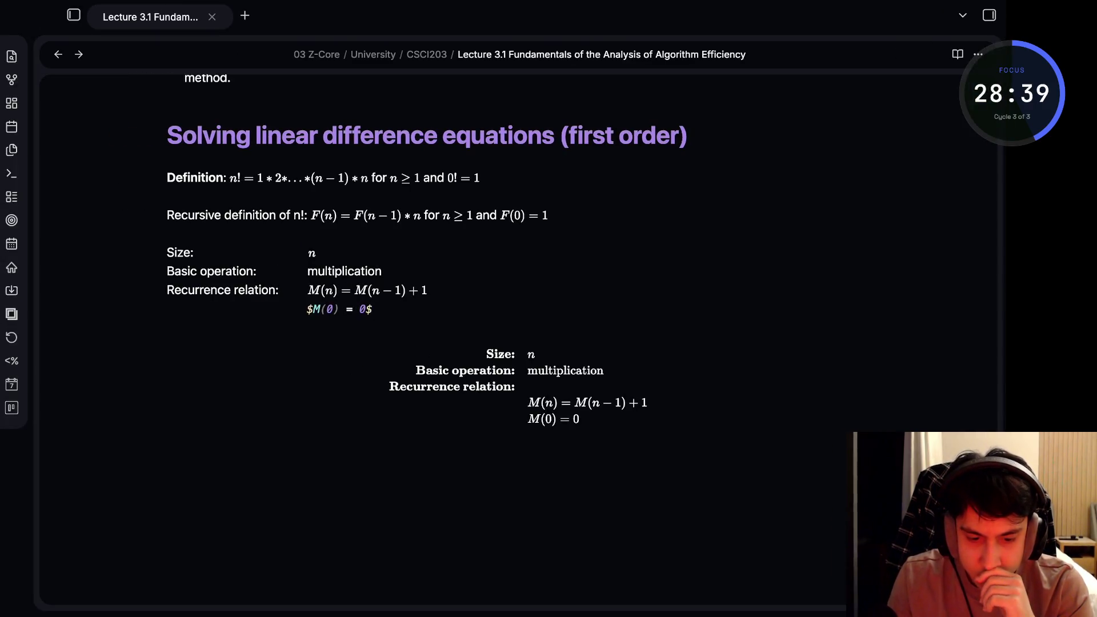
key("alt+Tab")
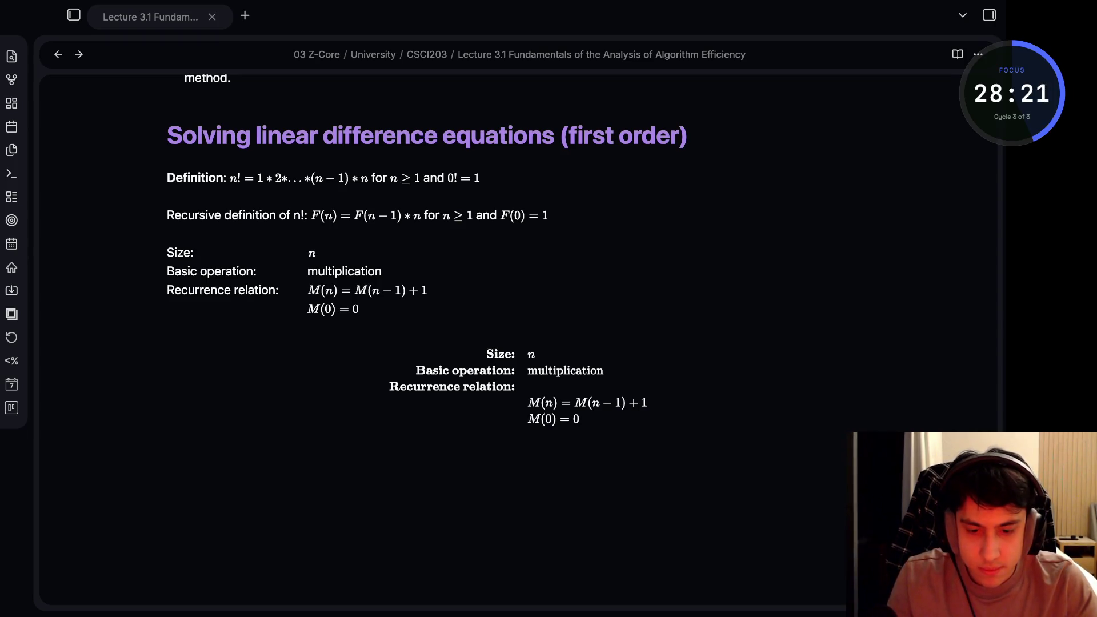
left_click(361, 309)
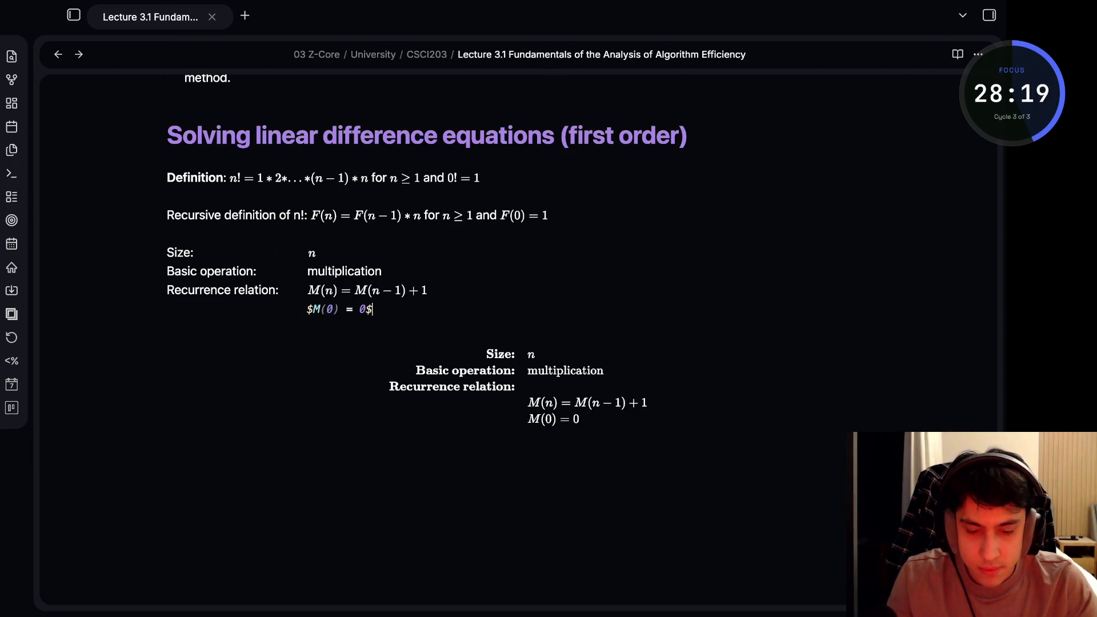
Replace the aligned block with a \begin{array}{@{}l l@{}} version so the bold labels sit flush left
key("Down")
key("Down")
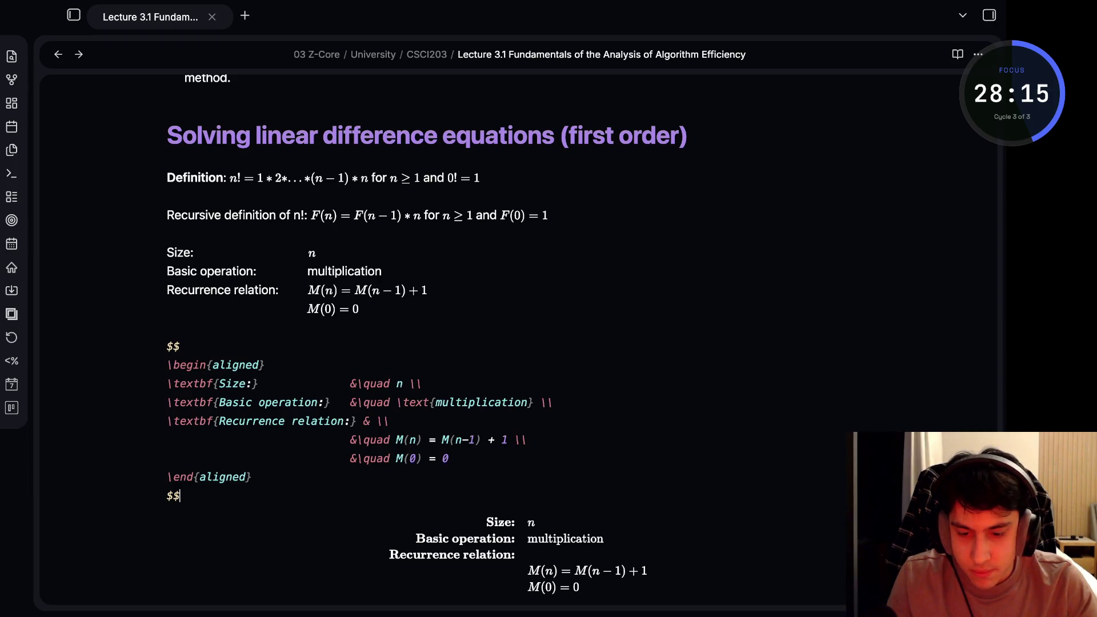
key("shift+Up")
key("shift+Up")
key("shift+Up")
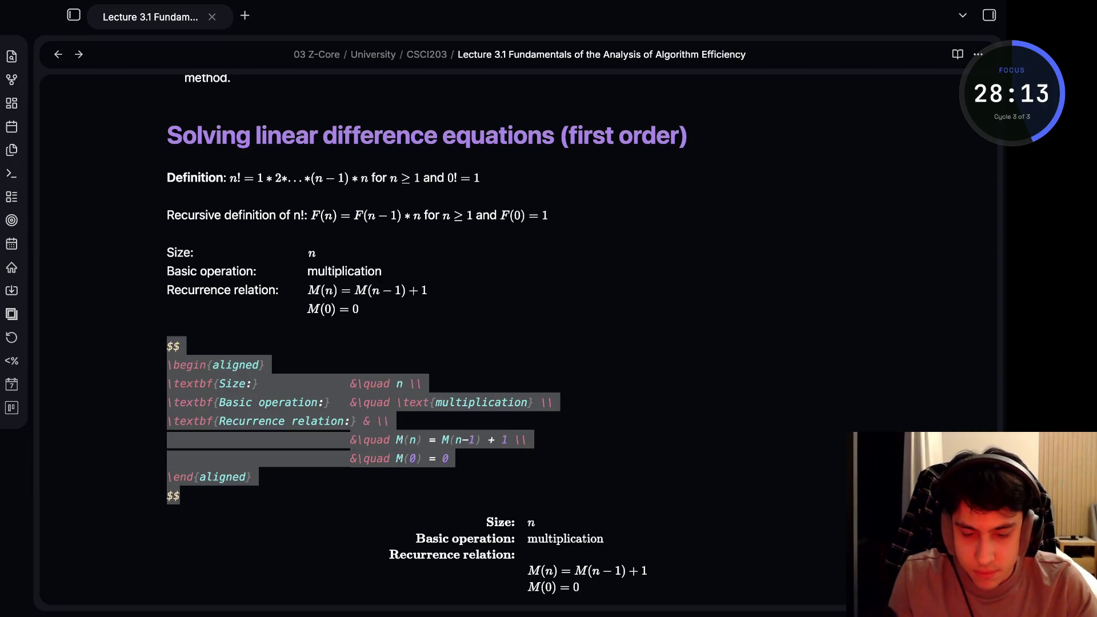
type("$$ \\begin{array}{@{}l l@{}} \\textbf{Size:} & n \\\\ \\textbf{Basic operation:} & \\text{multiplication} \\\\ \\textbf{Recurrence relation:} & \\\\ & M(n) = M(n-1) + 1 \\\\ & M(0) = 0 \\end{array} $$")
key("Up")
key("Up")
key("Up")
key("End")
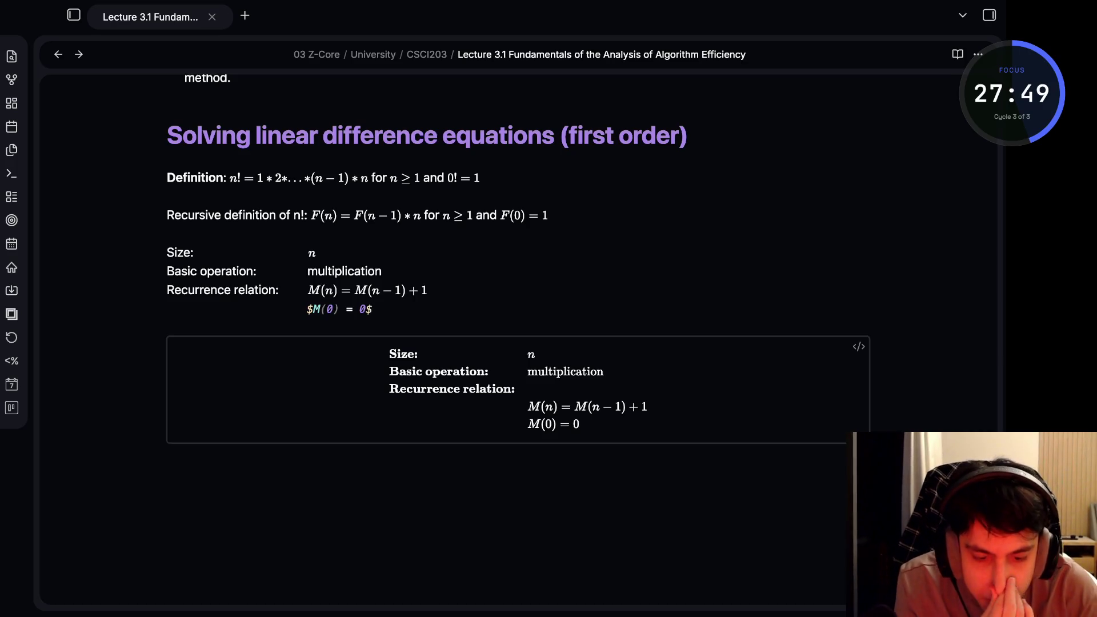
left_click(857, 345)
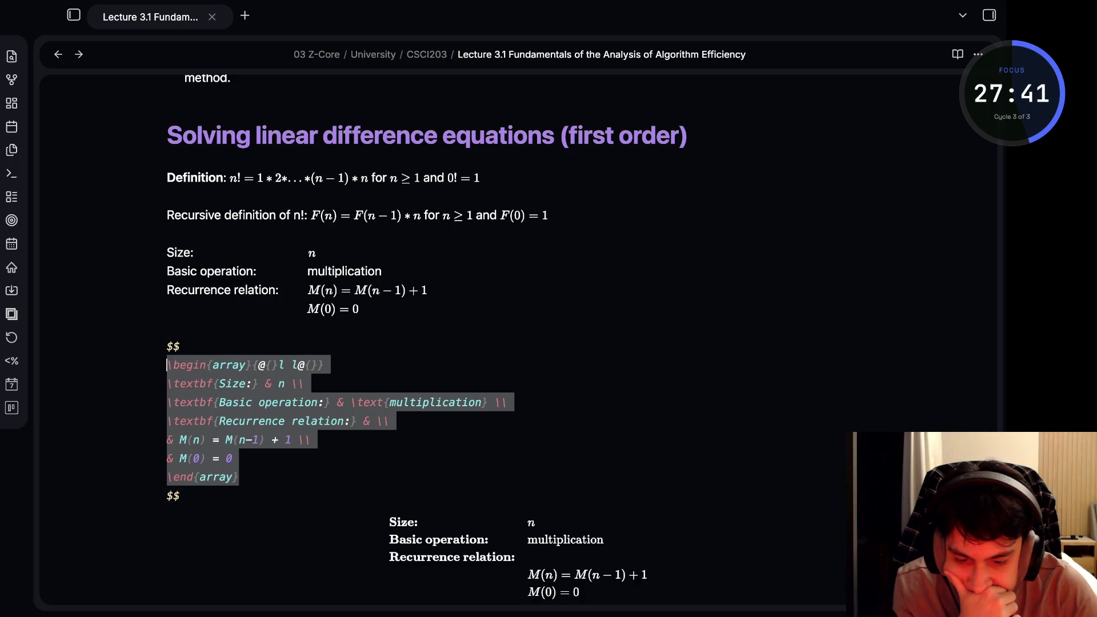
Join M(n) onto the Recurrence relation row, removing the stray \\ and extra & separator
key("Left")
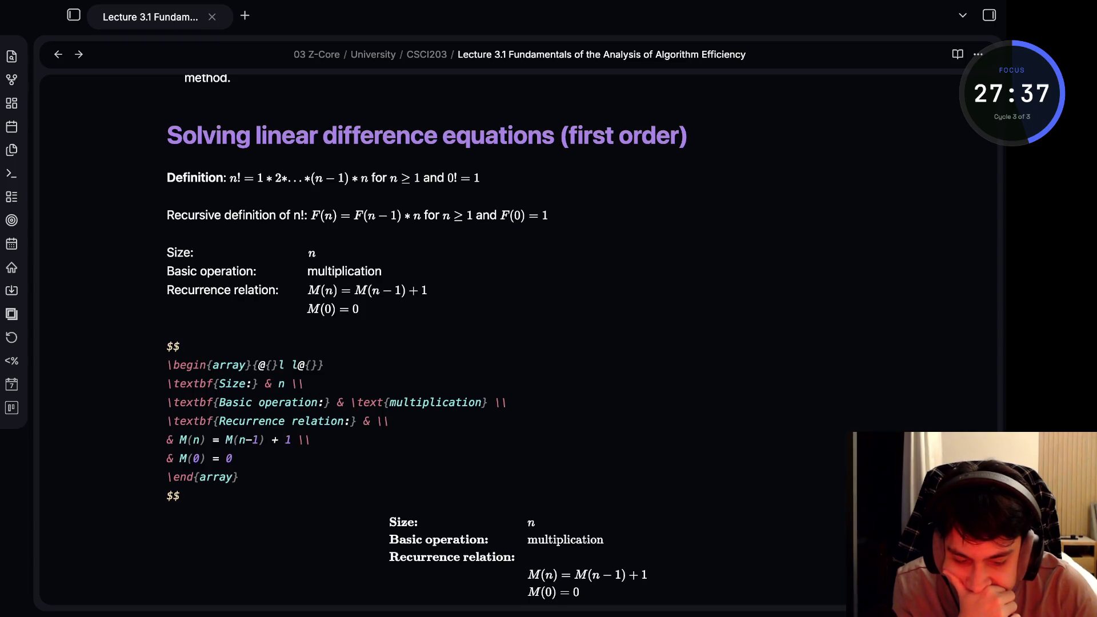
key("BackSpace")
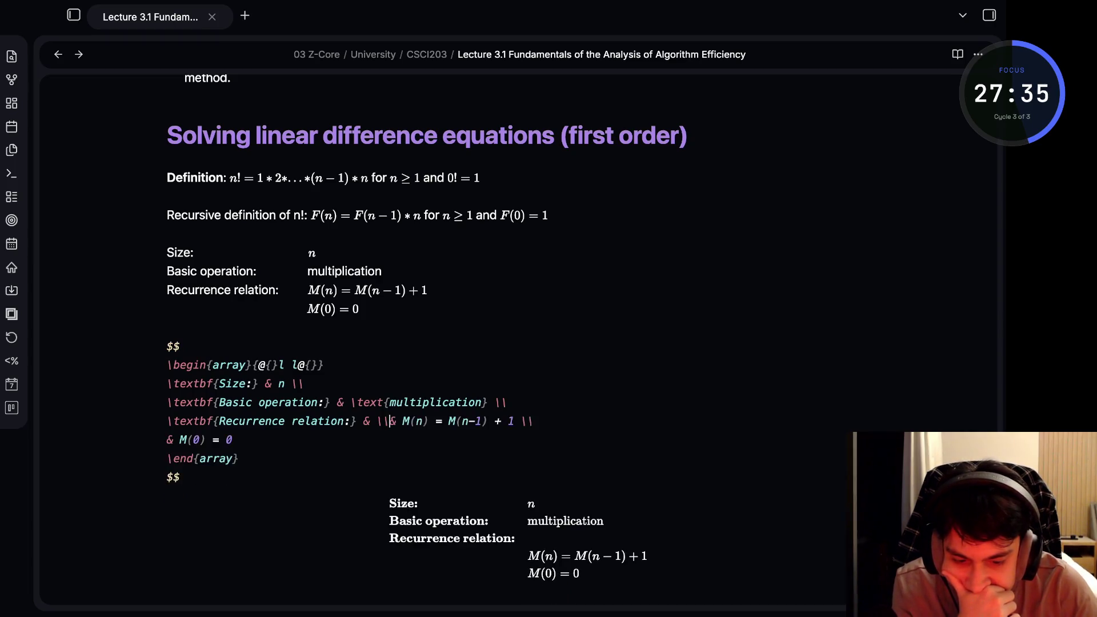
key("BackSpace")
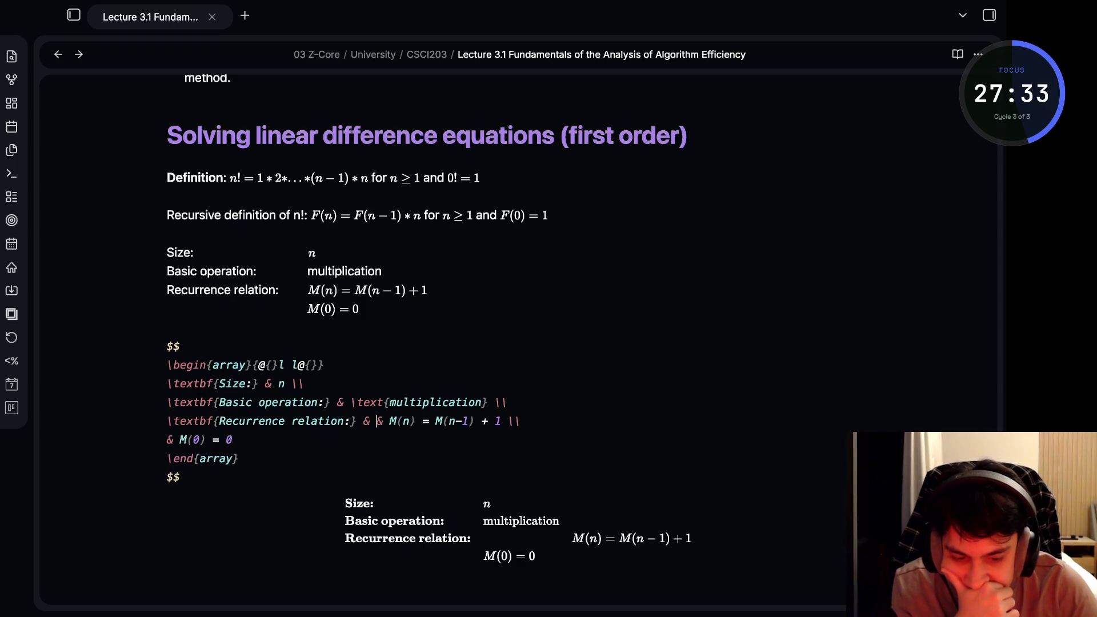
key("Delete")
key("Delete")
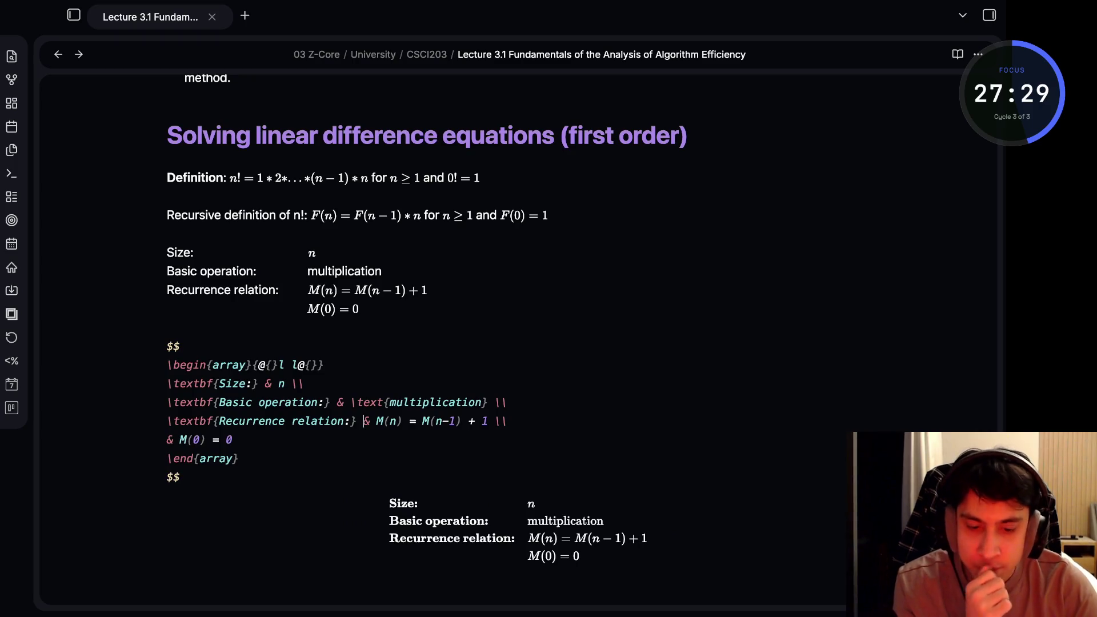
key("Up")
key("Up")
key("Up")
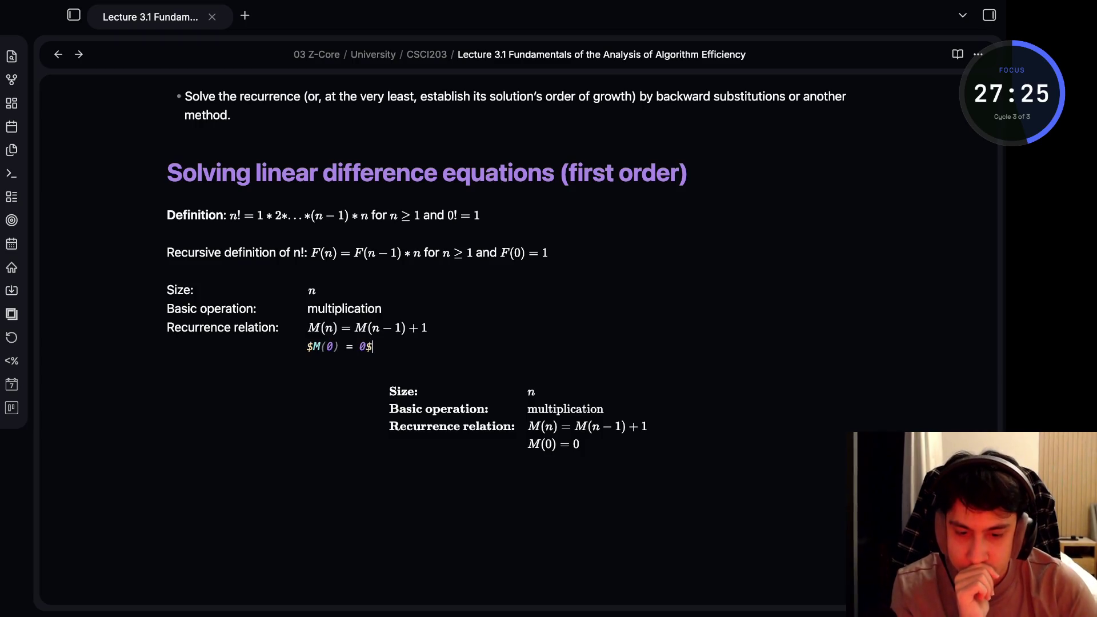
Delete the old plain-text Size, Basic operation and Recurrence lines above the array
key("shift+Up")
key("shift+Up")
key("shift+Up")
key("BackSpace")
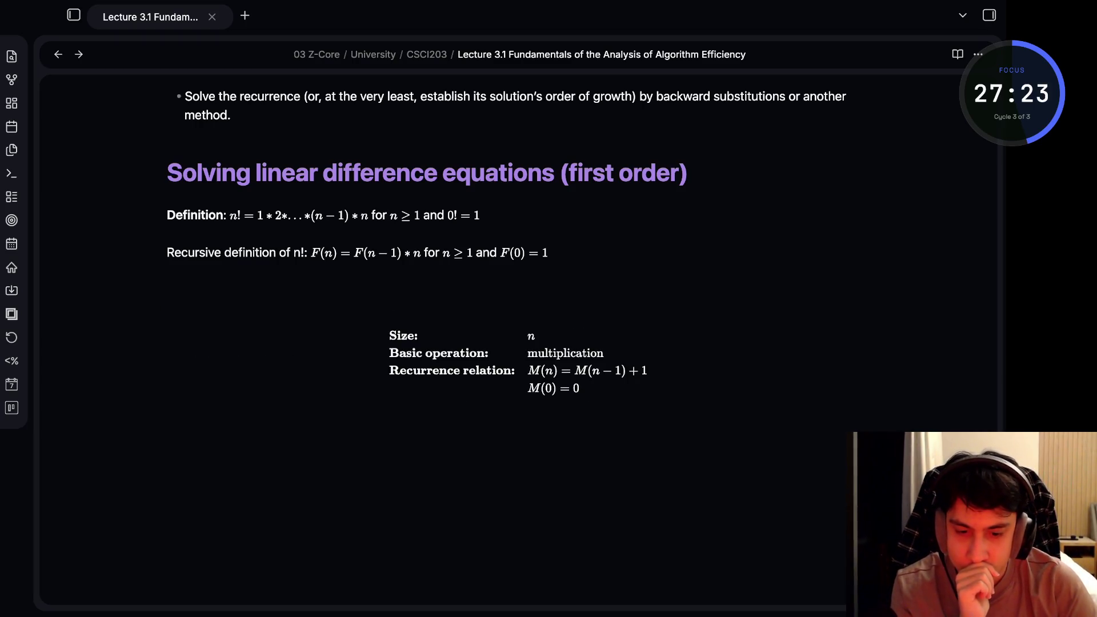
key("BackSpace")
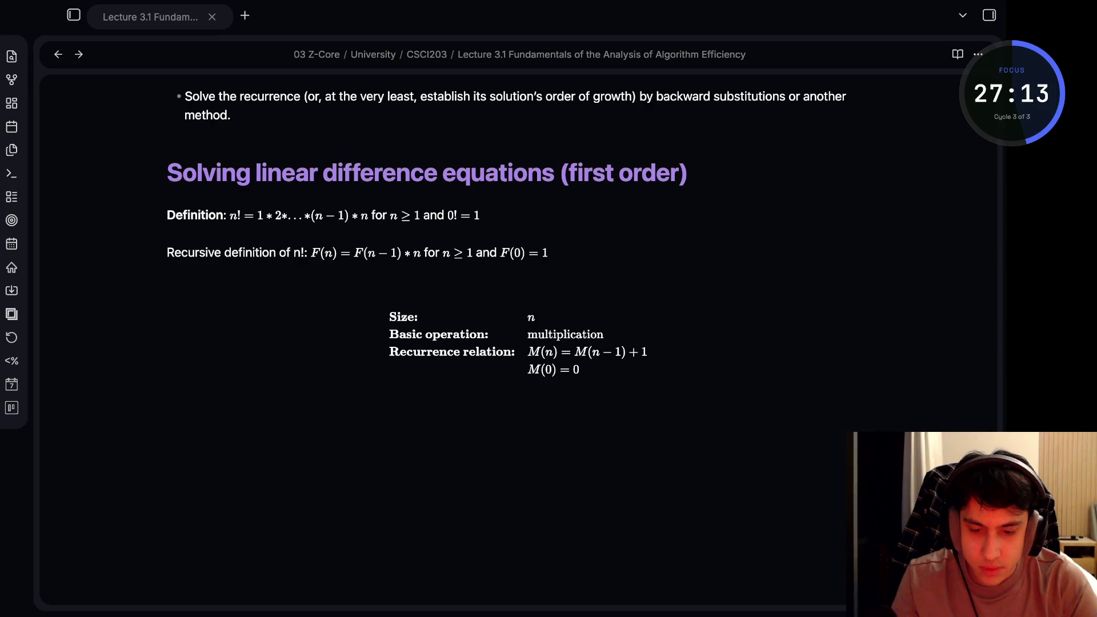
Paste a second copy of the array block below the first so both render
key("Down")
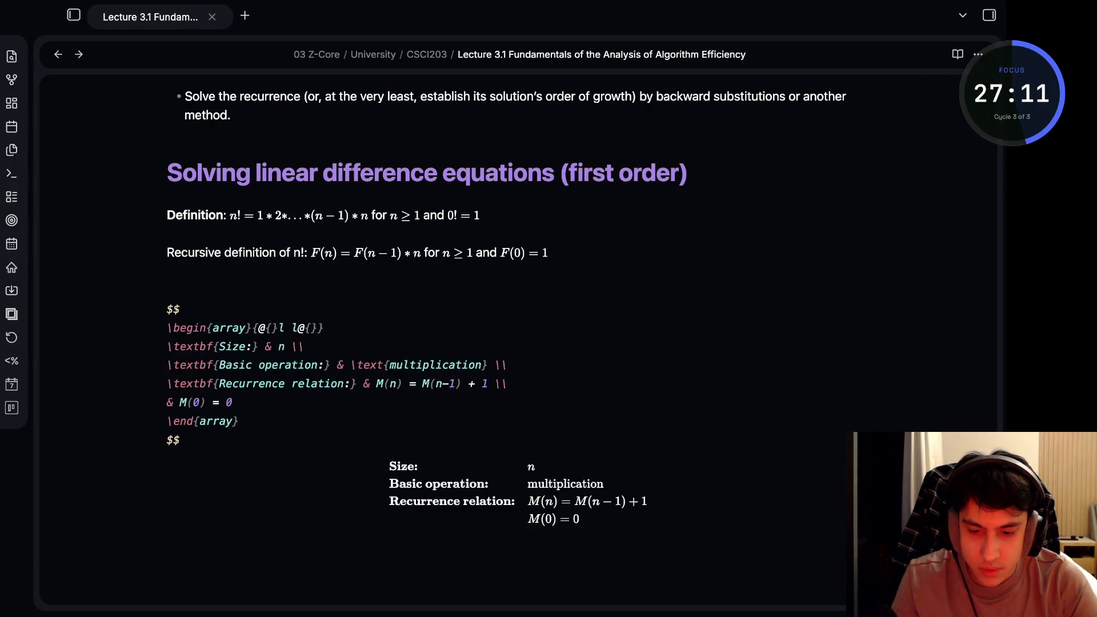
key("Down")
type("$$ \\begin{array}{@{}l l@{}} \\textbf{Size:} & n \\\\ \\textbf{Basic operation:} & multiplication \\\\ \\textbf{Recurrence relation:} & \\\\ & M(n) = M(n-1) + 1 \\\\ & M(0) = 0 \\end{array} $$")
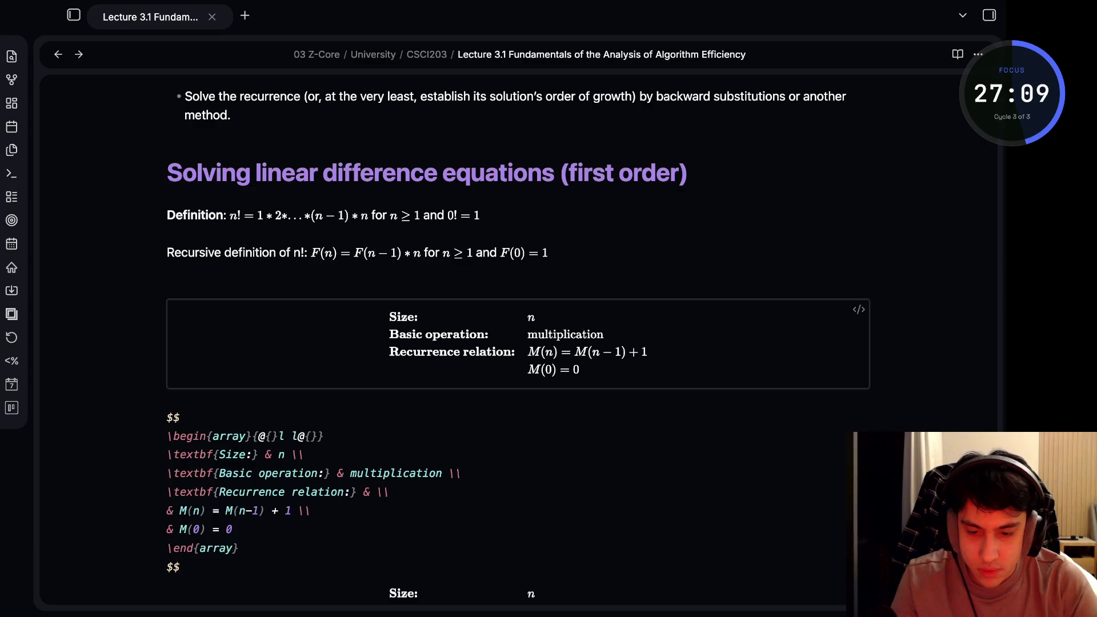
key("Up")
scroll(514, 386, "down", 1)
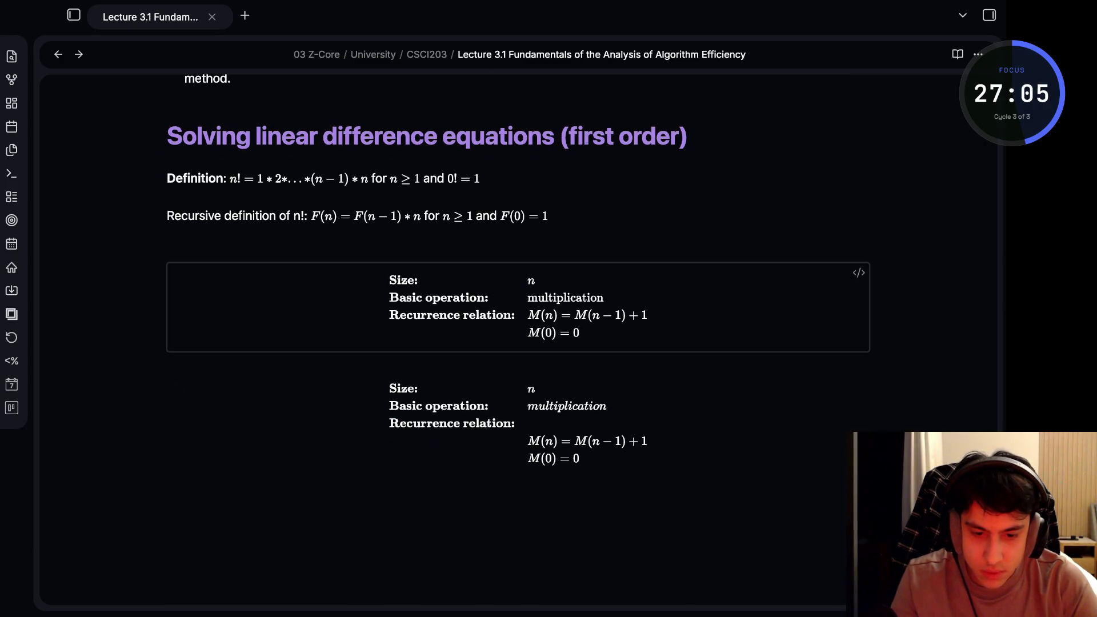
Review the first block's source around the \textbf command on the Size row
key("shift+Up")
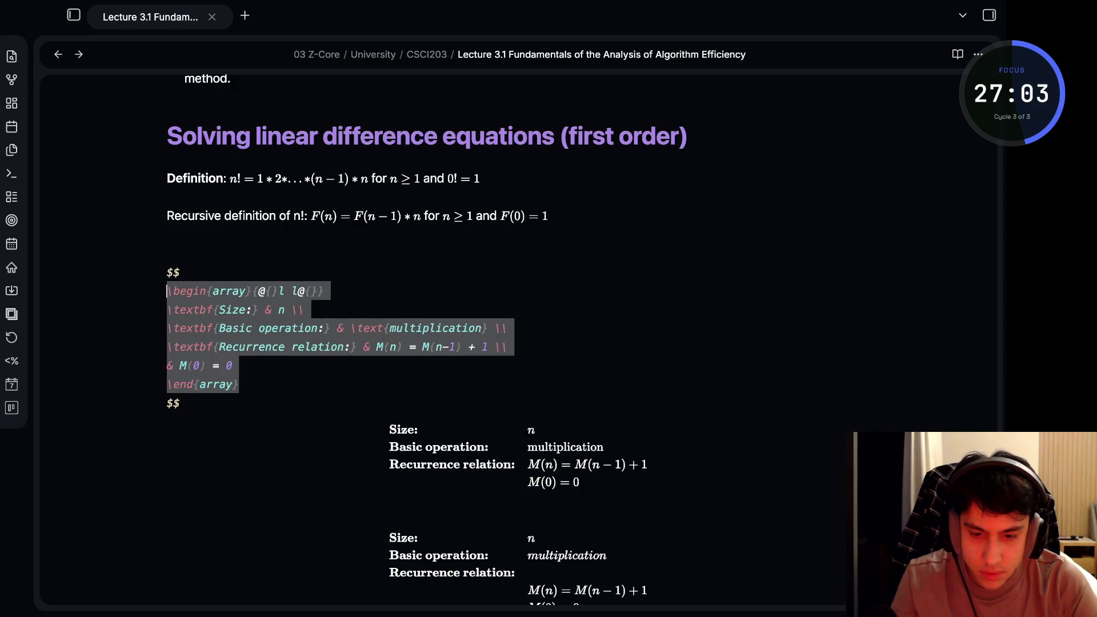
left_click(285, 346)
left_click(213, 309)
key("shift+Home")
key("Right")
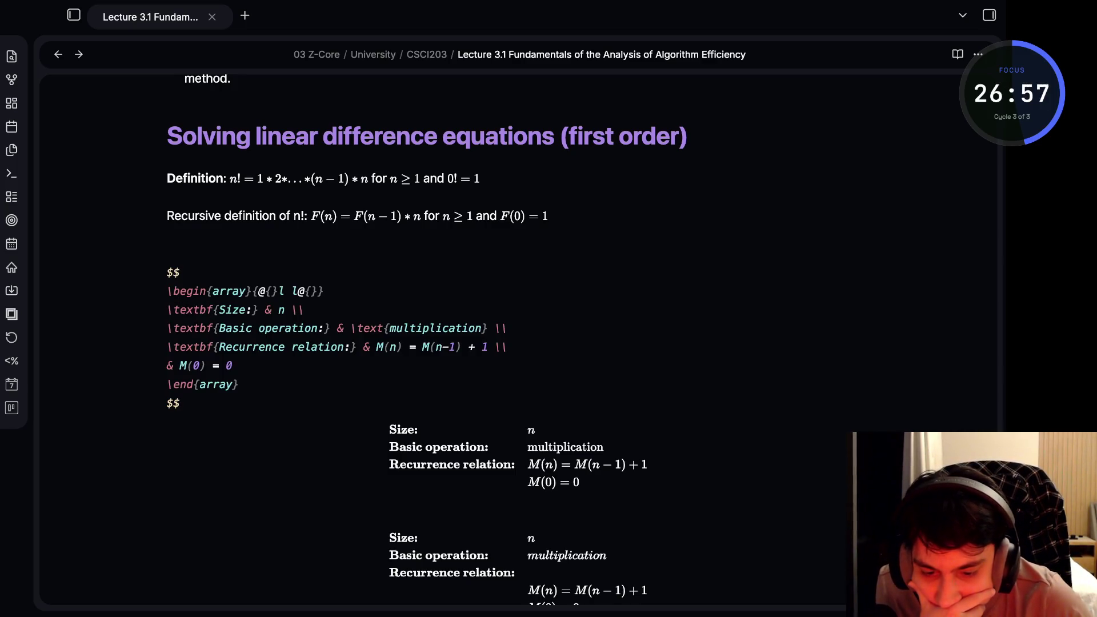
key("shift+Home")
key("Right")
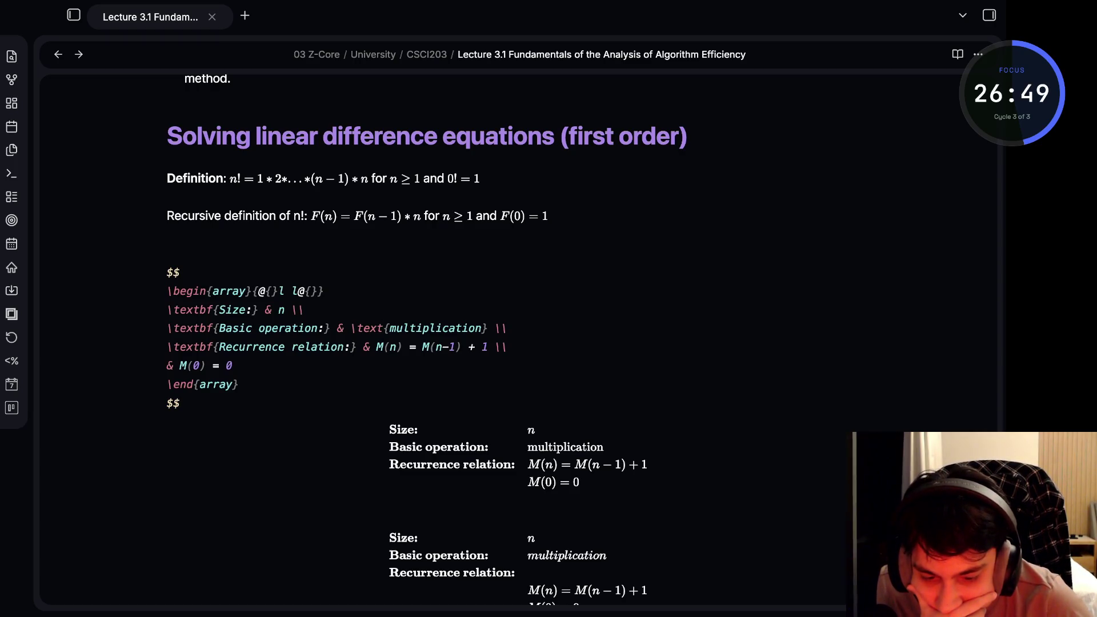
key("ctrl+a")
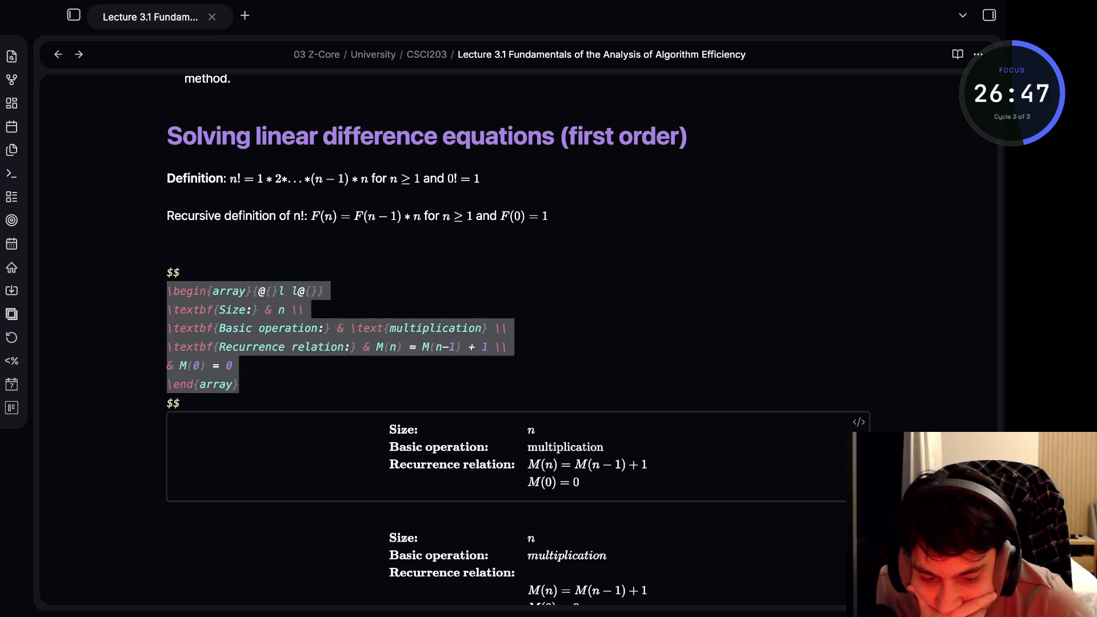
Check the Basic operation row in the second block and let both blocks render again
key("Down")
key("Down")
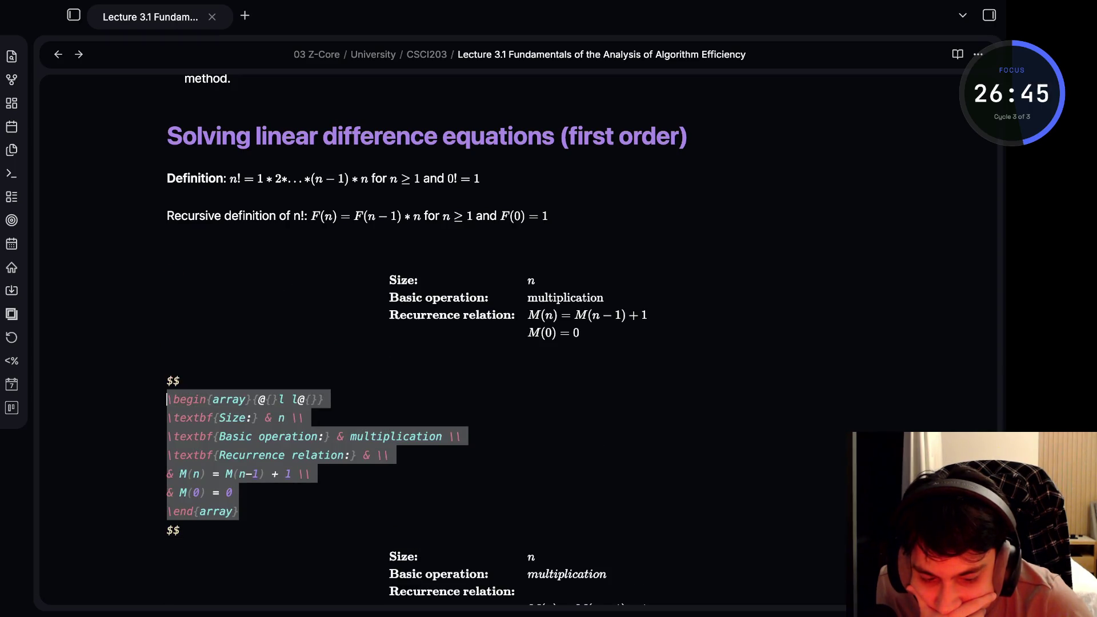
left_click(349, 436)
key("Up")
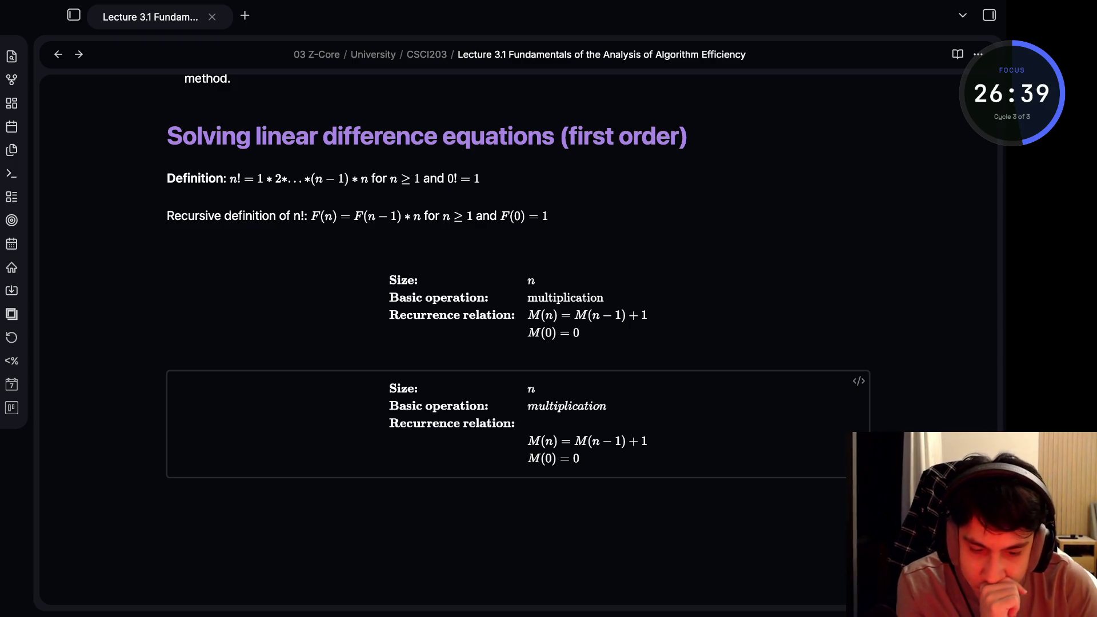
key("Down")
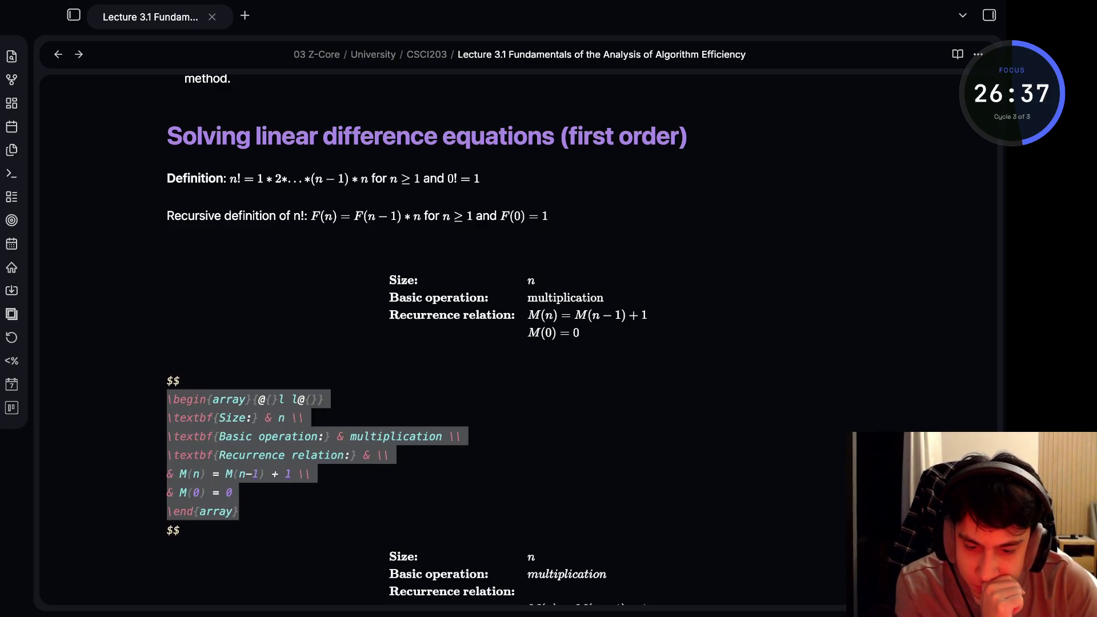
key("Up")
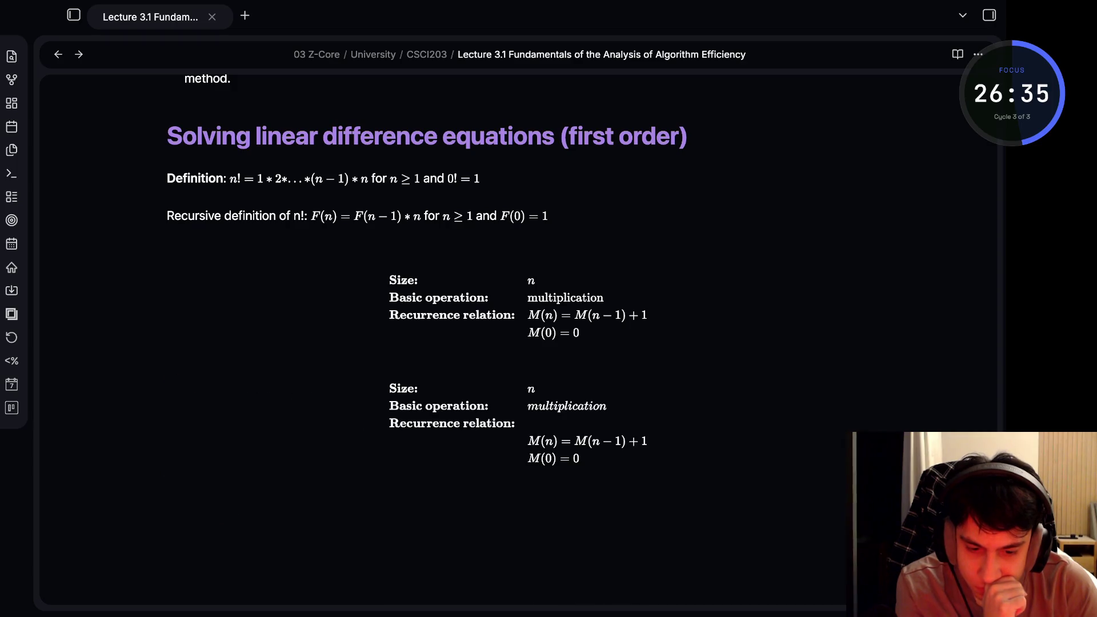
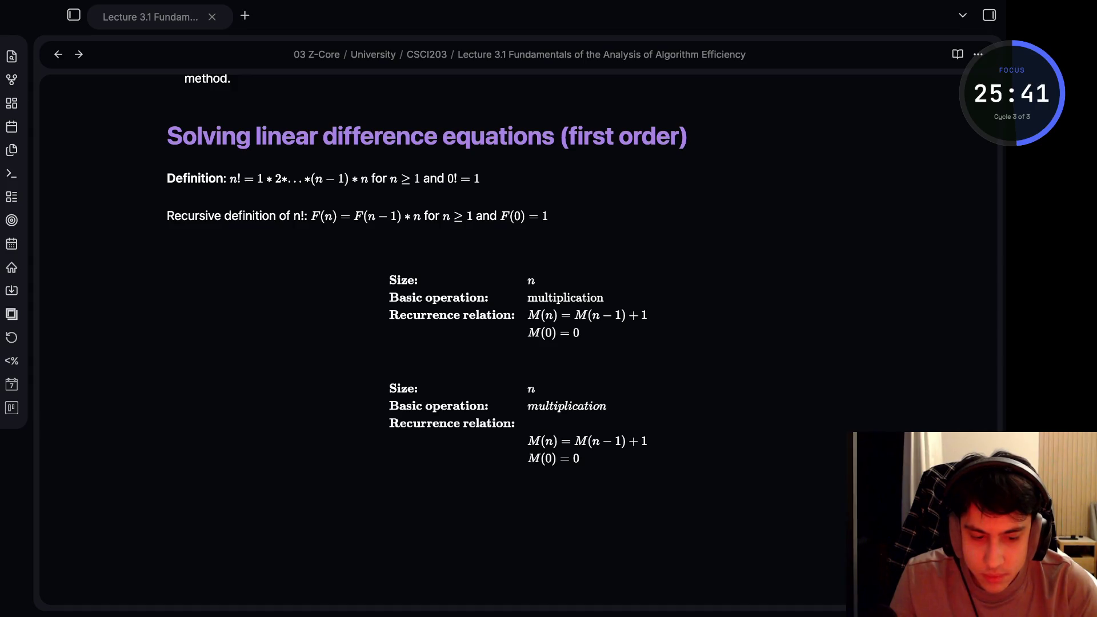
Review the math and HTML table source, toggling between rendered preview and editing
left_click(167, 483)
key("Up")
key("Down")
key("Down")
key("Down")
key("Down")
key("Down")
key("Down")
key("Down")
key("Down")
key("Down")
key("Down")
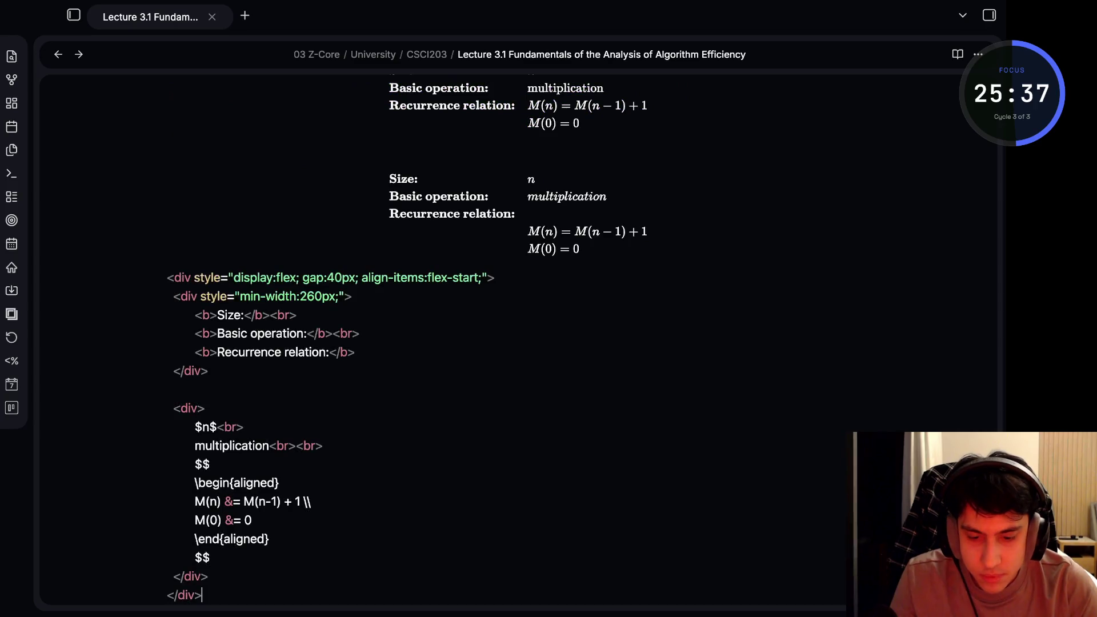
key("ctrl+e")
scroll(407, 227, "up", 2)
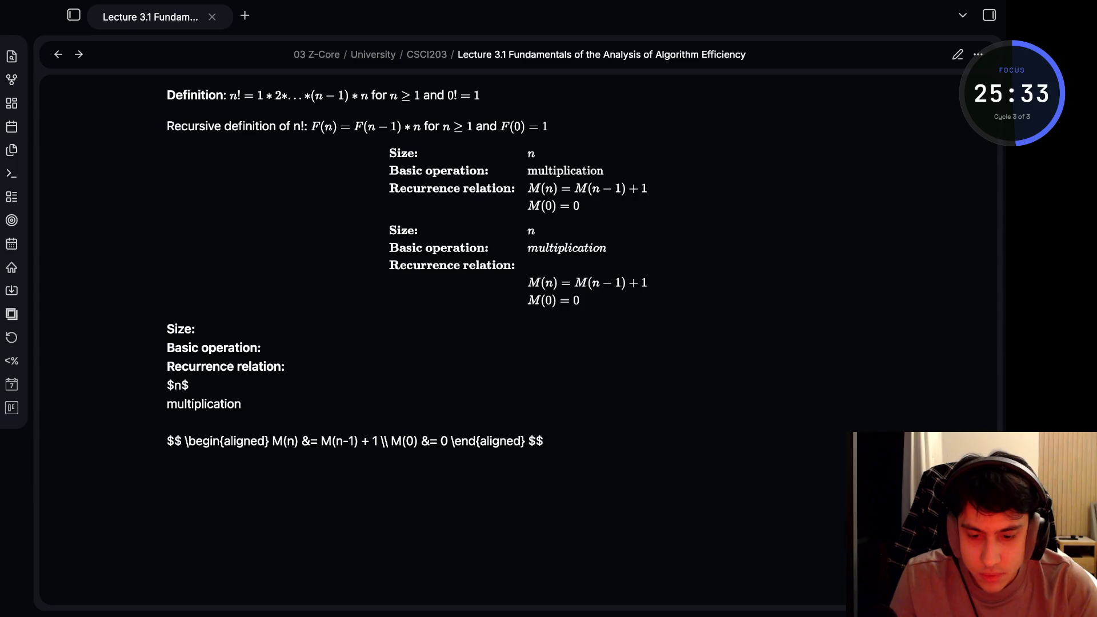
key("ctrl+e")
scroll(515, 317, "down", 3)
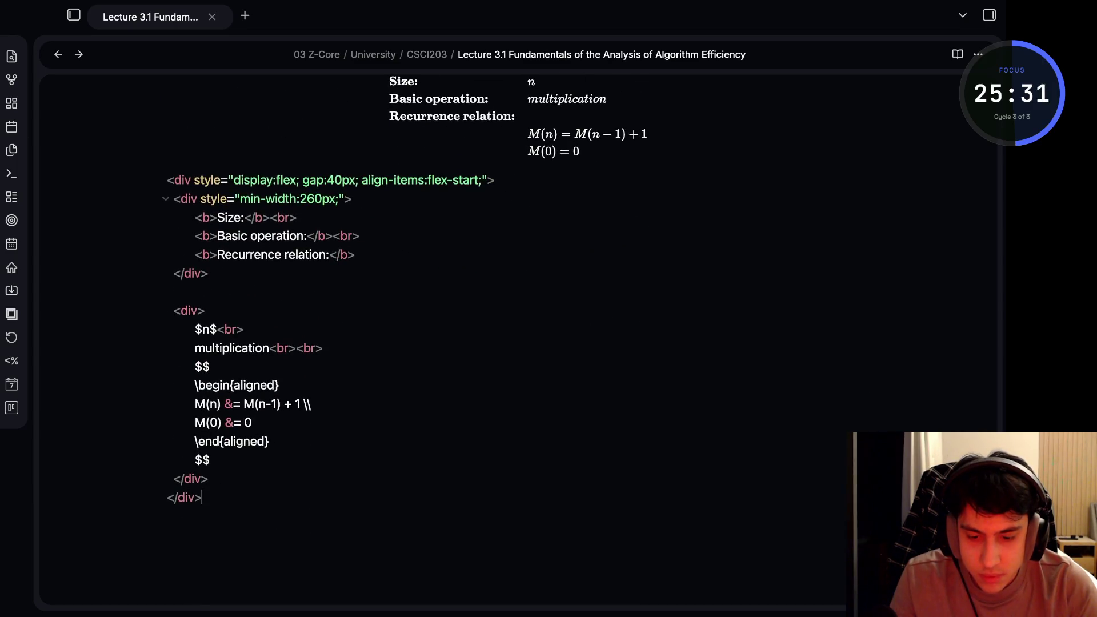
scroll(515, 317, "up", 1)
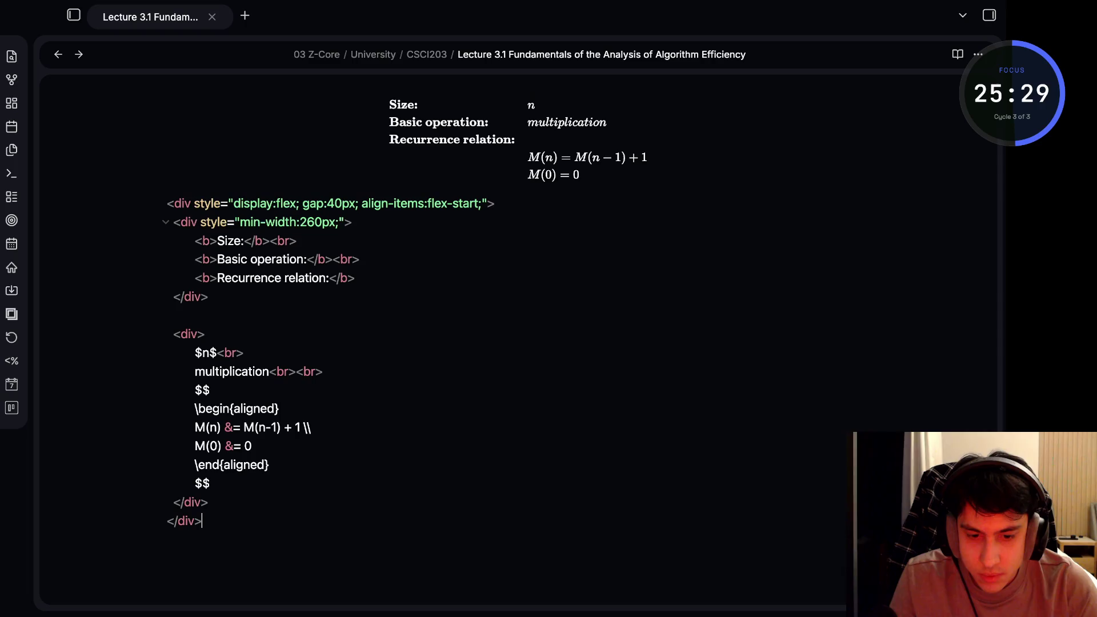
key("ctrl+e")
key("ctrl+e")
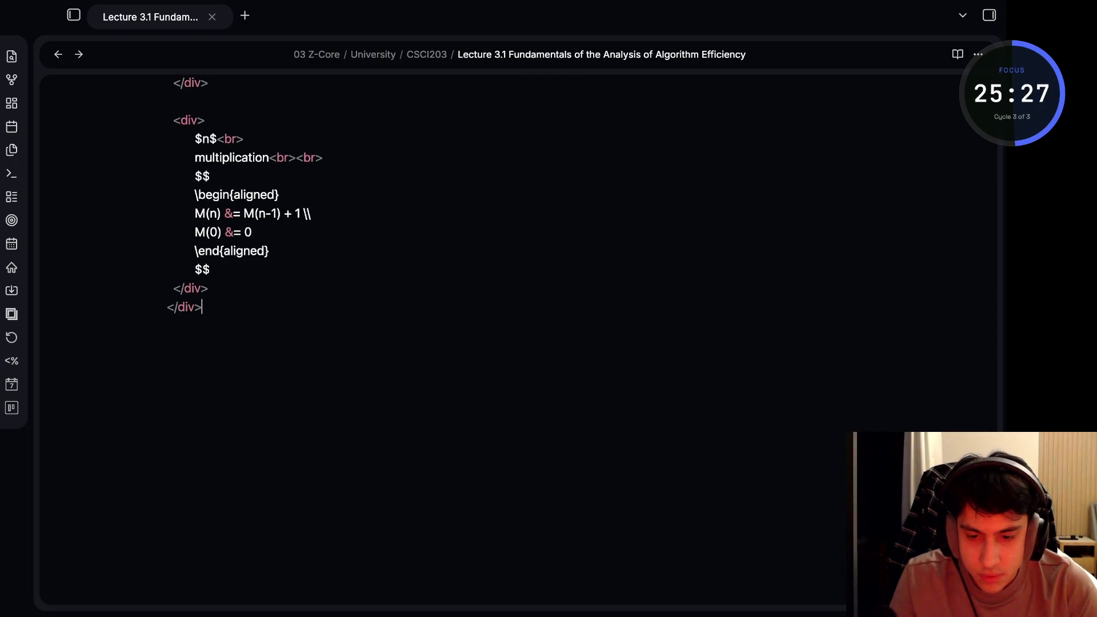
scroll(515, 318, "up", 1)
scroll(515, 317, "up", 3)
scroll(514, 317, "up", 1)
scroll(514, 317, "up", 3)
scroll(514, 318, "up", 3)
left_click(390, 156)
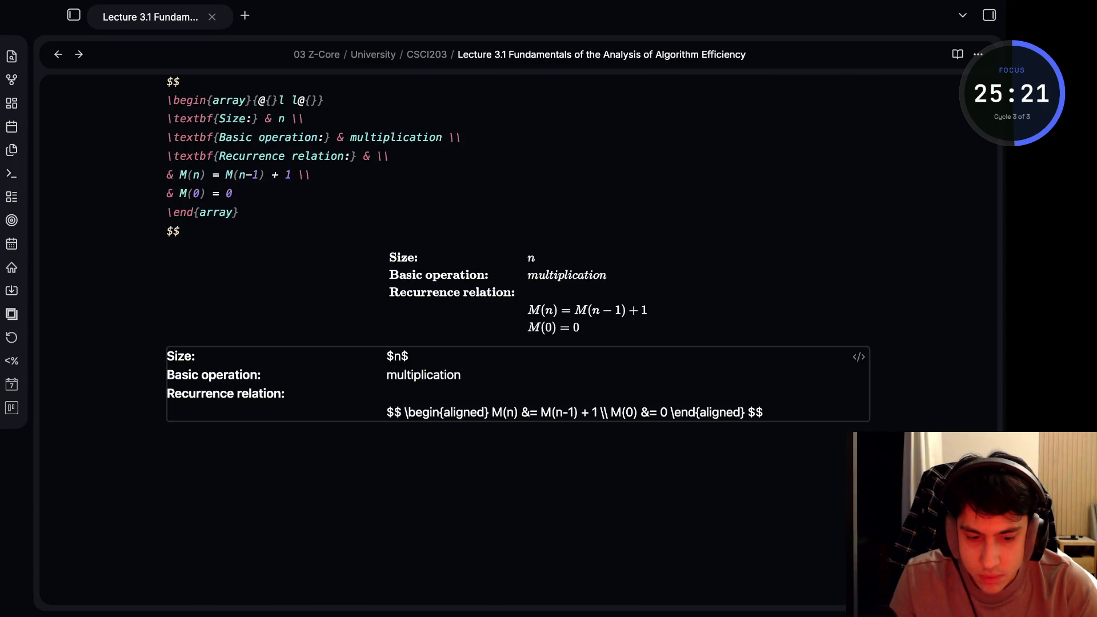
left_click(859, 356)
key("Right")
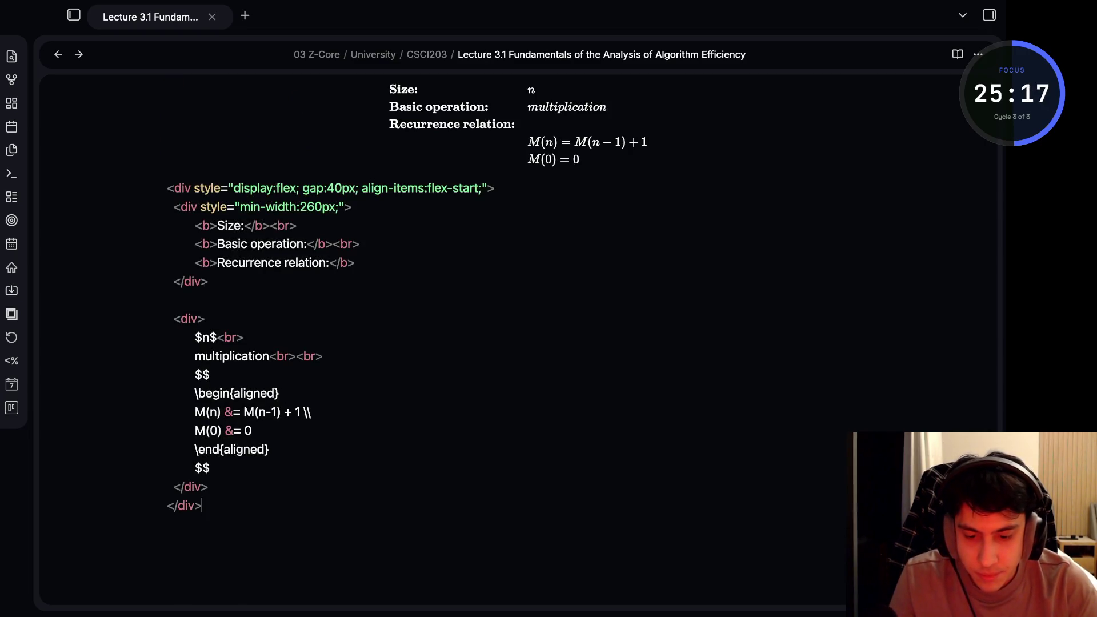
key("Down")
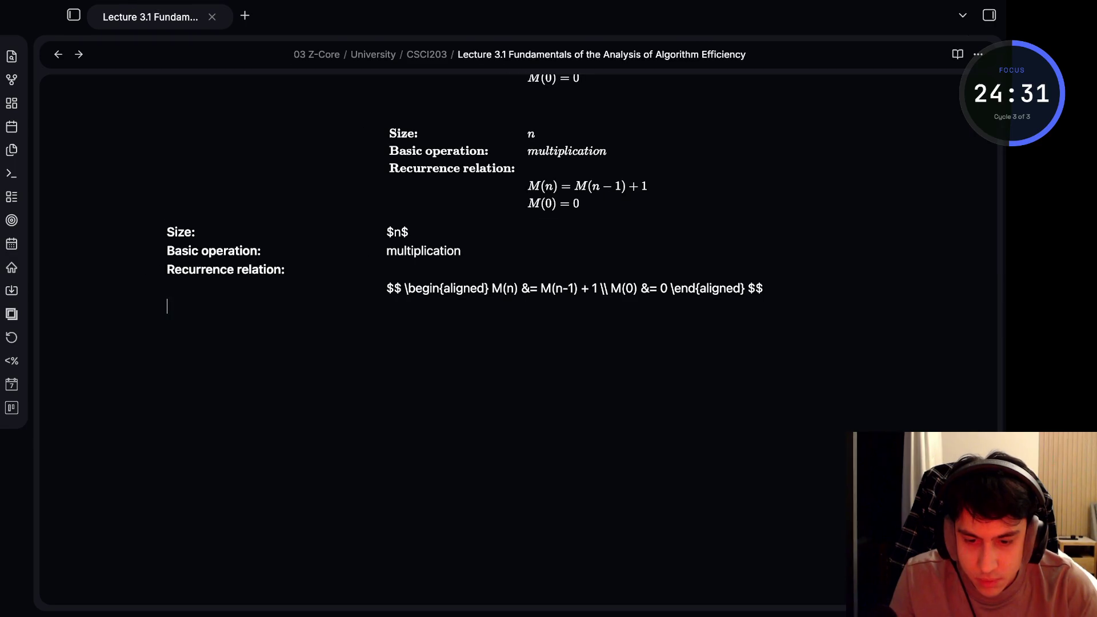
Paste the equation-free HTML Size/Basic operation/Recurrence table and undo back to clear the old blocks
type("<div style=\"display:flex; gap:40px; align-items:flex-start;\">   <div style=\"min-width:260px;\">     <b>Size:</b><br>     <b>Basic operation:</b><br>     <b>Recurrence relation:</b>   </div>    <div>     $n$<br>     multiplication<br><br>   </div> </div>")
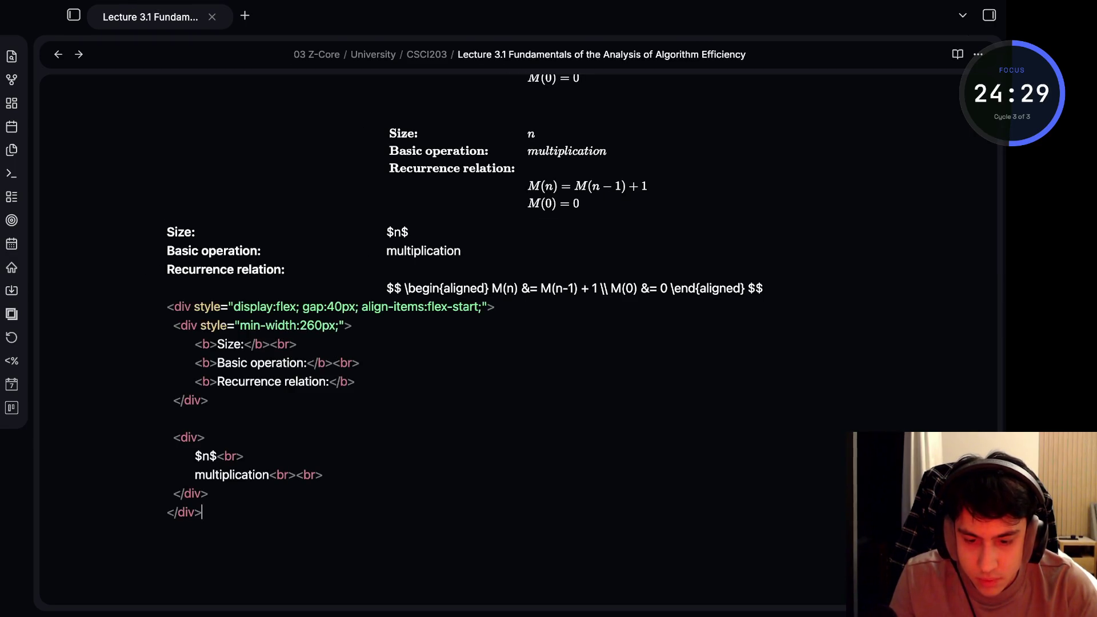
key("ctrl+z")
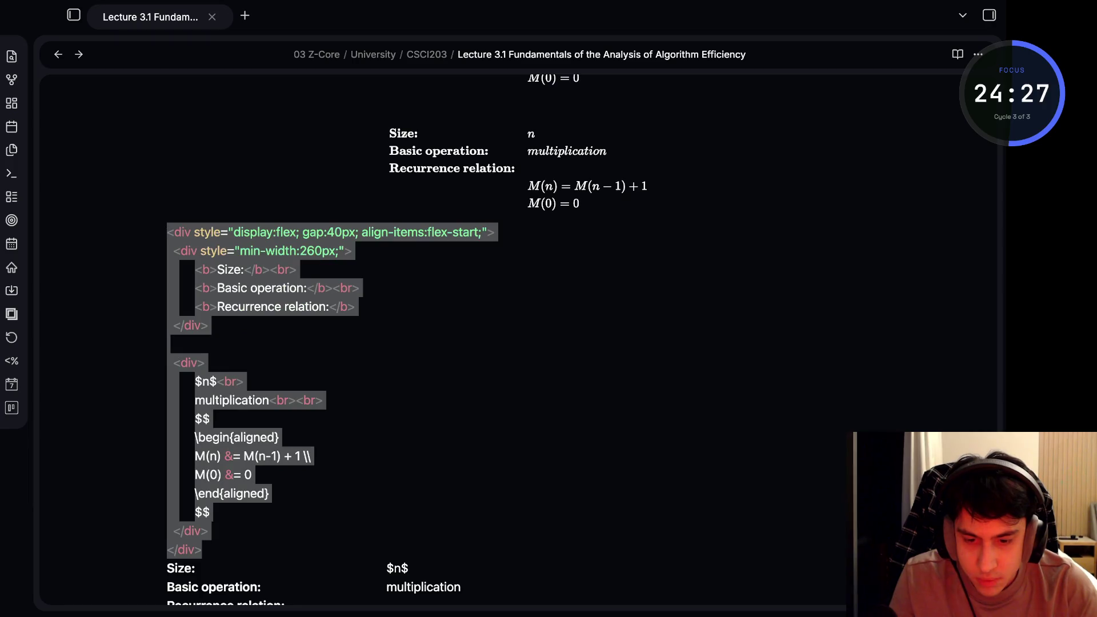
key("ctrl+z")
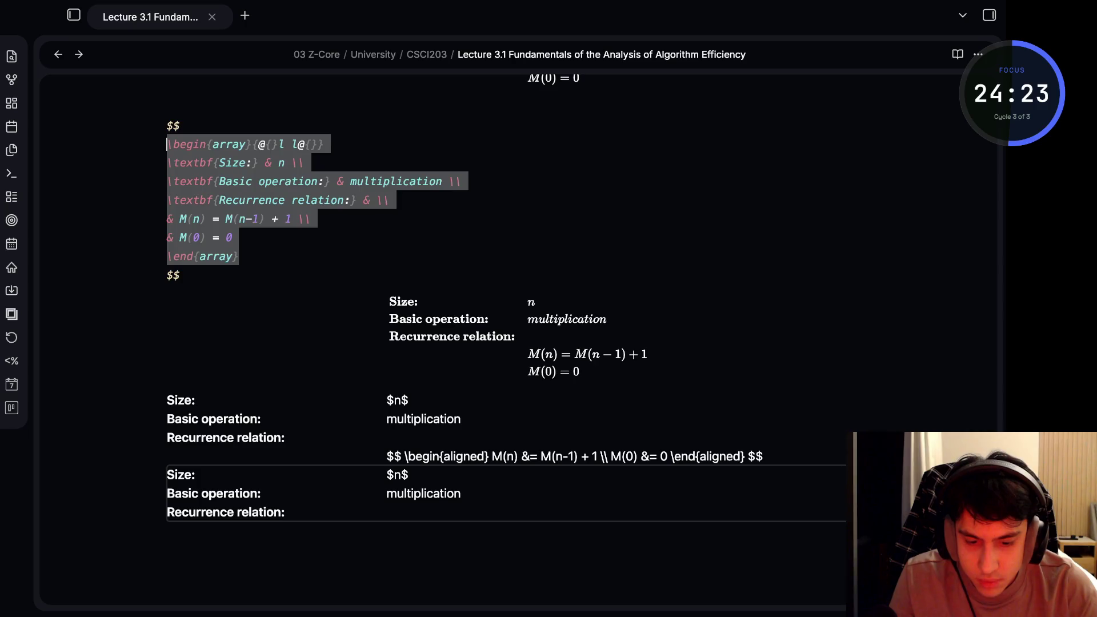
key("ctrl+z")
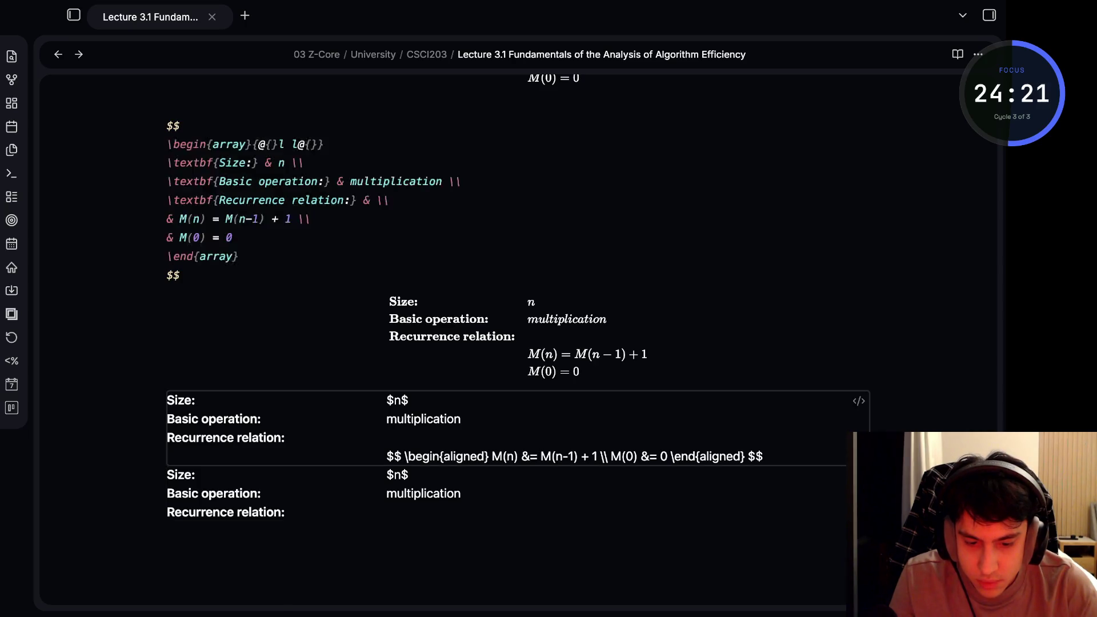
key("ctrl+z")
key("ctrl+z")
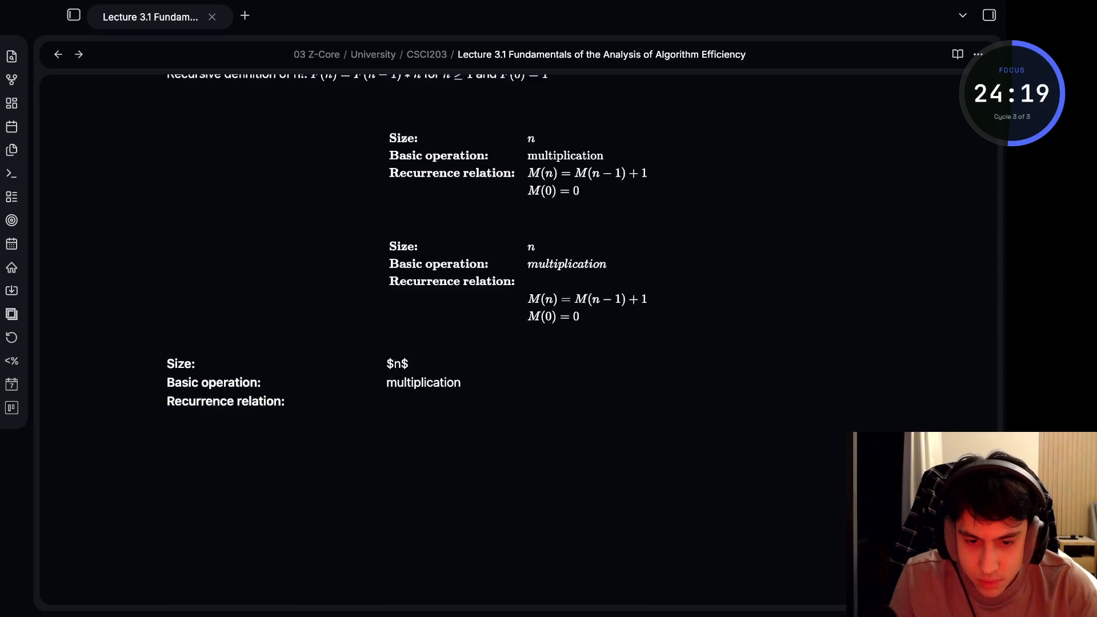
key("ctrl+z")
key("ctrl+z")
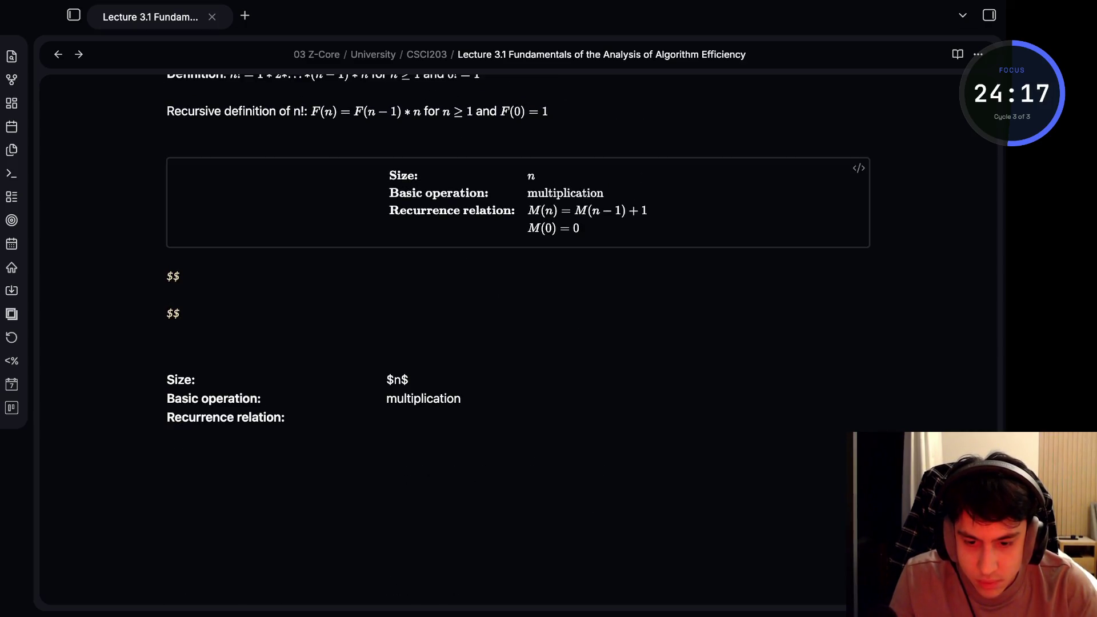
Delete the LaTeX $$ array lines and their leftover empty math delimiters
key("shift+Up")
key("shift+Home")
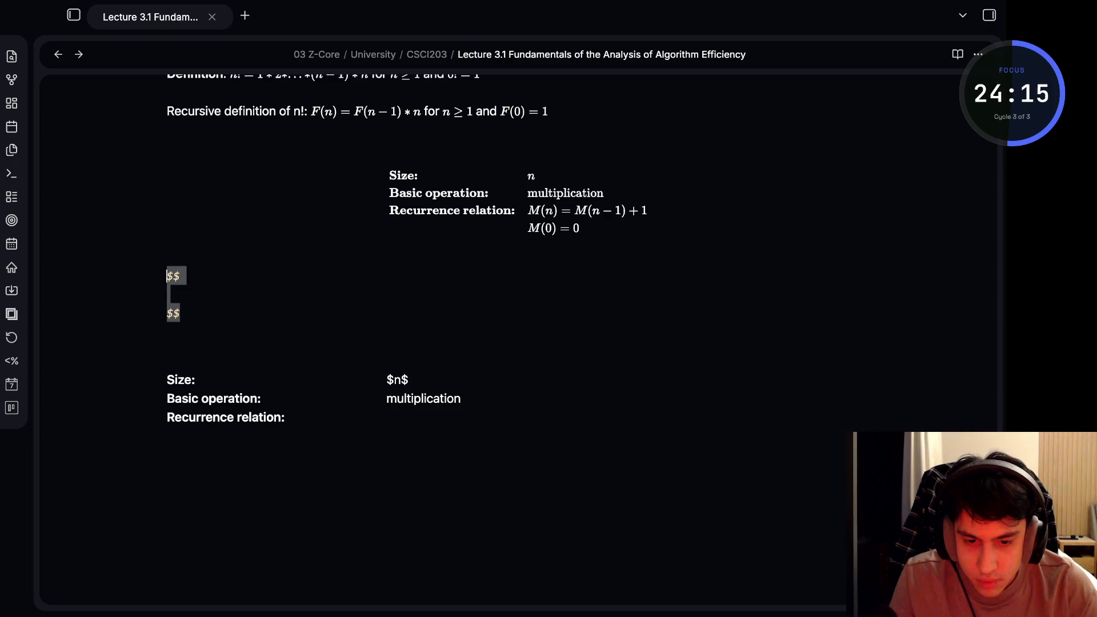
key("BackSpace")
key("BackSpace")
key("ctrl+z")
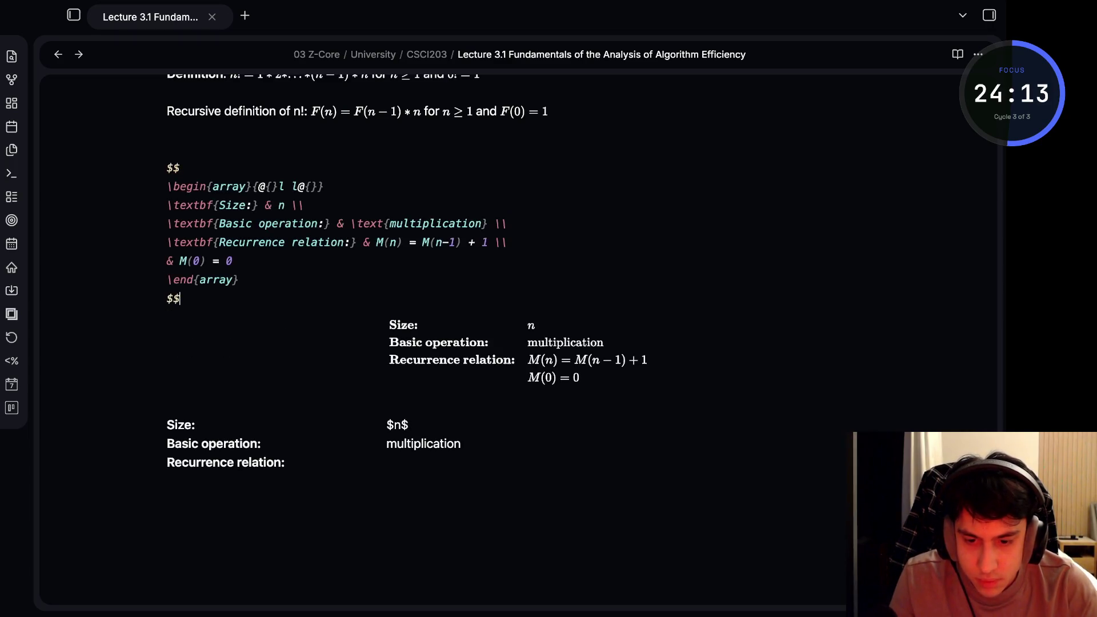
key("shift+Up")
key("shift+Up")
key("shift+Up")
key("shift+Home")
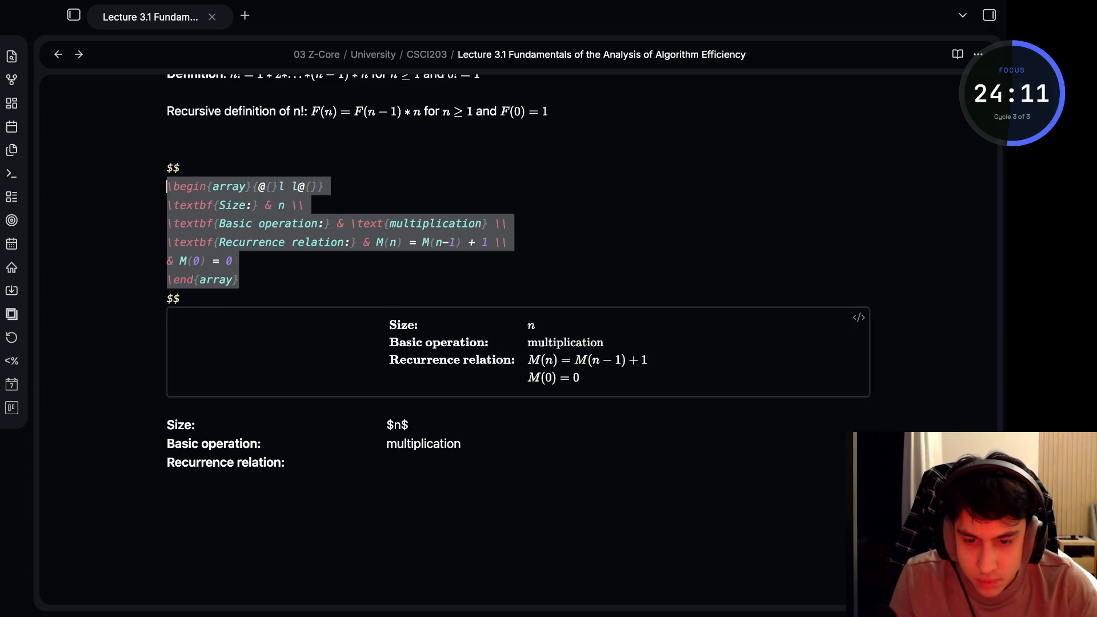
key("BackSpace")
key("BackSpace")
key("Down")
key("BackSpace")
key("BackSpace")
key("BackSpace")
key("BackSpace")
key("BackSpace")
key("BackSpace")
key("BackSpace")
key("BackSpace")
key("Down")
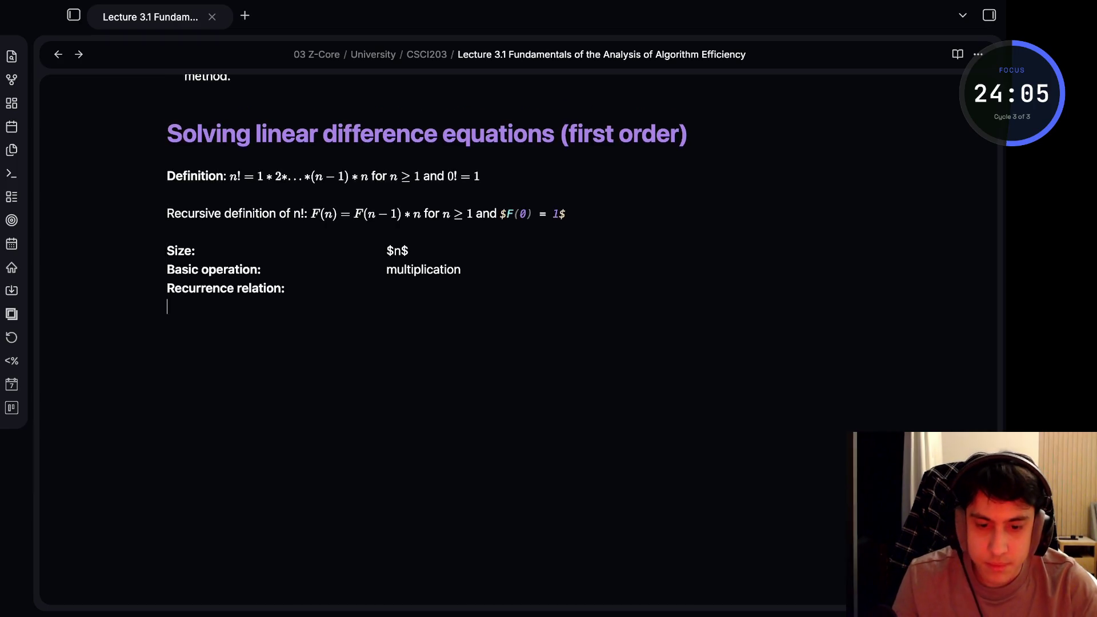
Select the first HTML table's div source to copy it as a template
key("Up")
scroll(514, 343, "up", 5)
key("Up")
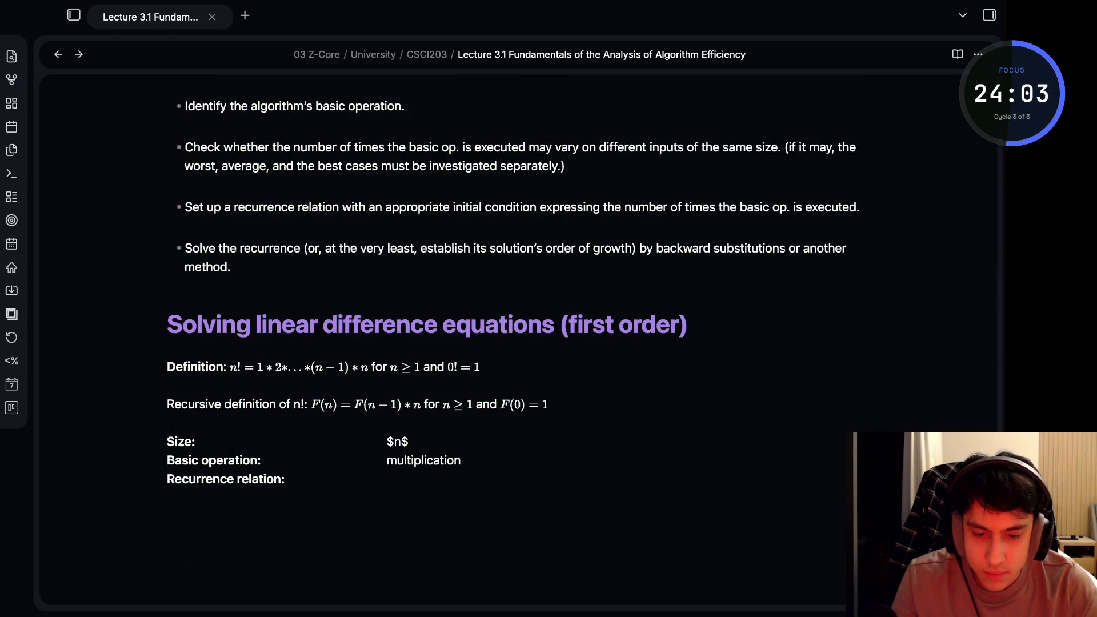
scroll(514, 343, "down", 2)
key("Down")
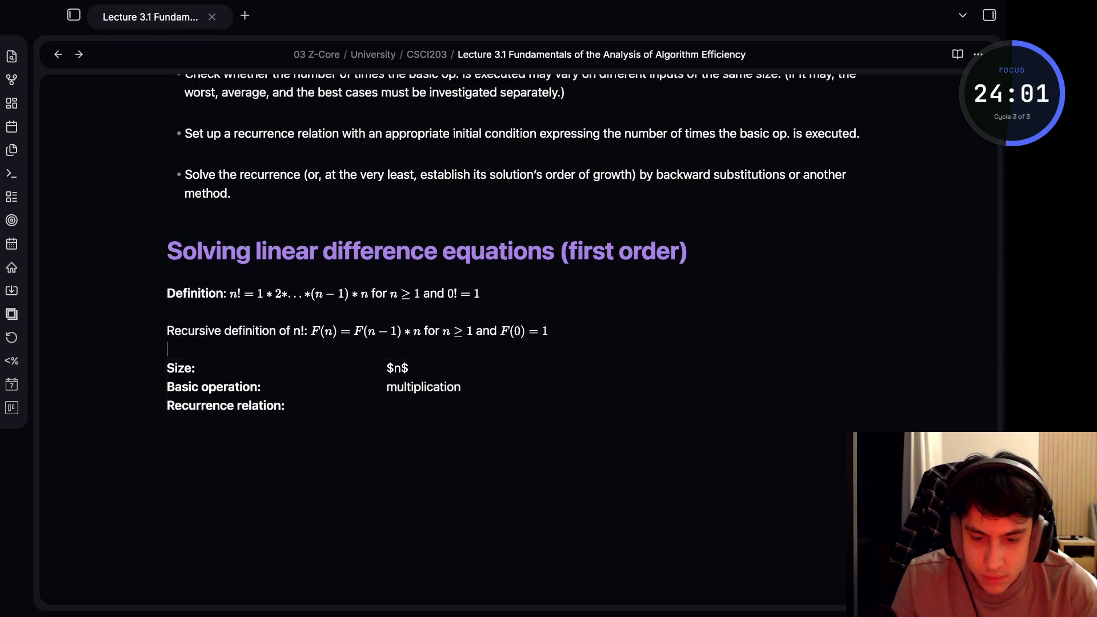
key("shift+Down")
key("shift+Down")
key("shift+Down")
key("Up")
key("Up")
key("Up")
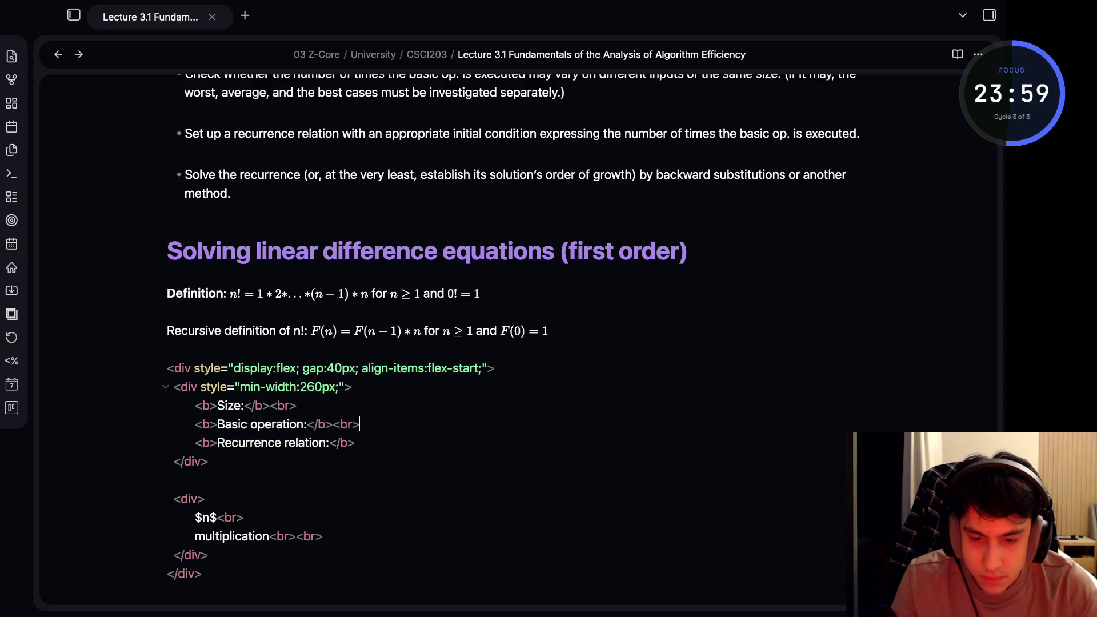
key("Up")
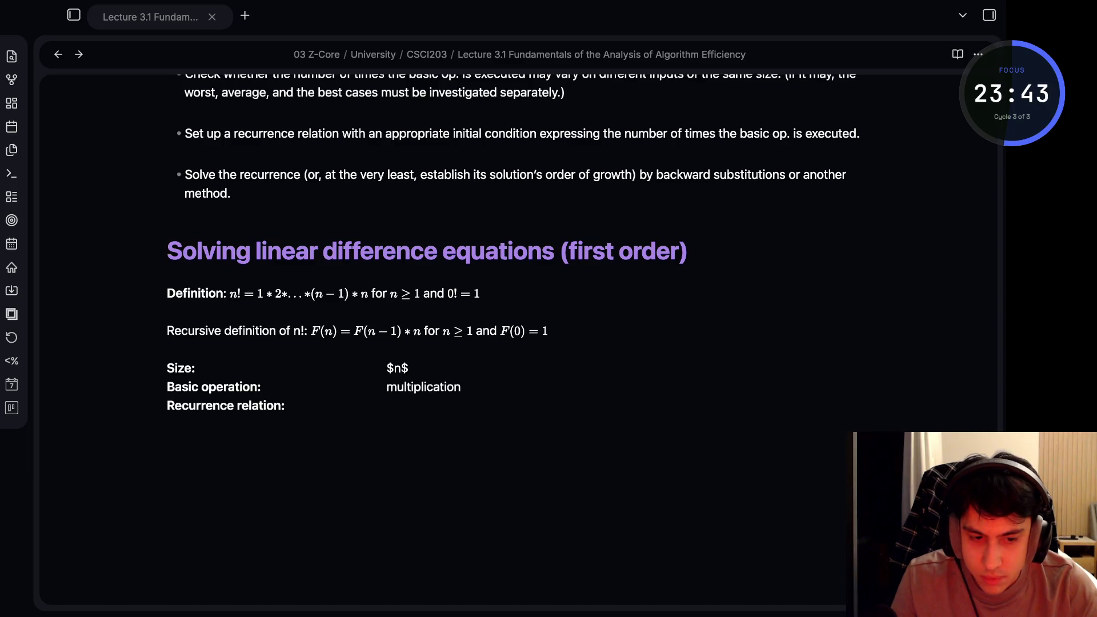
Paste a second HTML table below listing $M(n) = M(n-1) + 1$ and $M(0) = 0$ under Recurrence relation
key("Down")
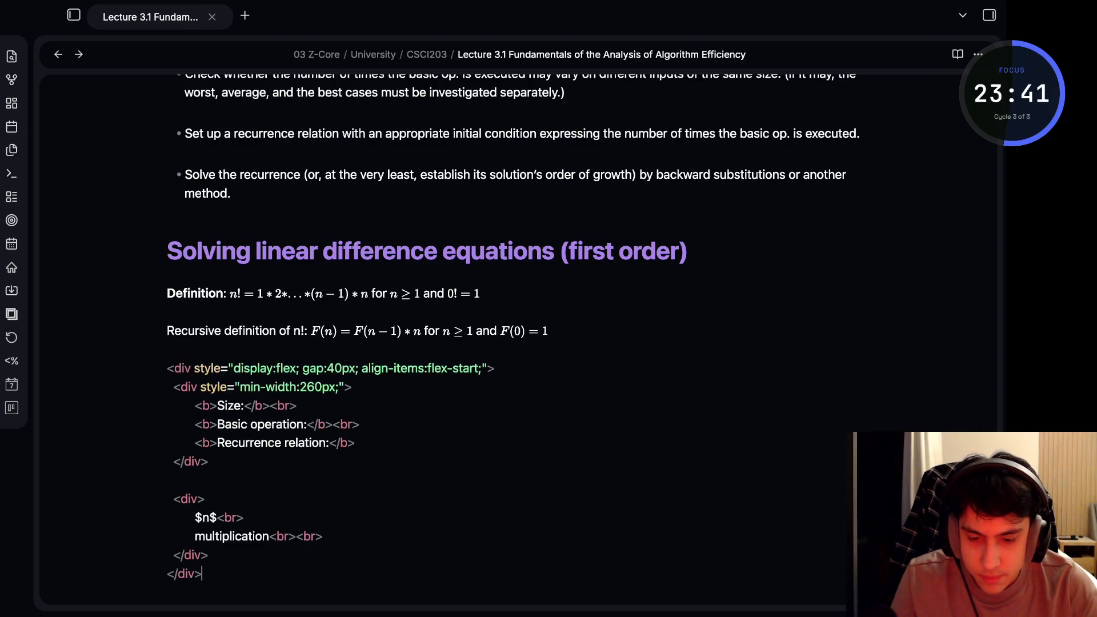
key("Down")
key("ctrl+v")
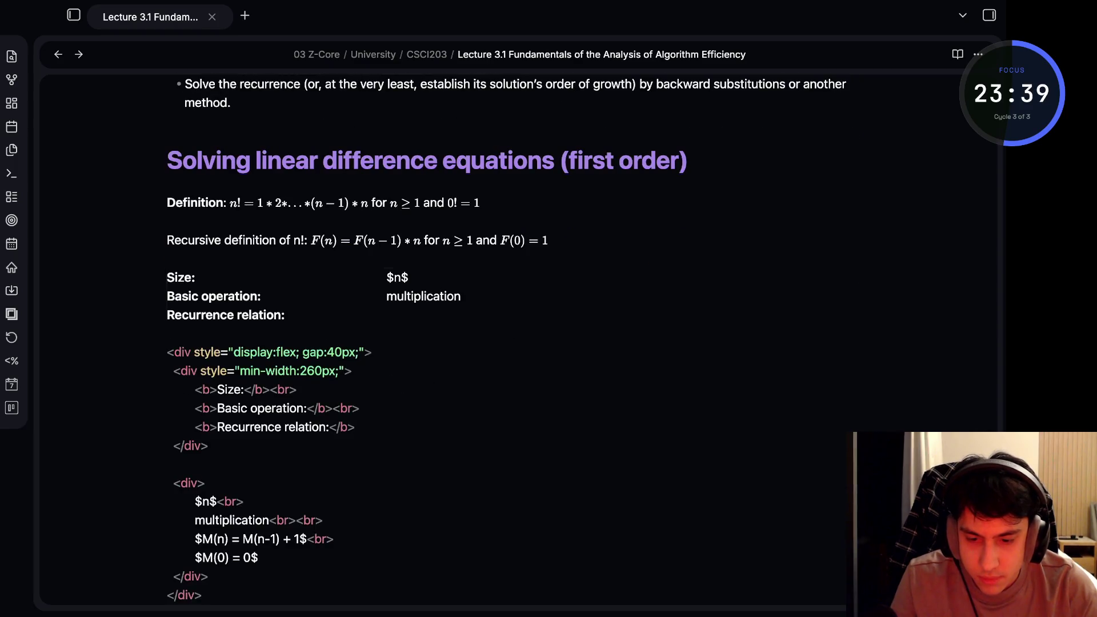
key("Up")
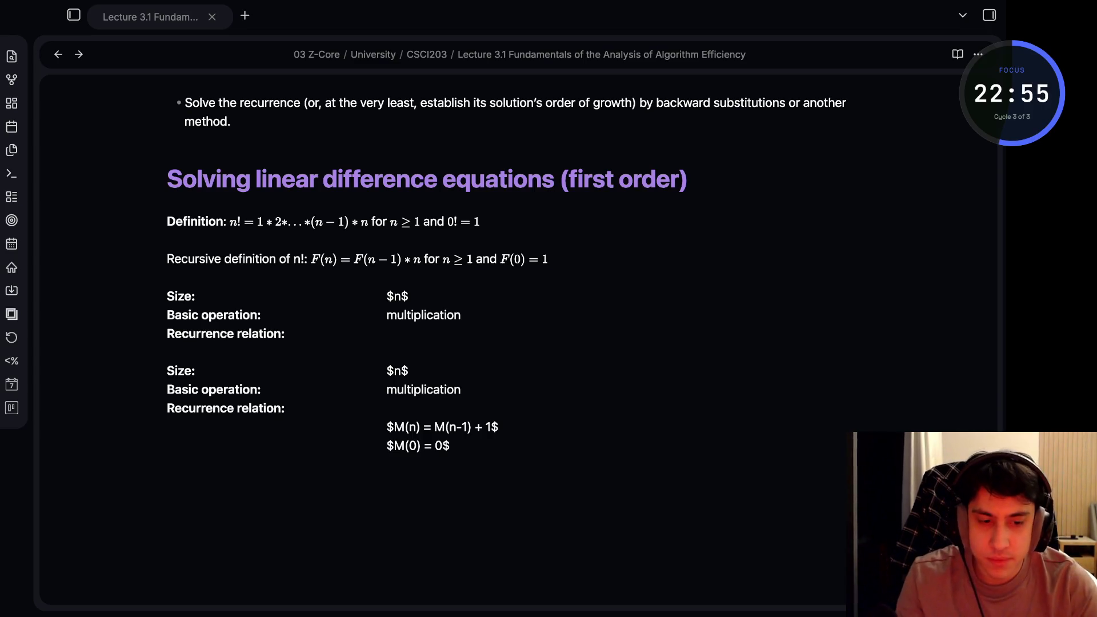
key("Down")
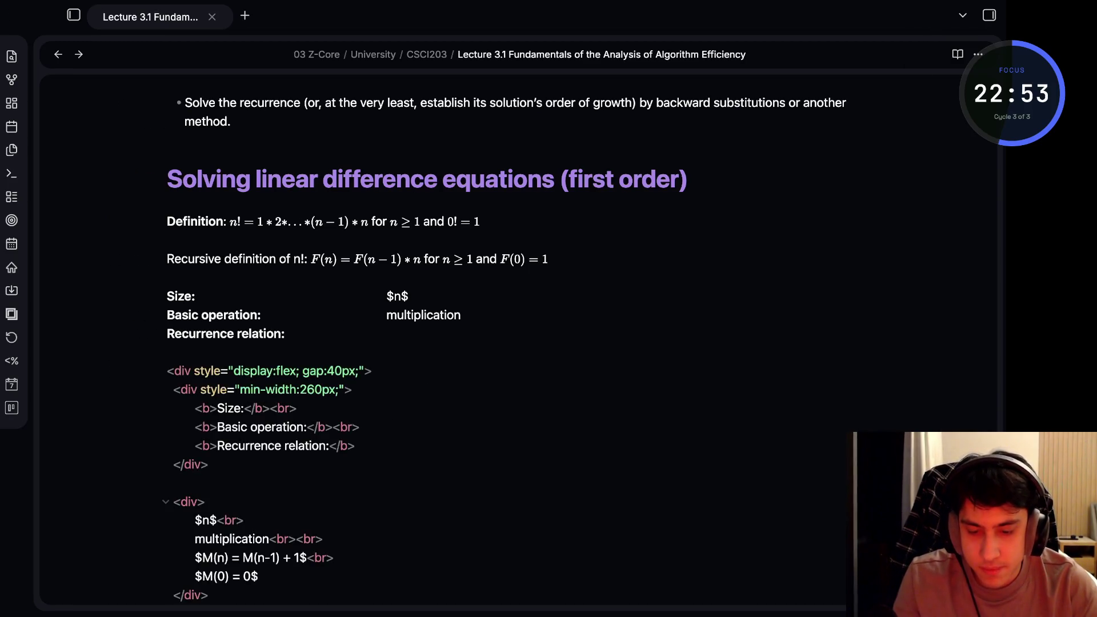
scroll(514, 308, "down", 2)
Insert a LaTeX array version of the Size/Basic operation/Recurrence table below the HTML tables
key("Return")
key("Return")
type("$$ \\begin{array}{@{}l \\quad l@{}} \\textbf{Size:} & n \\\\ \\textbf{Basic operation:} & \\text{multiplication} \\\\ \\textbf{Recurrence relation:} & \\\\ & M(n) = M(n-1) + 1 \\\\ & M(0) = 0 \\end{array} $$")
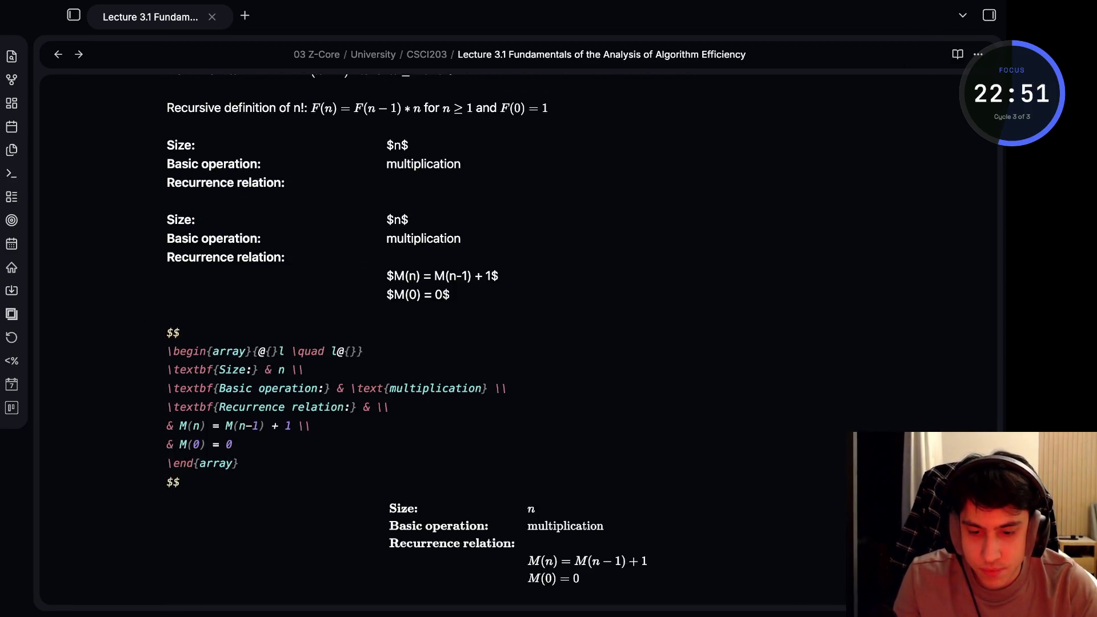
key("Up")
key("Up")
key("Up")
key("Down")
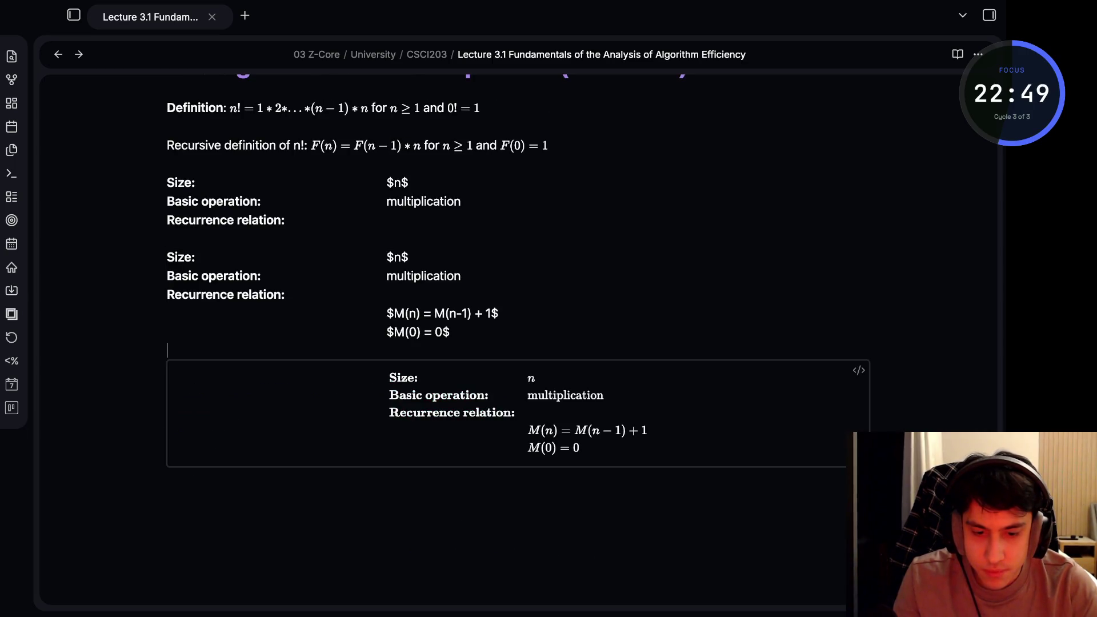
Delete both HTML tables and the blank lines so the LaTeX table sits under the n! definition
key("Up")
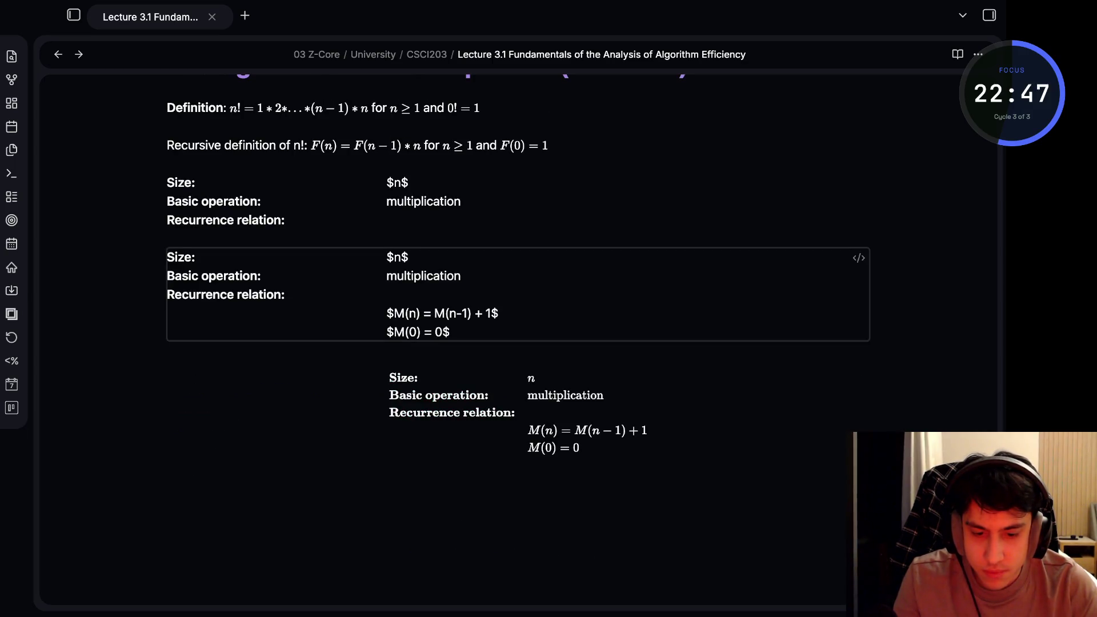
key("shift+Up")
key("shift+Up")
key("shift+Up")
key("BackSpace")
key("Up")
key("shift+Up")
key("shift+Up")
key("shift+Up")
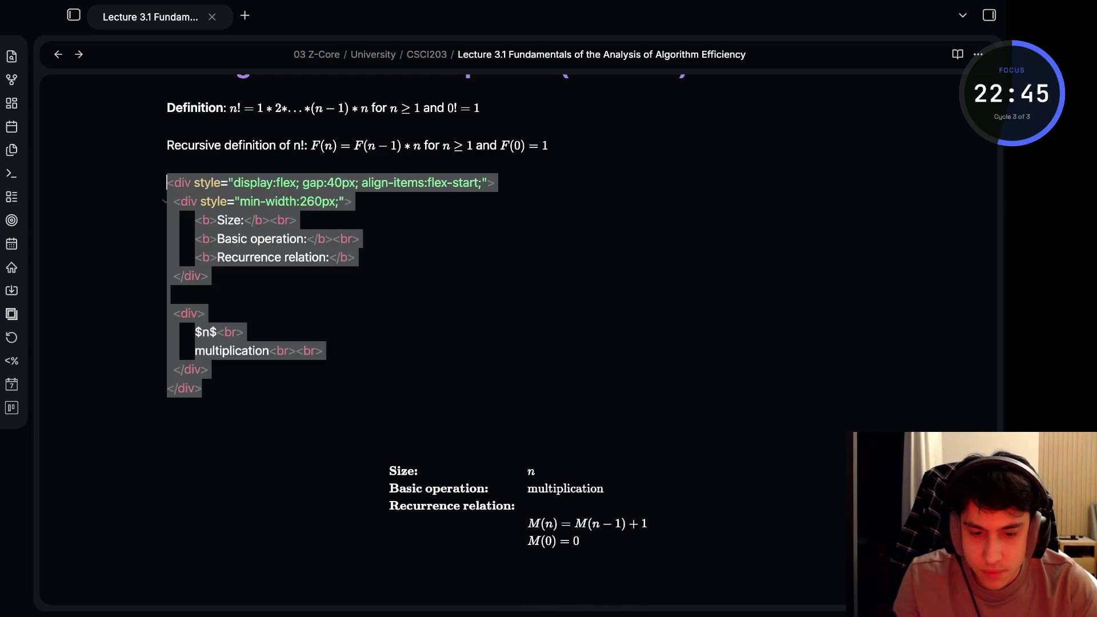
key("BackSpace")
key("Down")
key("Down")
key("Down")
key("Up")
key("BackSpace")
key("BackSpace")
key("BackSpace")
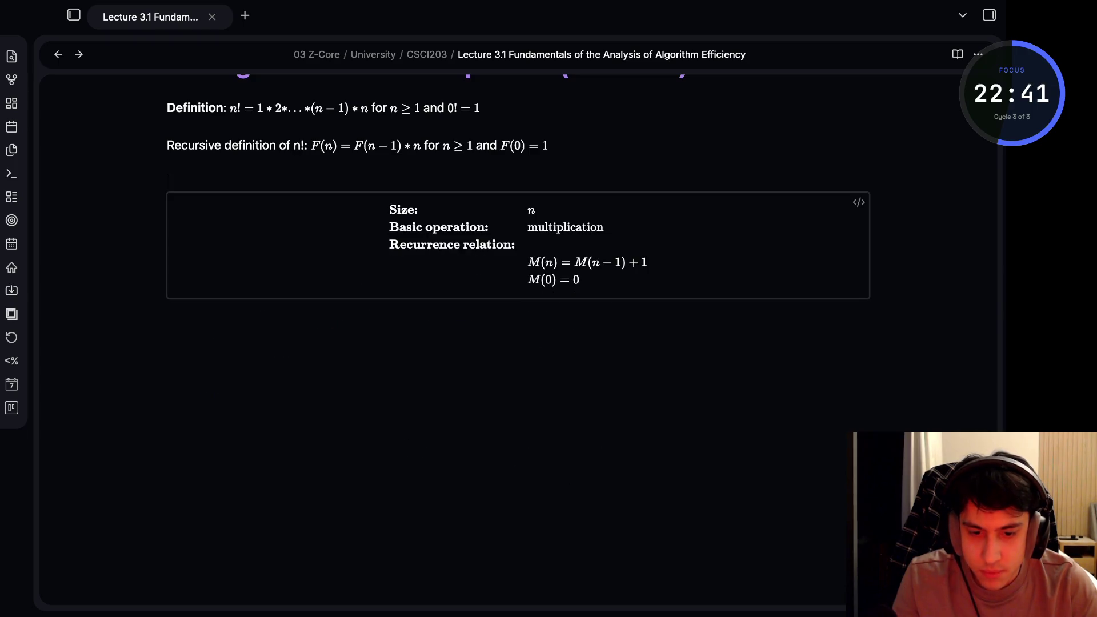
key("BackSpace")
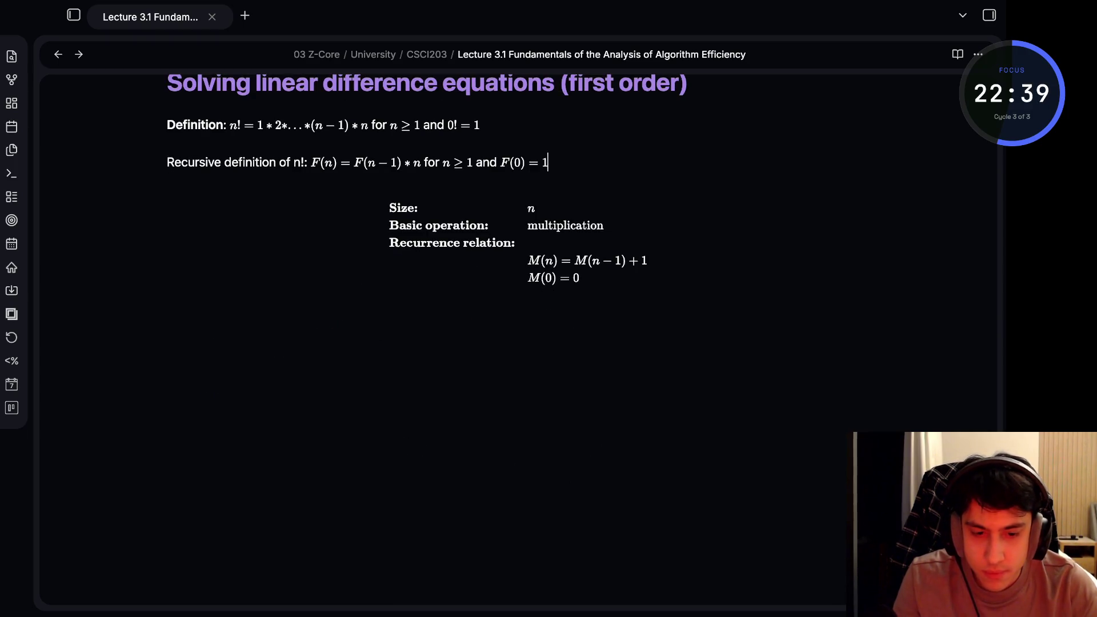
Copy the LaTeX array lines from the math block's source
key("Down")
key("Down")
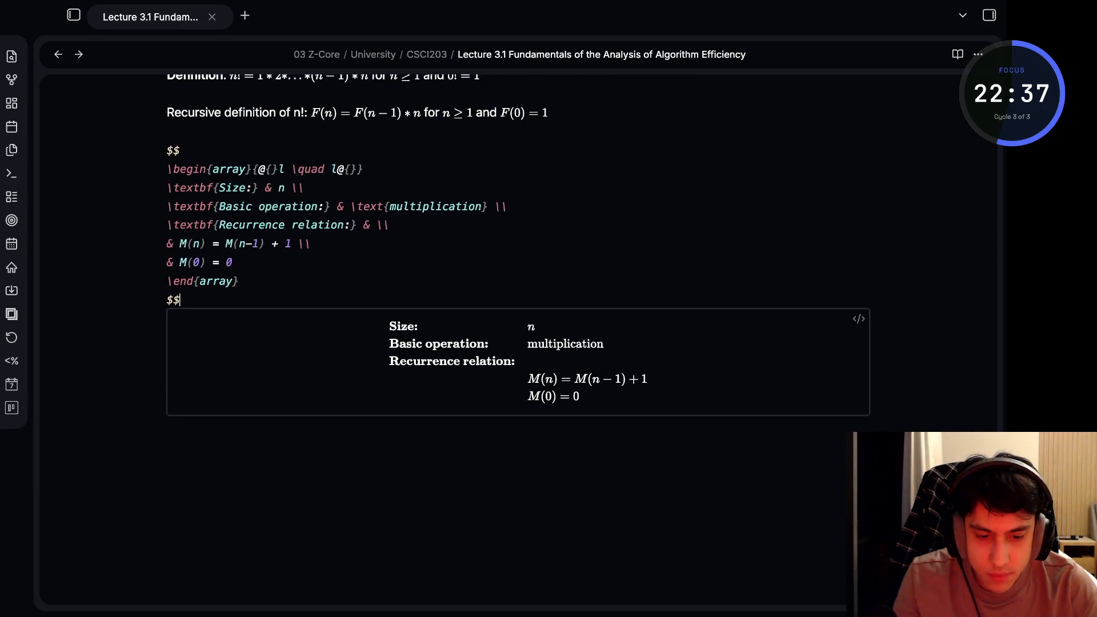
key("shift+Down")
key("shift+Down")
key("shift+Down")
key("shift+End")
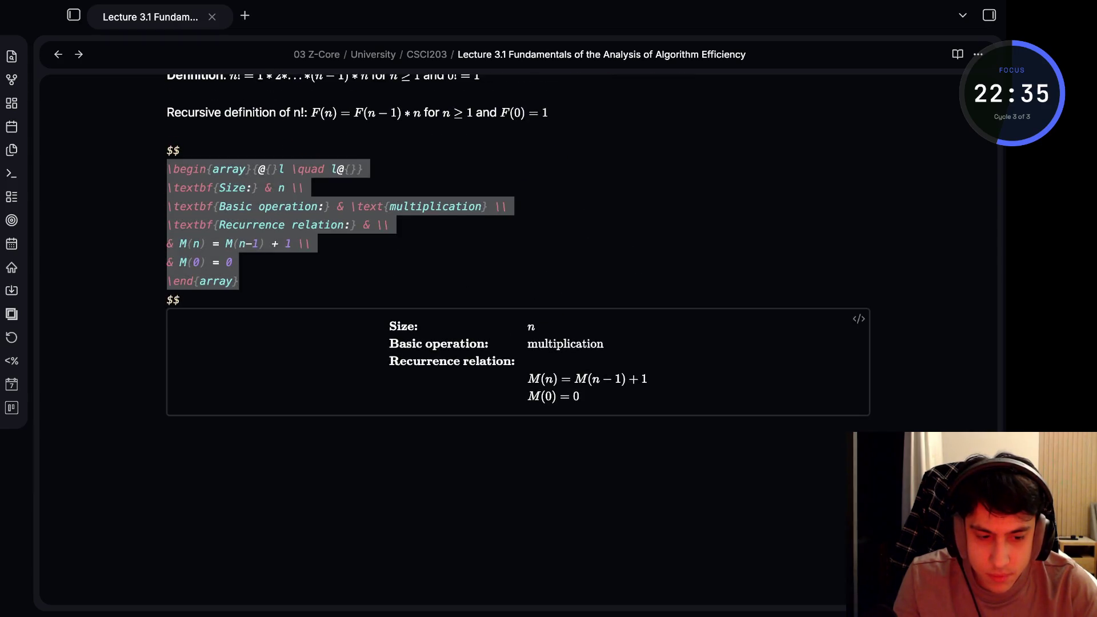
key("ctrl+c")
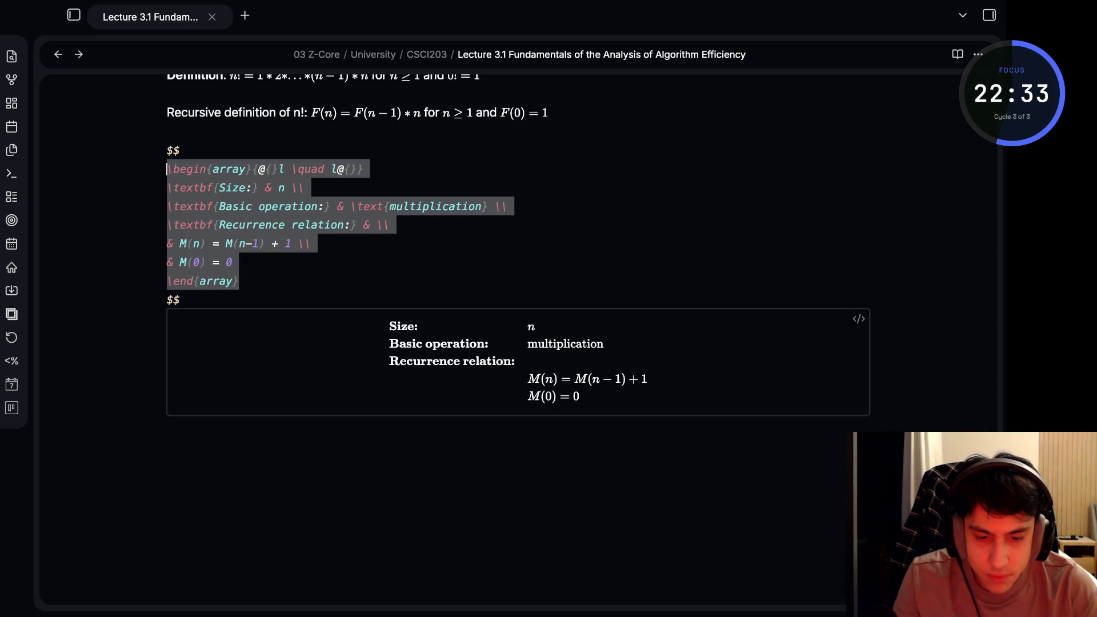
key("Down")
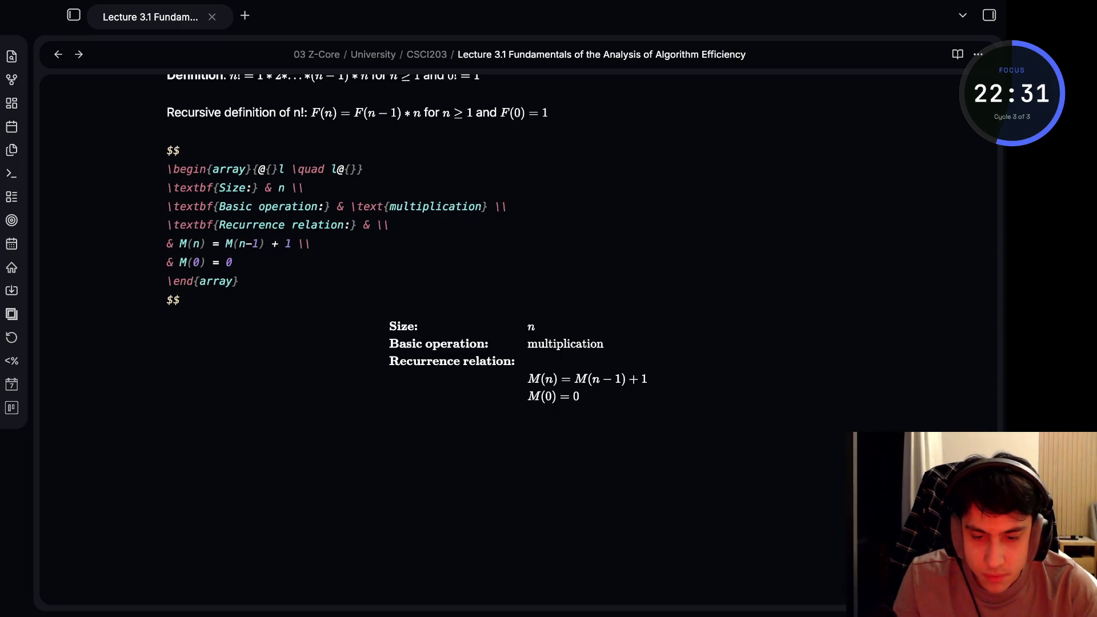
scroll(549, 300, "up", 1)
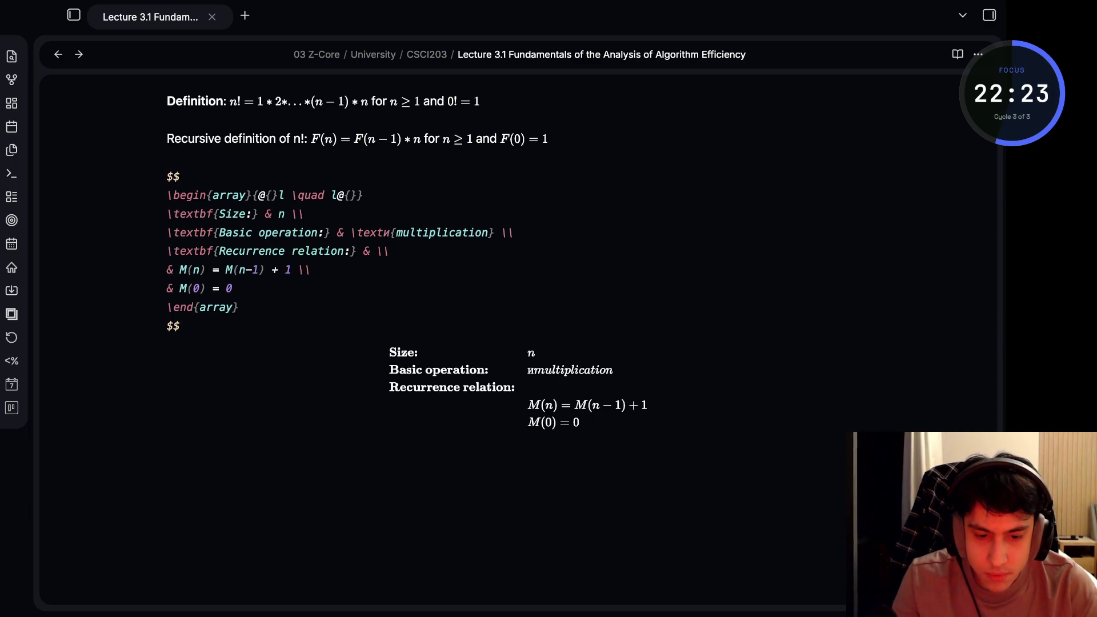
type("bf")
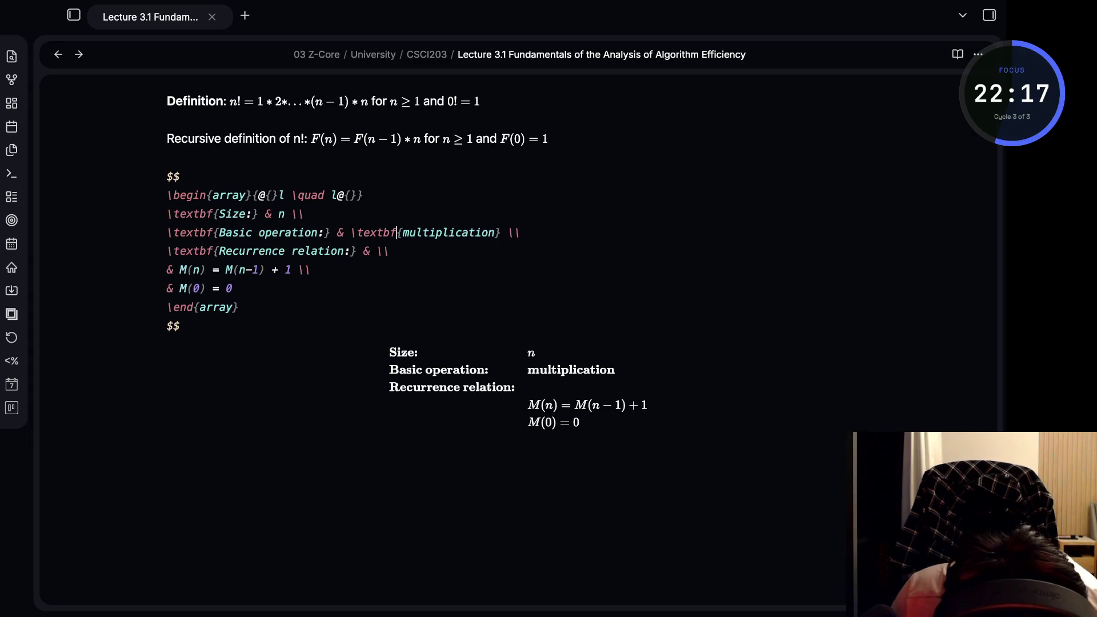
key("BackSpace")
key("BackSpace")
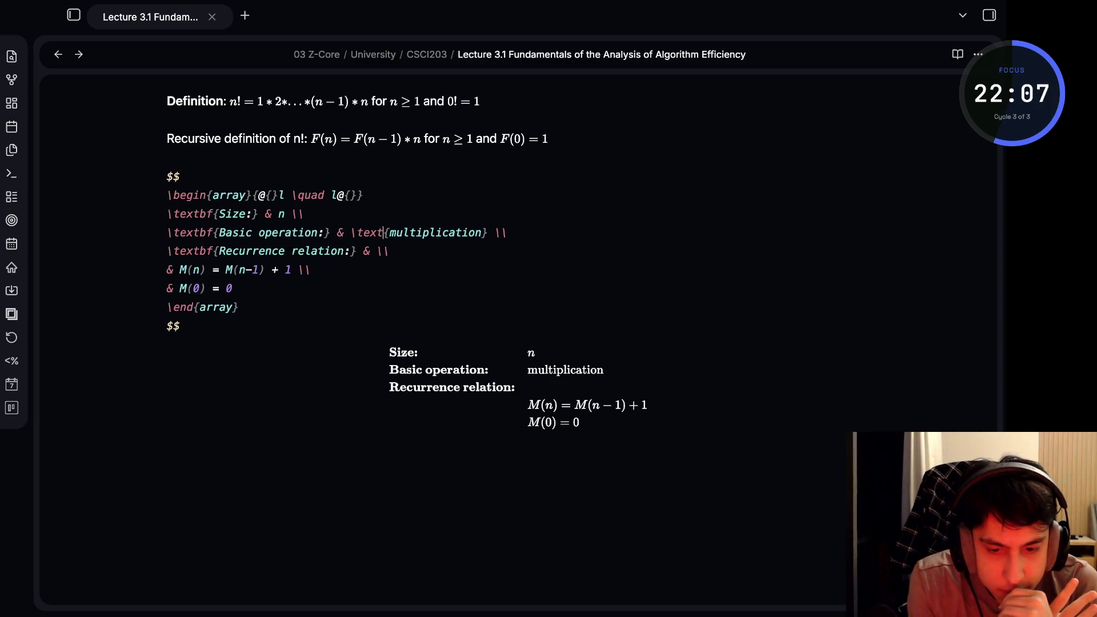
scroll(518, 257, "up", 2)
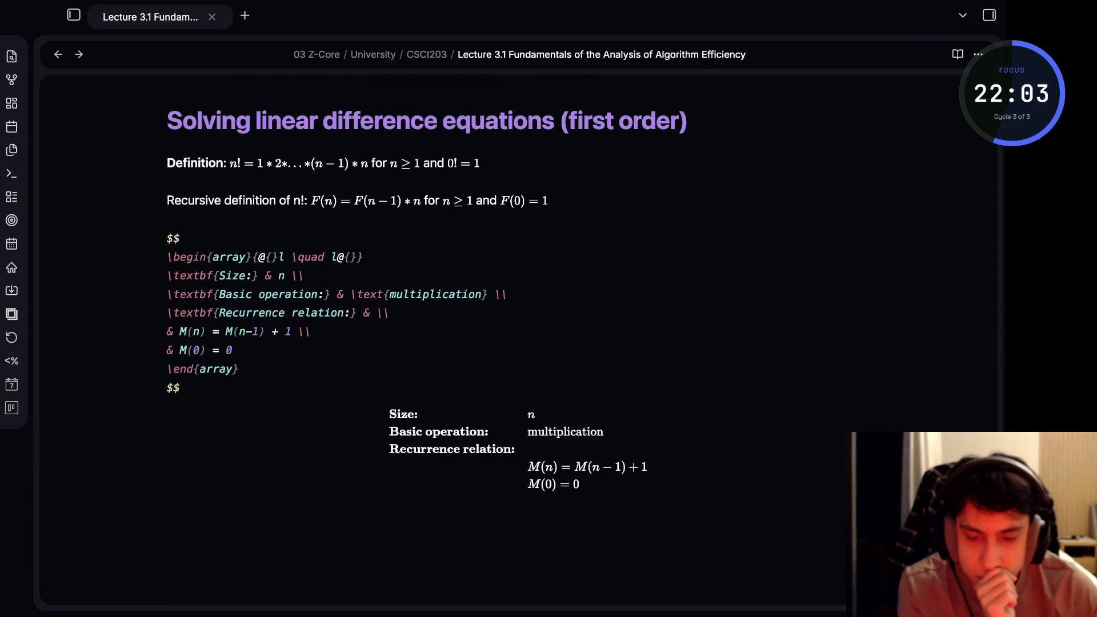
key("Down")
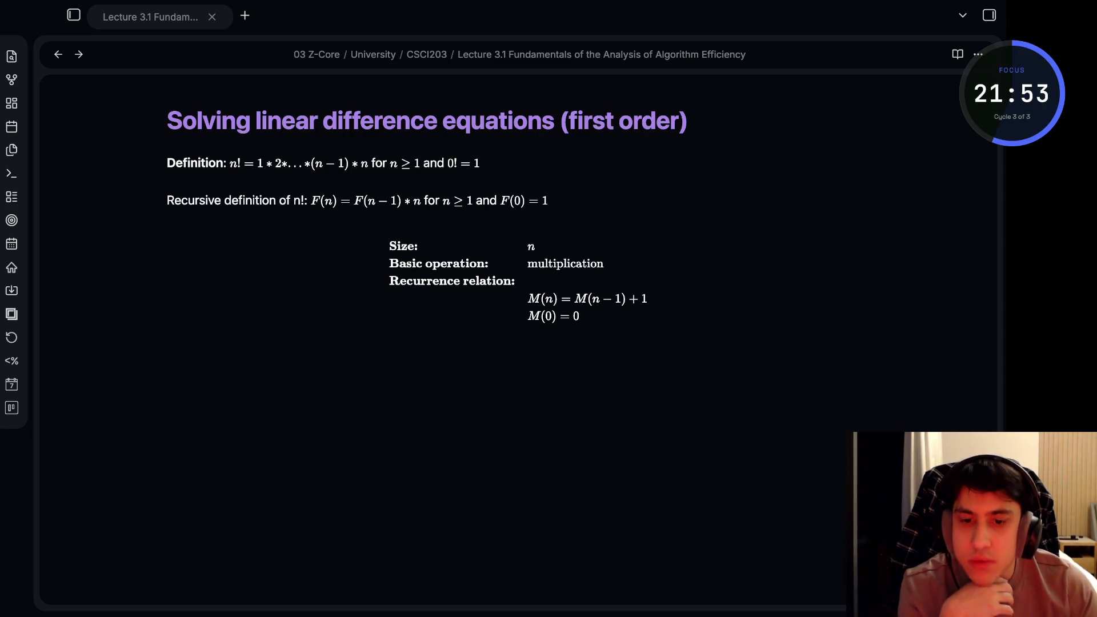
Write the heading '## Solving the recurrence for $M(N)$' on the empty line below the table
left_click(514, 361)
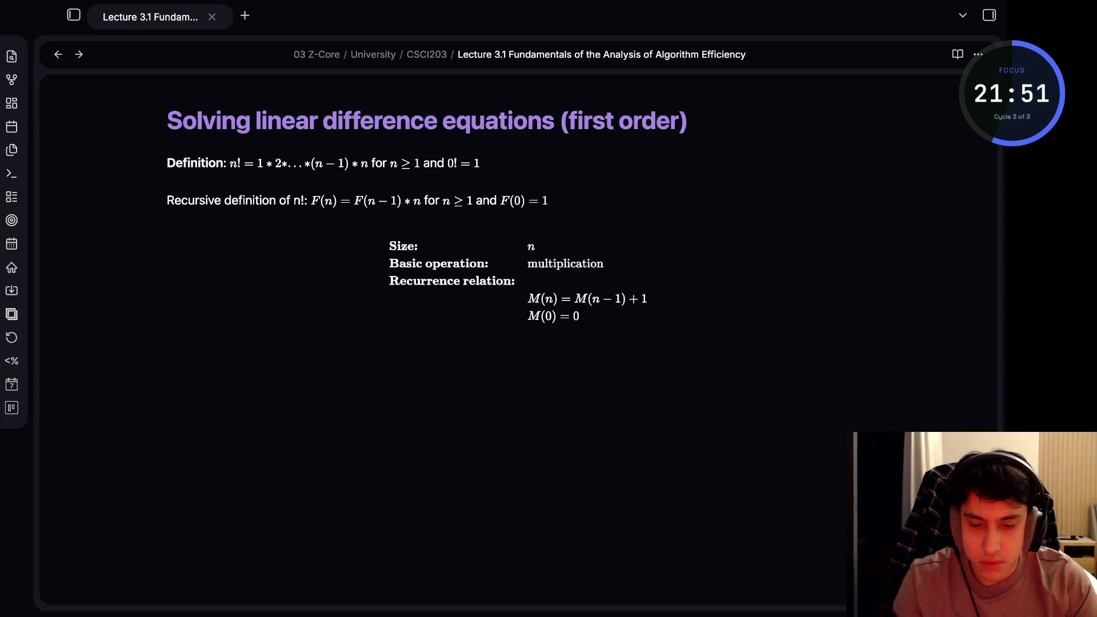
key("Up")
key("Down")
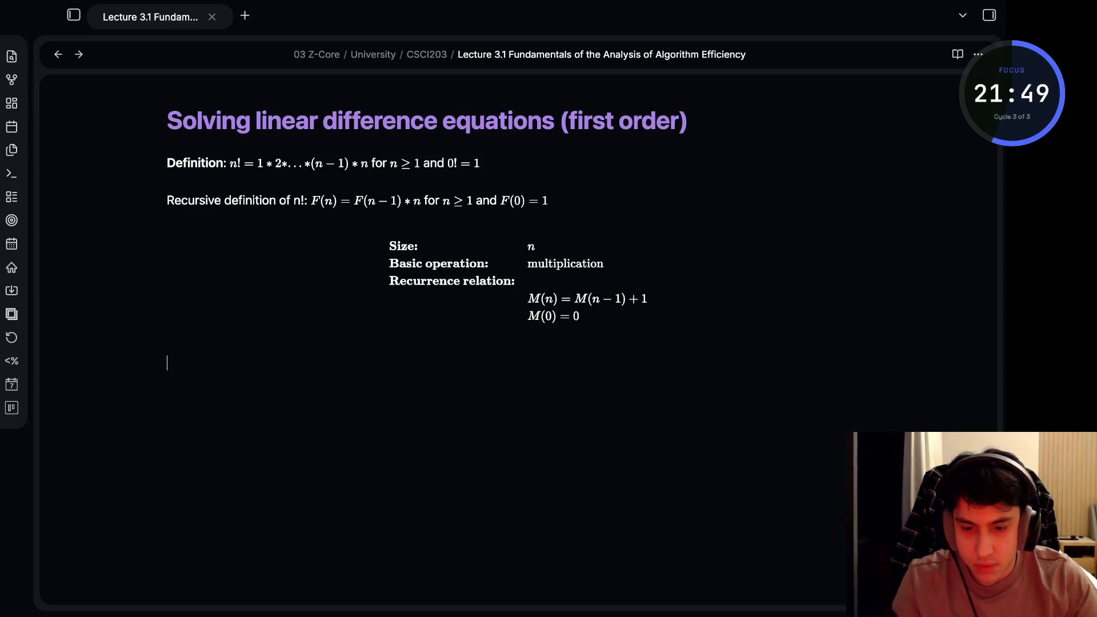
type("## ")
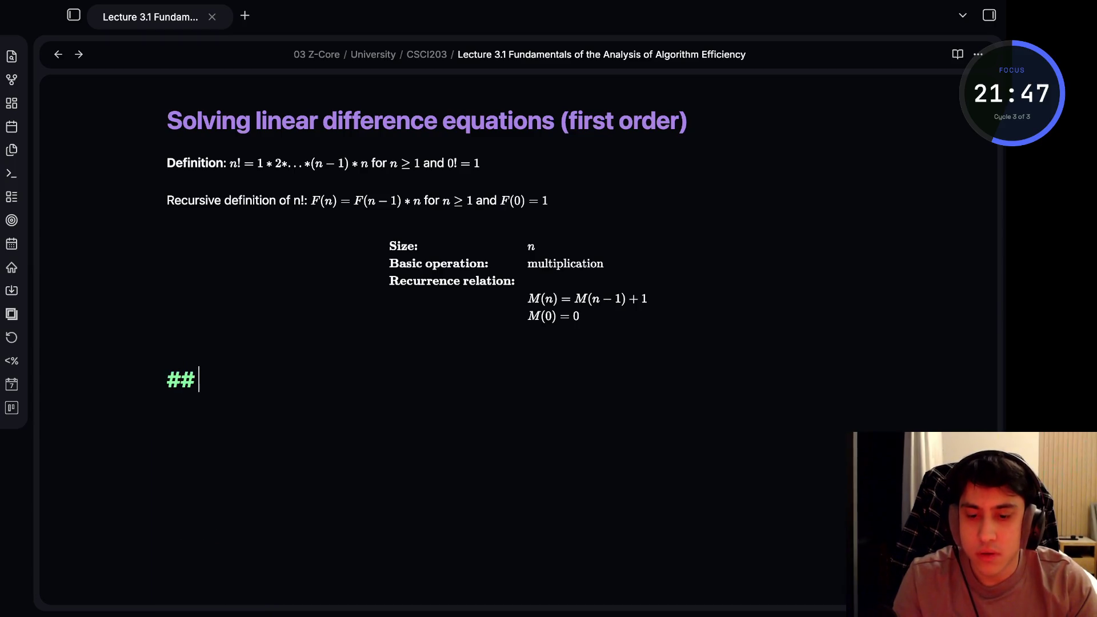
type("Solving the recc")
key("BackSpace")
type("urrence for")
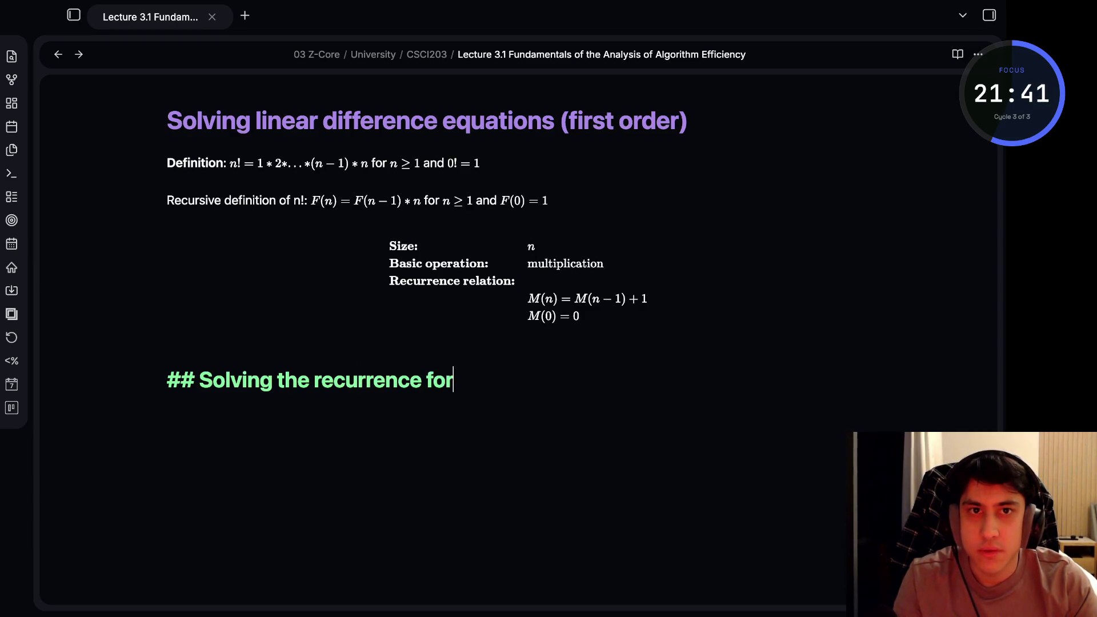
type(" $M(N)$")
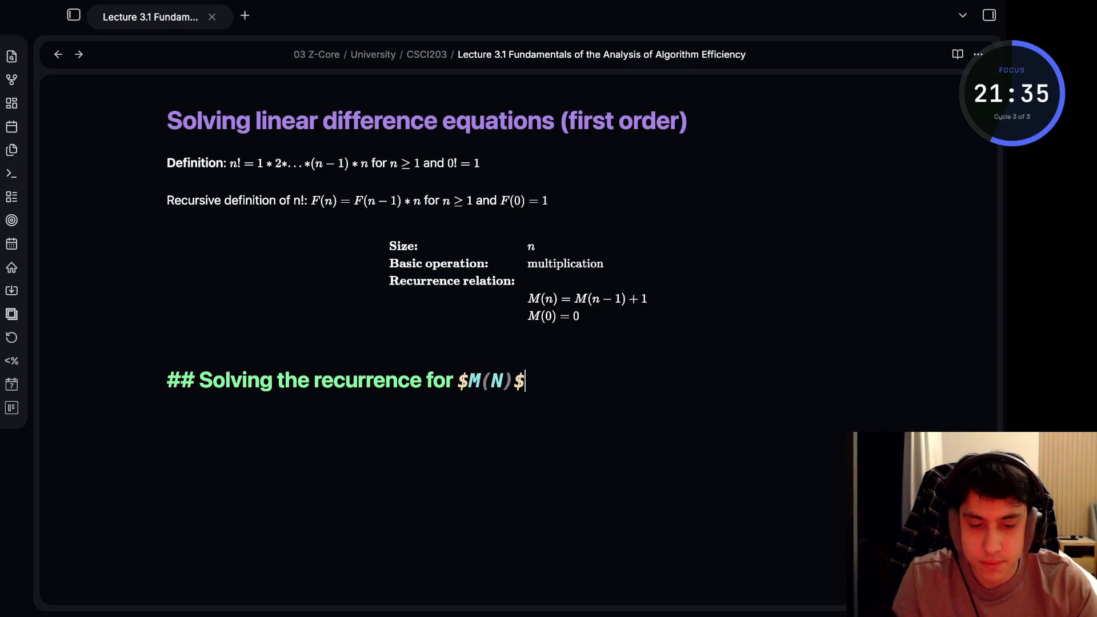
key("Return")
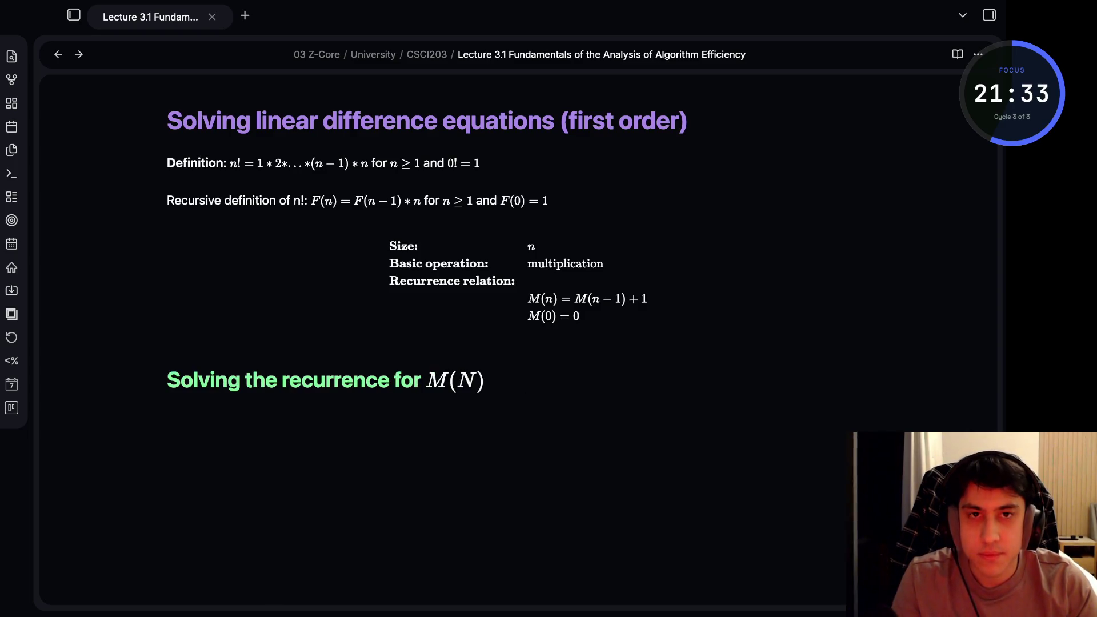
key("BackSpace")
Change the heading's variable from capital N to lowercase n
key("Return")
type("$$")
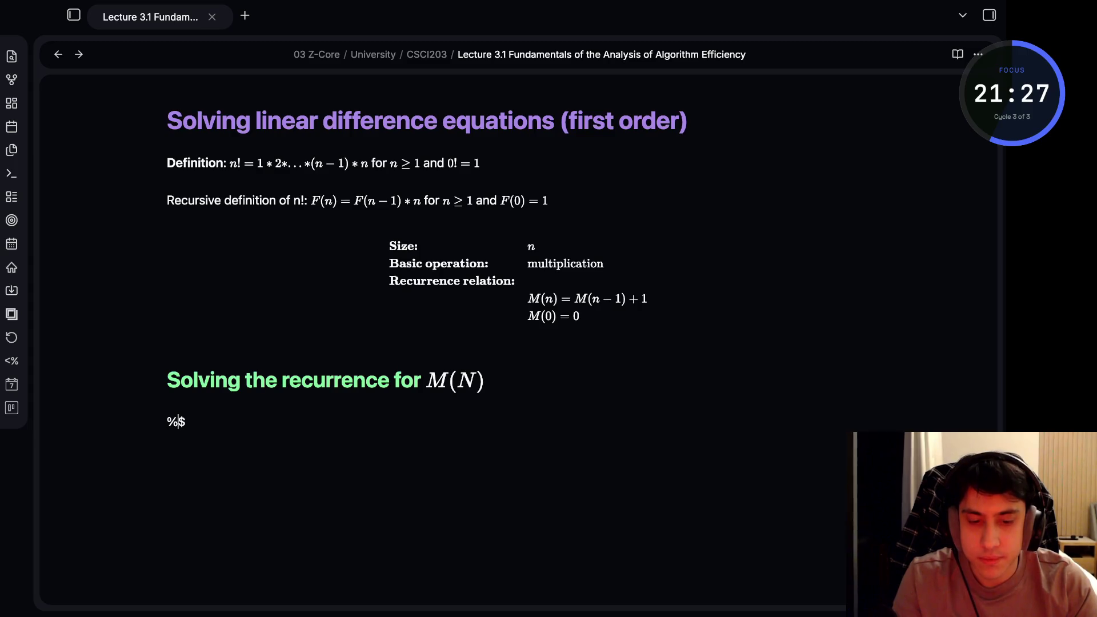
key("Up")
key("Right")
key("Right")
key("Right")
key("BackSpace")
type("b")
key("BackSpace")
type("n")
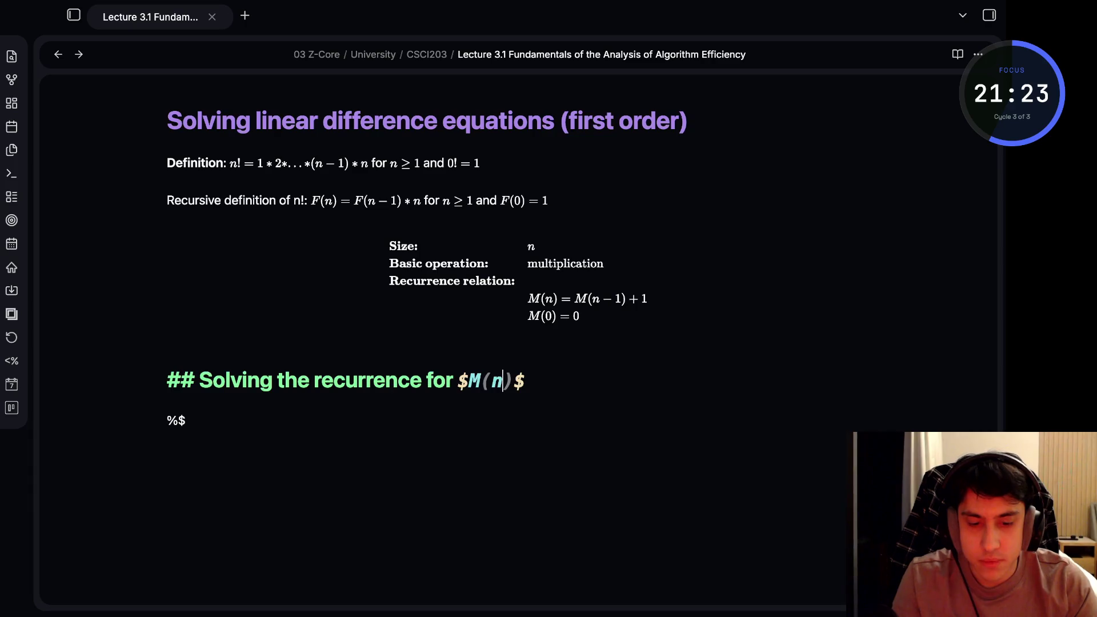
key("Down")
Try wrapping M(n) in a <span class=green> tag, removing its dollar delimiters
key("Up")
key("Left")
key("Left")
key("Left")
type("<span>")
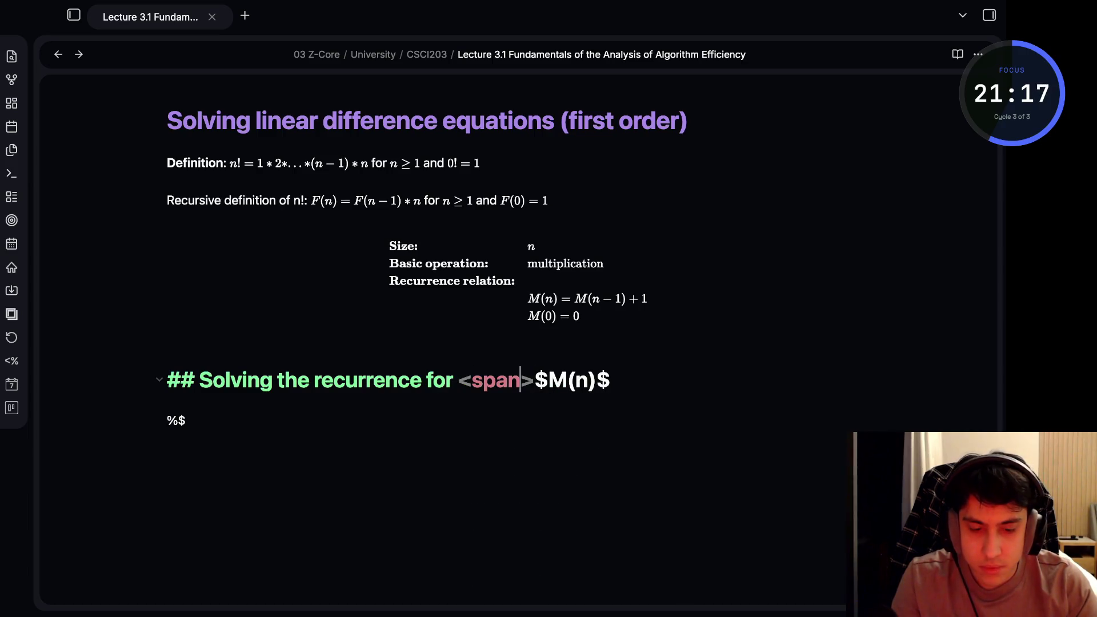
type("cla")
key("BackSpace")
key("BackSpace")
key("BackSpace")
type("class=green")
key("Right")
key("Right")
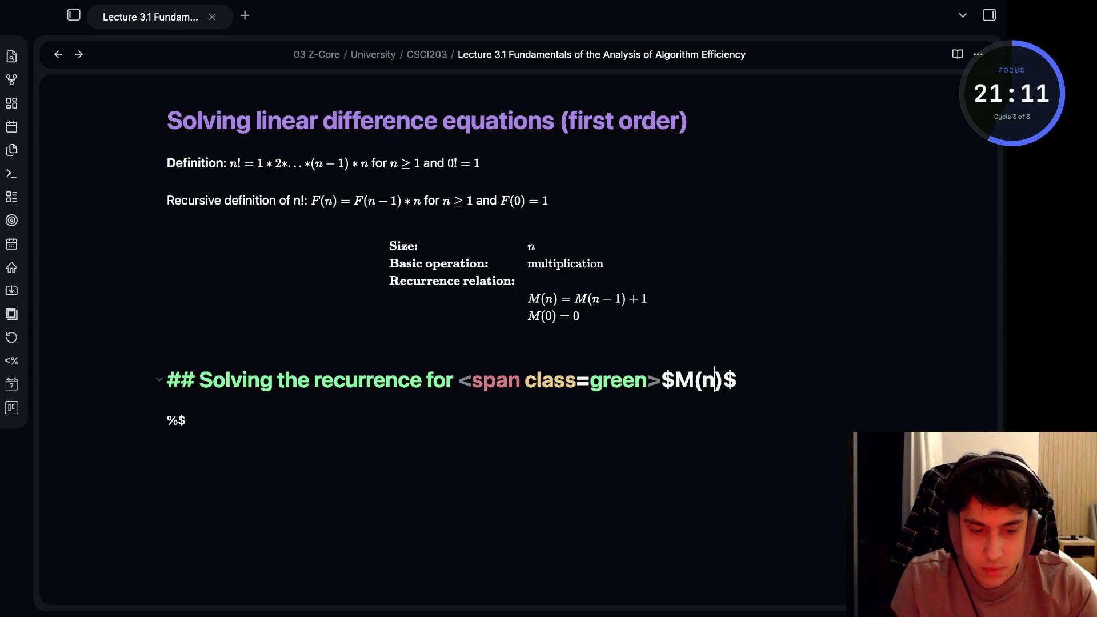
type("<spa")
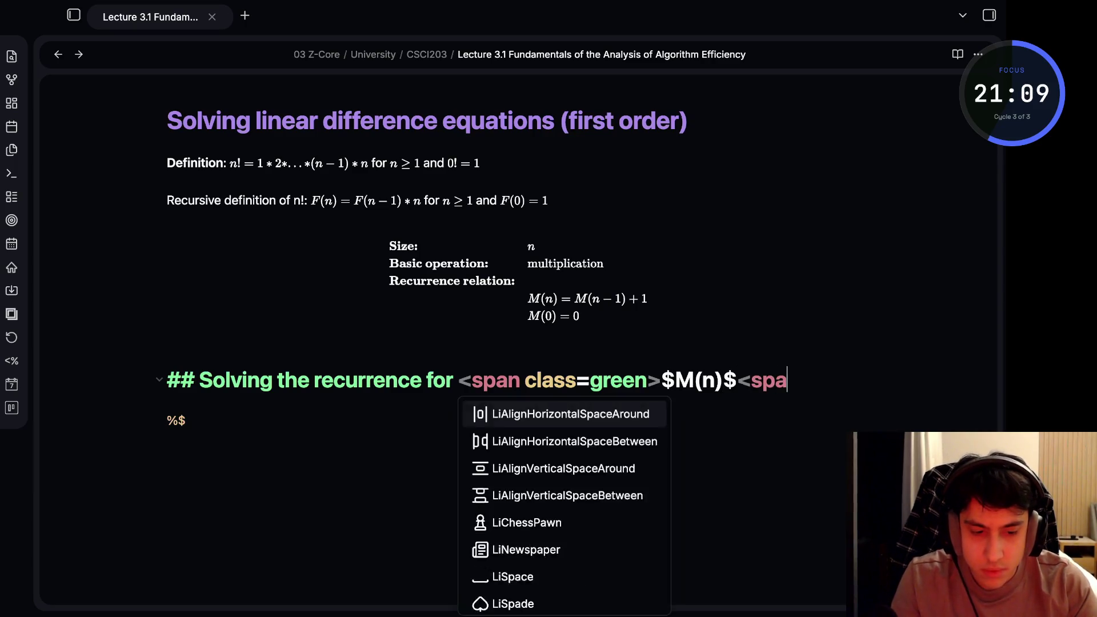
key("BackSpace")
key("BackSpace")
key("BackSpace")
type("/span>")
key("Down")
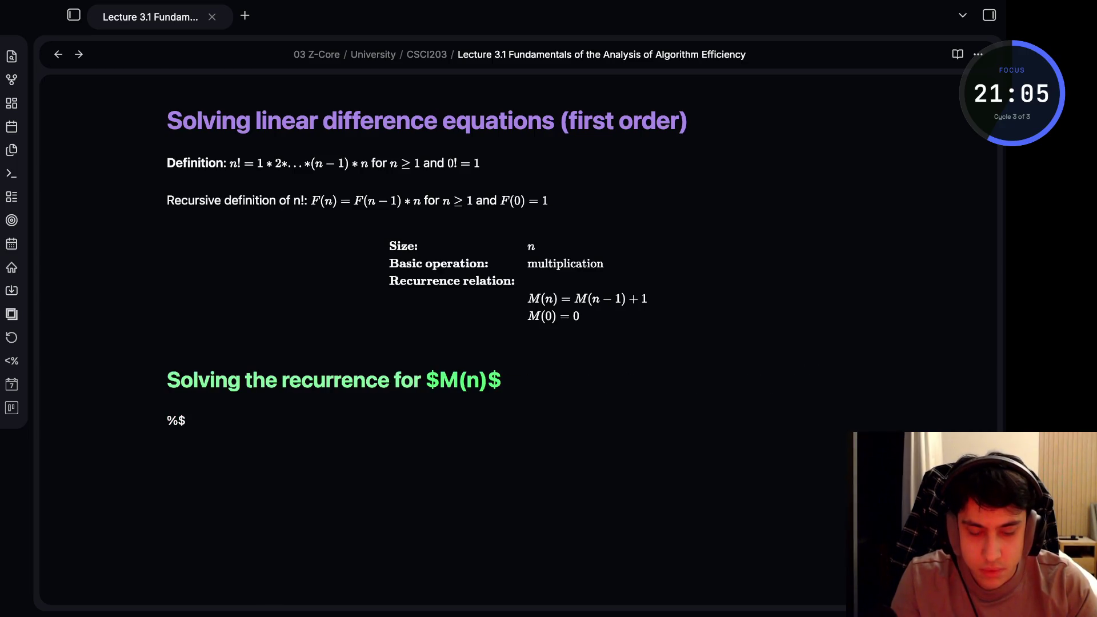
key("Up")
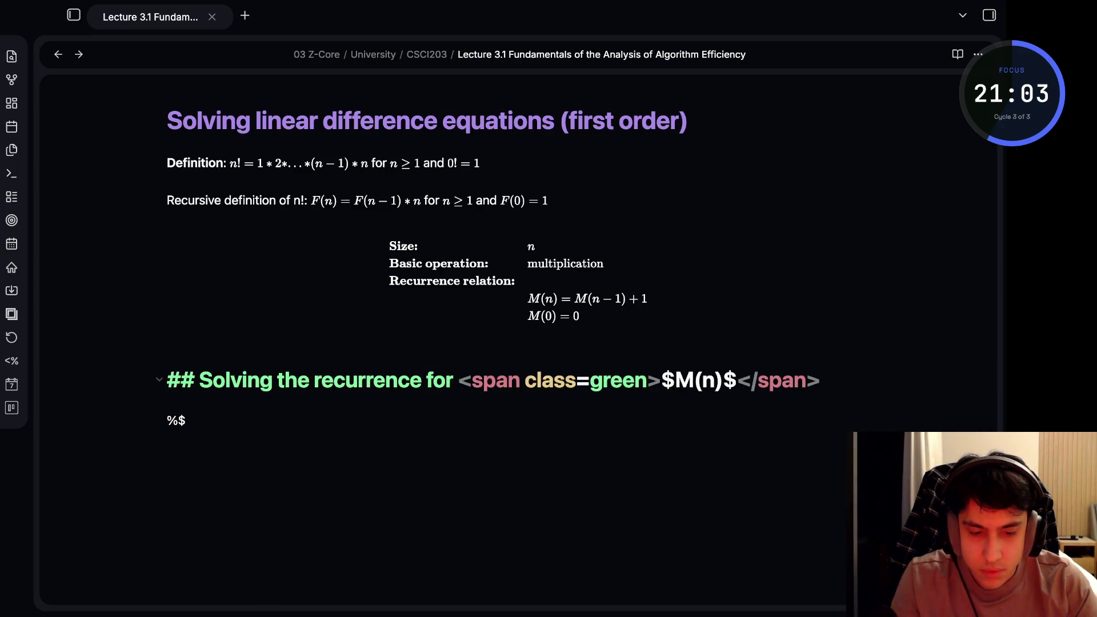
key("BackSpace")
key("Right")
key("Right")
key("Right")
key("Right")
key("Right")
key("BackSpace")
key("Down")
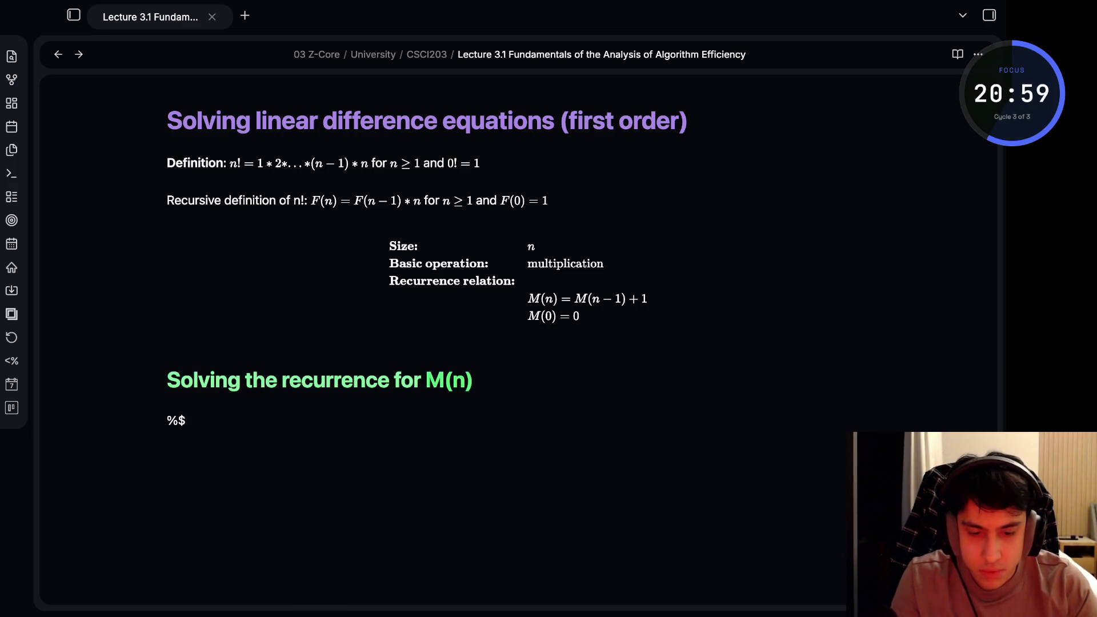
Remove the span tags and restore $M(n)$ so the heading renders M(n) as inline math
key("Up")
key("End")
key("Return")
left_click(602, 380)
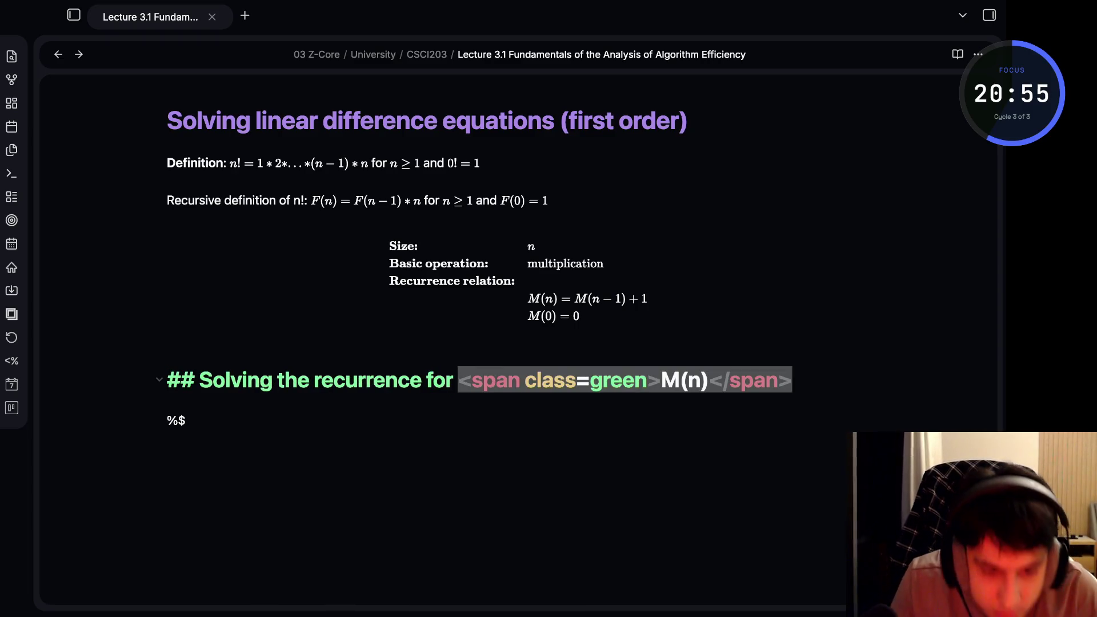
key("Right")
key("Right")
key("Right")
type("$")
key("Left")
key("Left")
key("Left")
type("$")
key("End")
key("BackSpace")
key("BackSpace")
key("BackSpace")
key("BackSpace")
key("Left")
key("Left")
key("Left")
key("BackSpace")
key("BackSpace")
key("BackSpace")
key("BackSpace")
key("BackSpace")
key("Delete")
key("BackSpace")
key("BackSpace")
key("BackSpace")
key("BackSpace")
key("BackSpace")
key("BackSpace")
key("BackSpace")
key("Down")
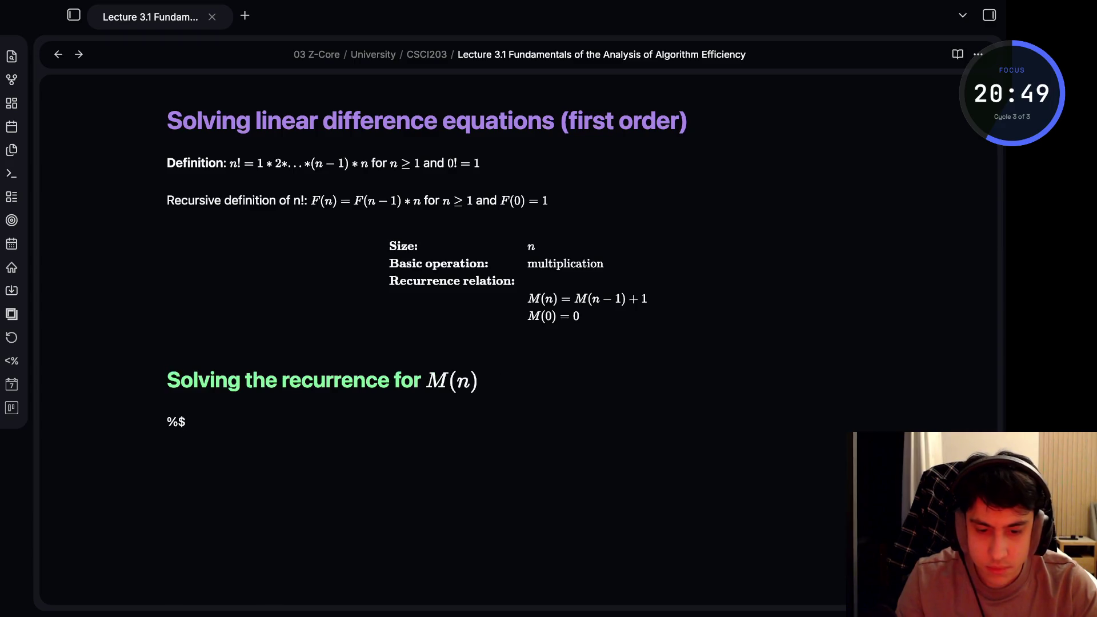
scroll(429, 257, "down", 3)
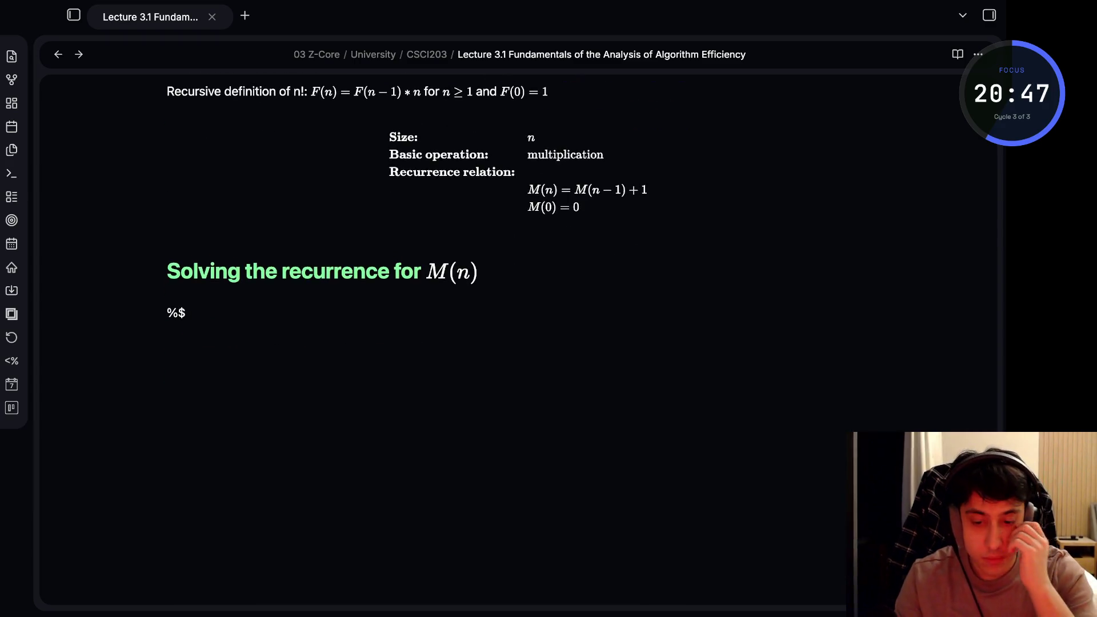
Write $M(n) = M(n - 1) + 1, M(0) = 0$ under the heading as rendered inline math
key("BackSpace")
key("BackSpace")
type("$")
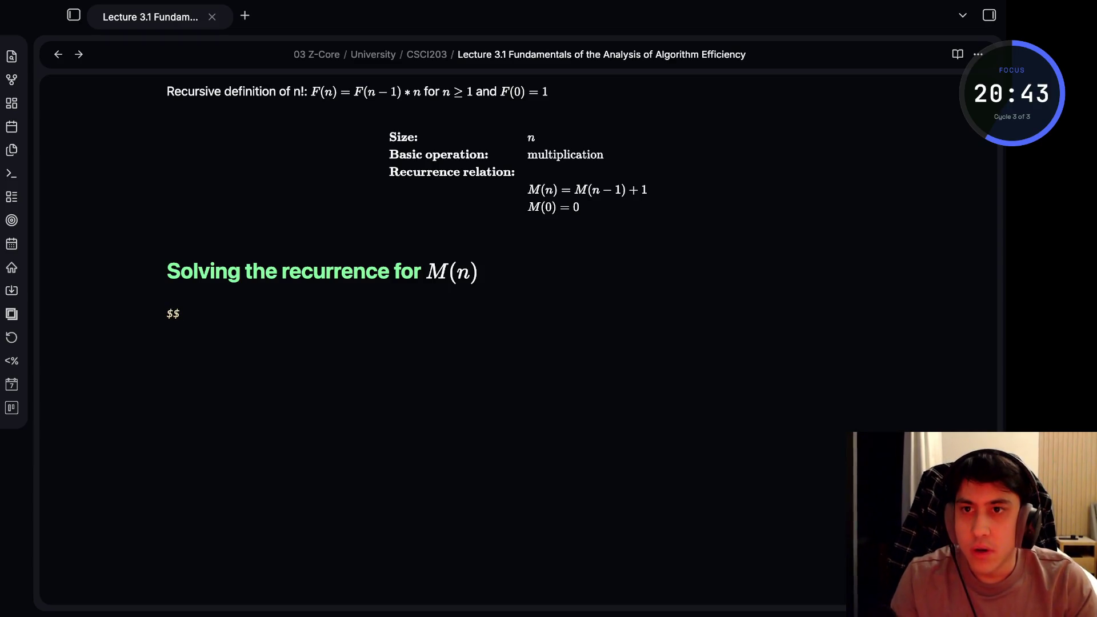
type("M(n)")
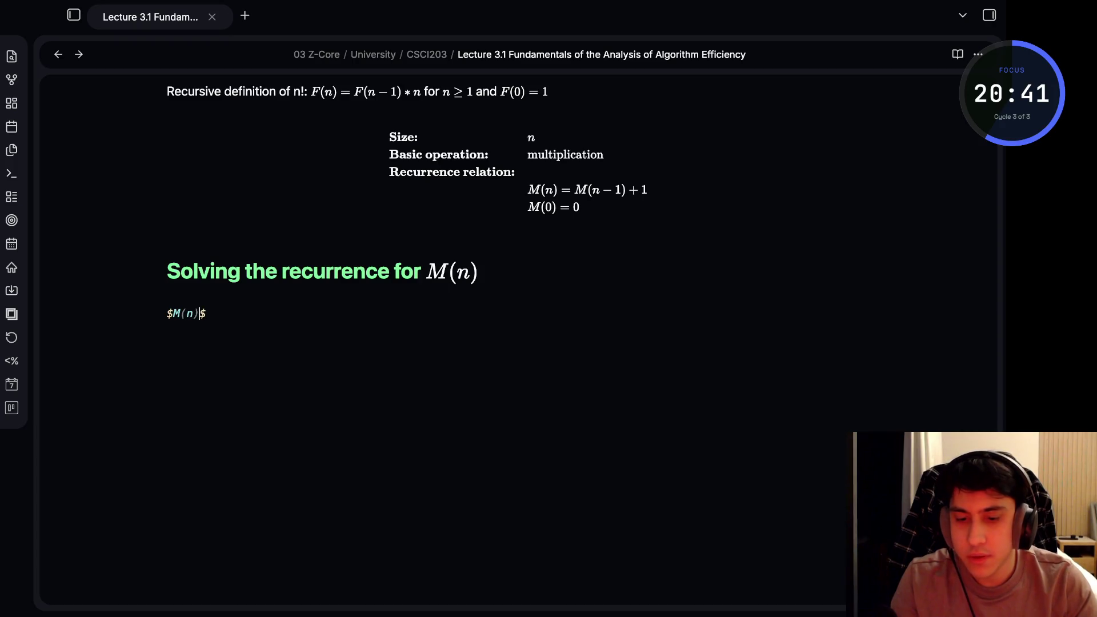
type(" =")
key("BackSpace")
key("BackSpace")
type("-")
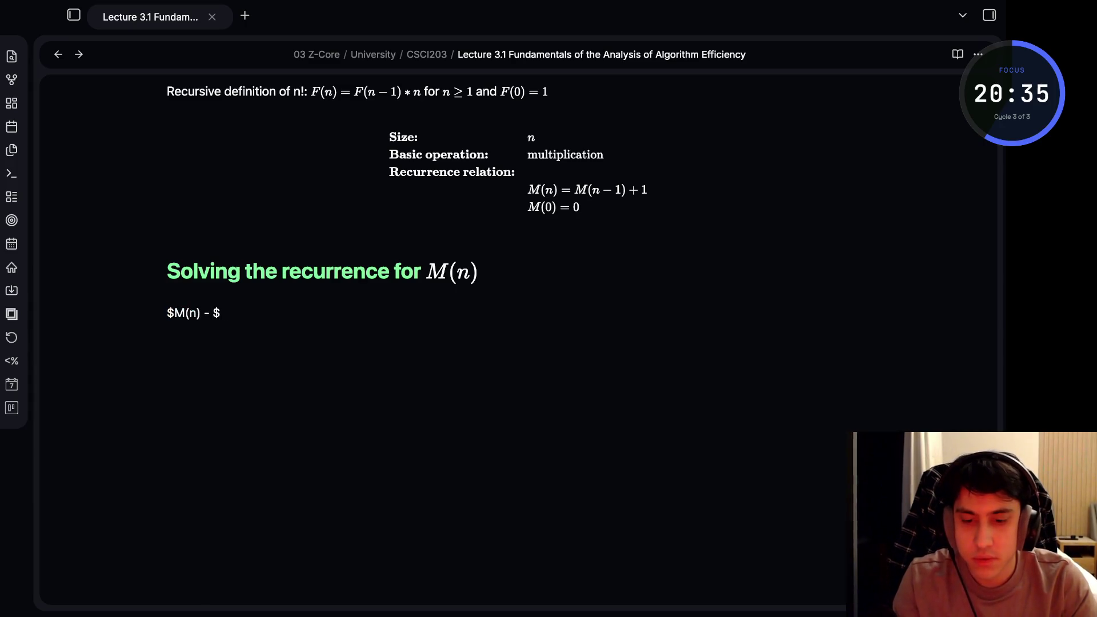
key("BackSpace")
key("BackSpace")
key("BackSpace")
type("=")
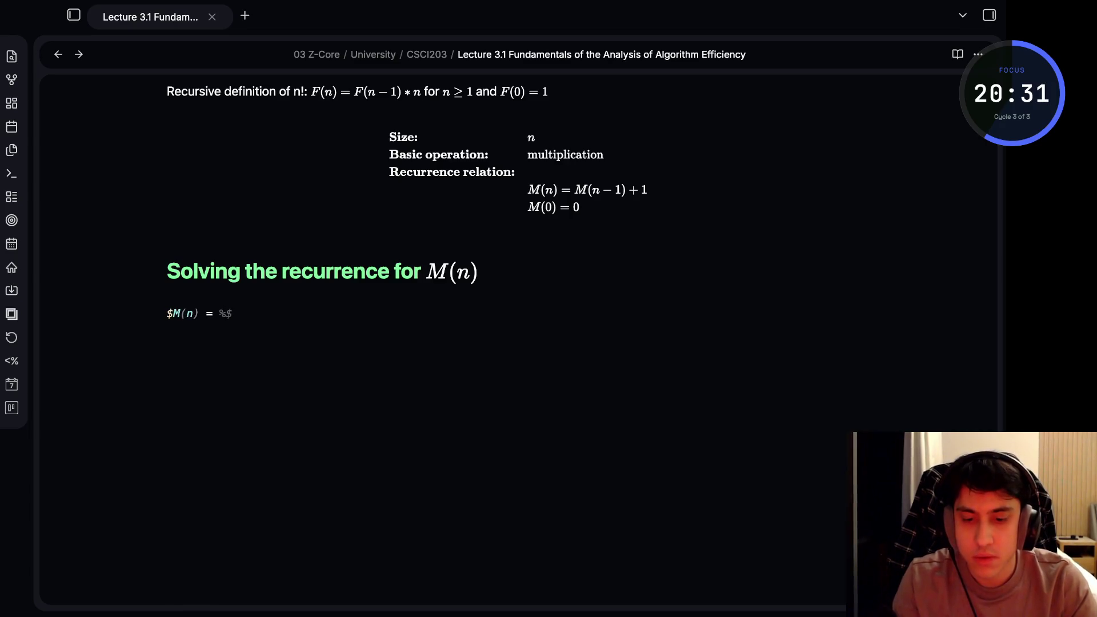
type(" M(n)")
type("- 1) + 1")
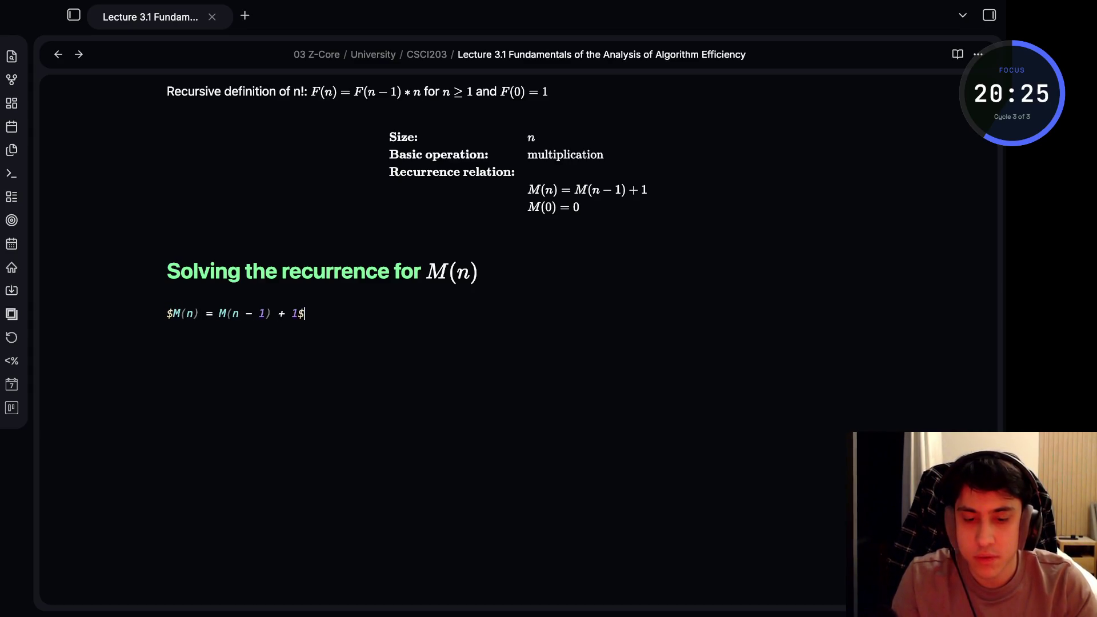
type(", ")
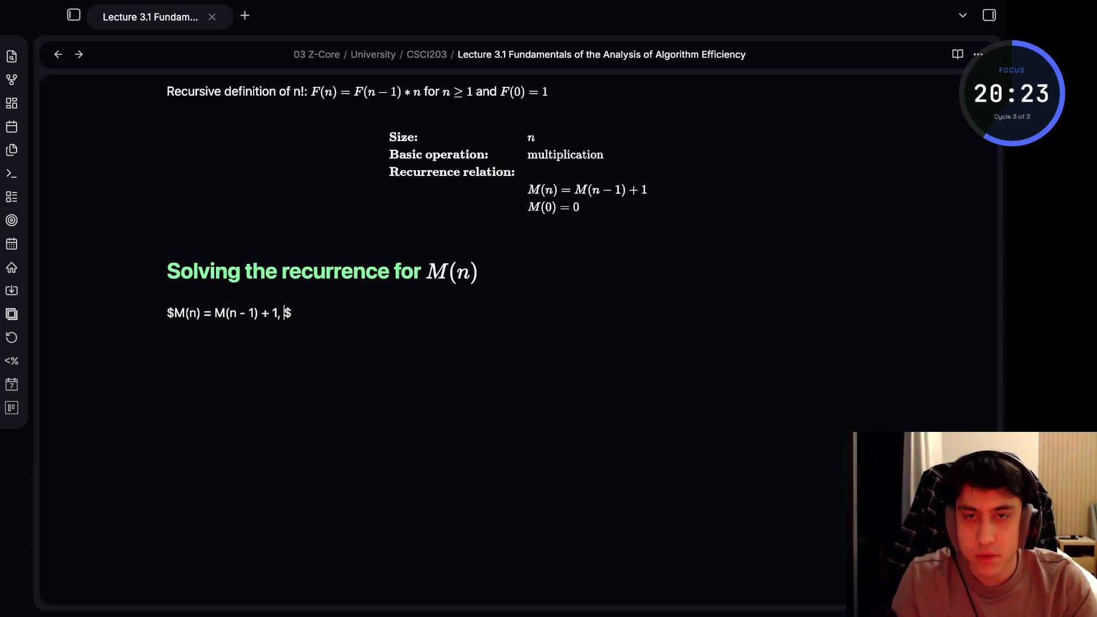
type("M")
type("0) = 0")
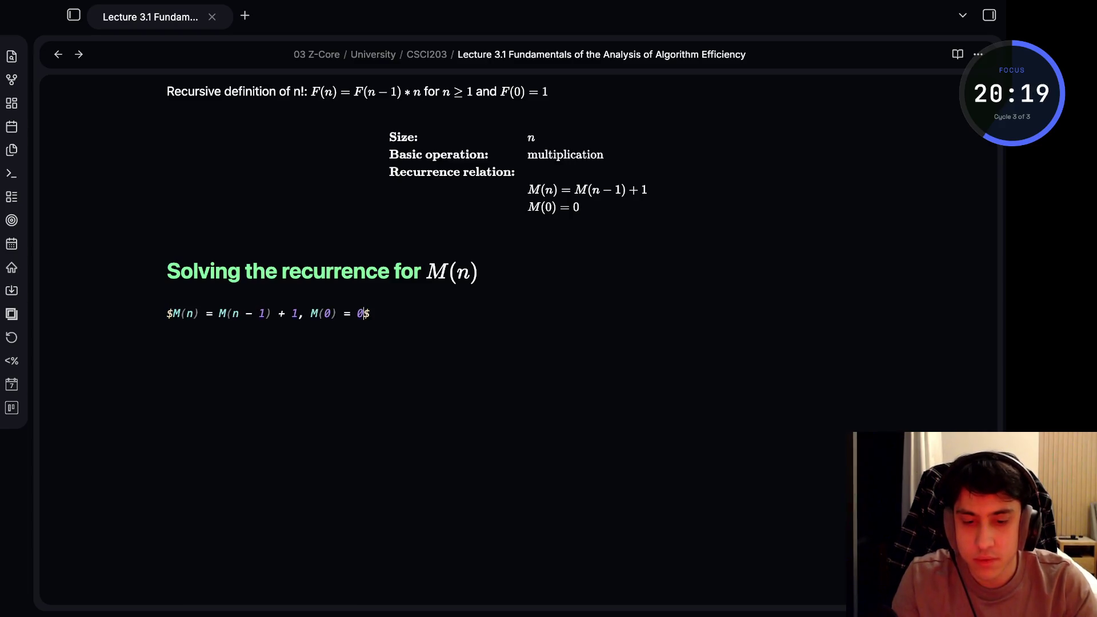
key("Right")
key("Return")
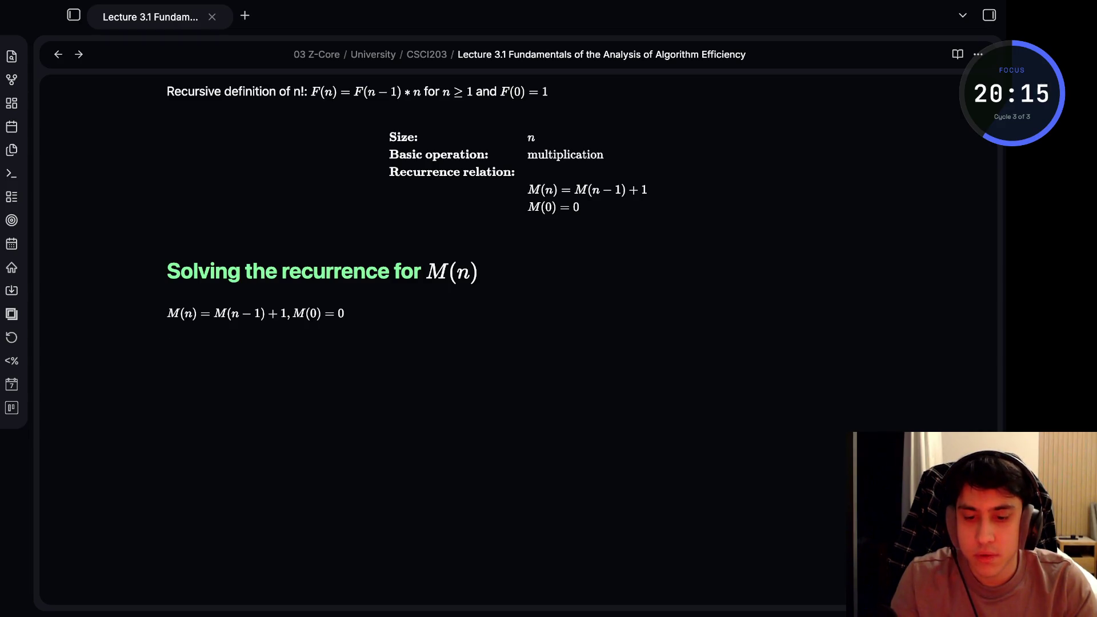
scroll(407, 192, "down", 1)
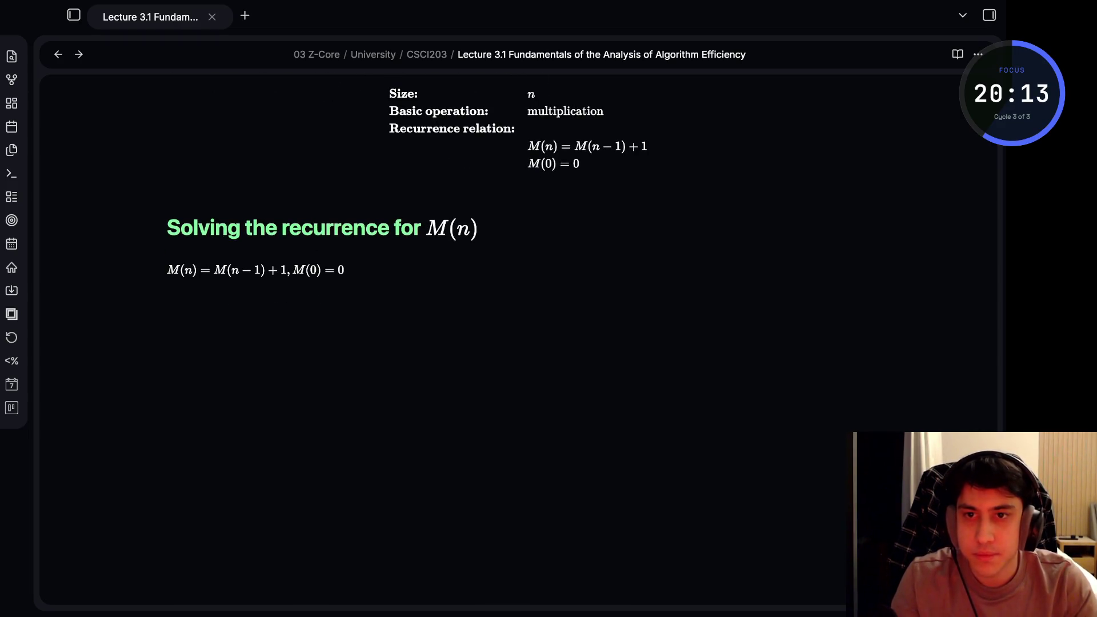
type("$$")
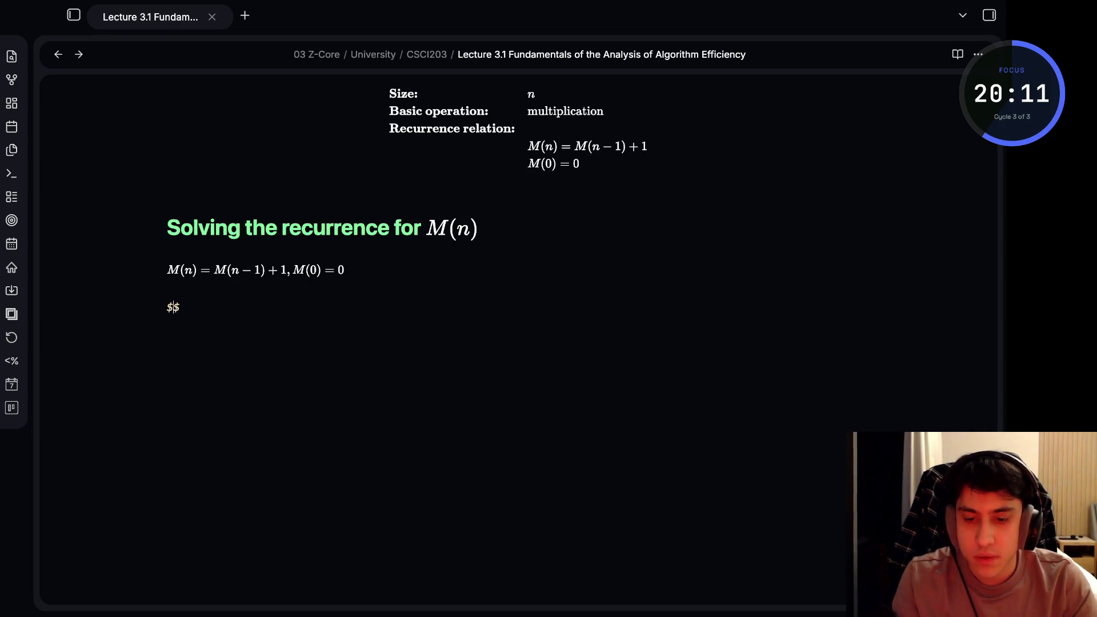
type("M(n) = ")
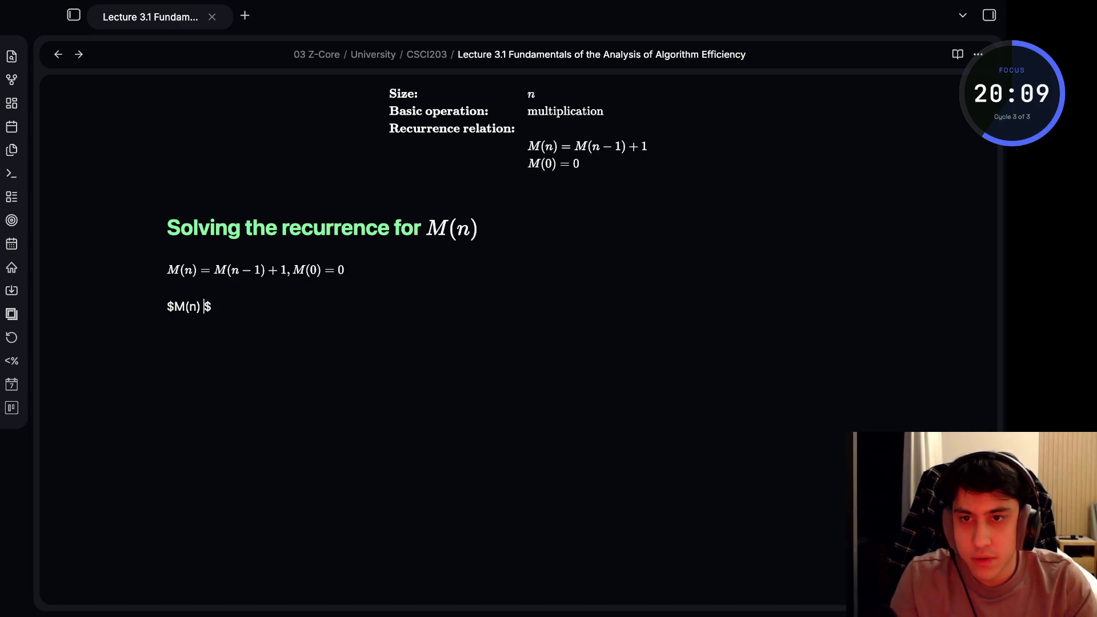
type("M(n")
type("01")
type(")")
Write the first derivation line $M(n) = M(n-1) + 1$ and start a new line
key("BackSpace")
key("BackSpace")
key("BackSpace")
key("BackSpace")
type("-1)")
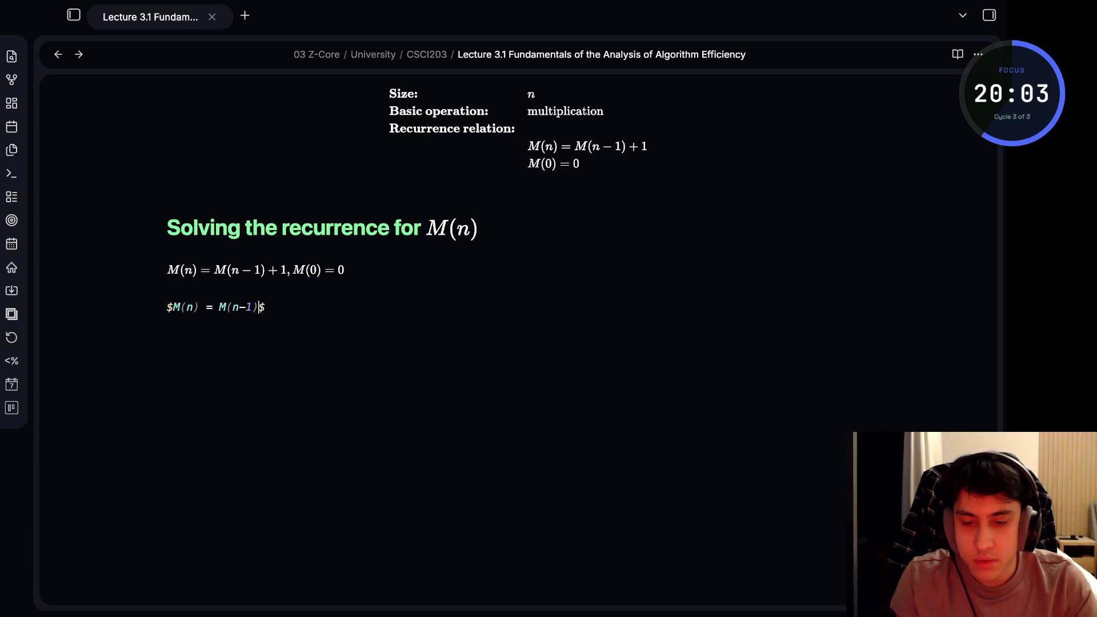
type(" +.")
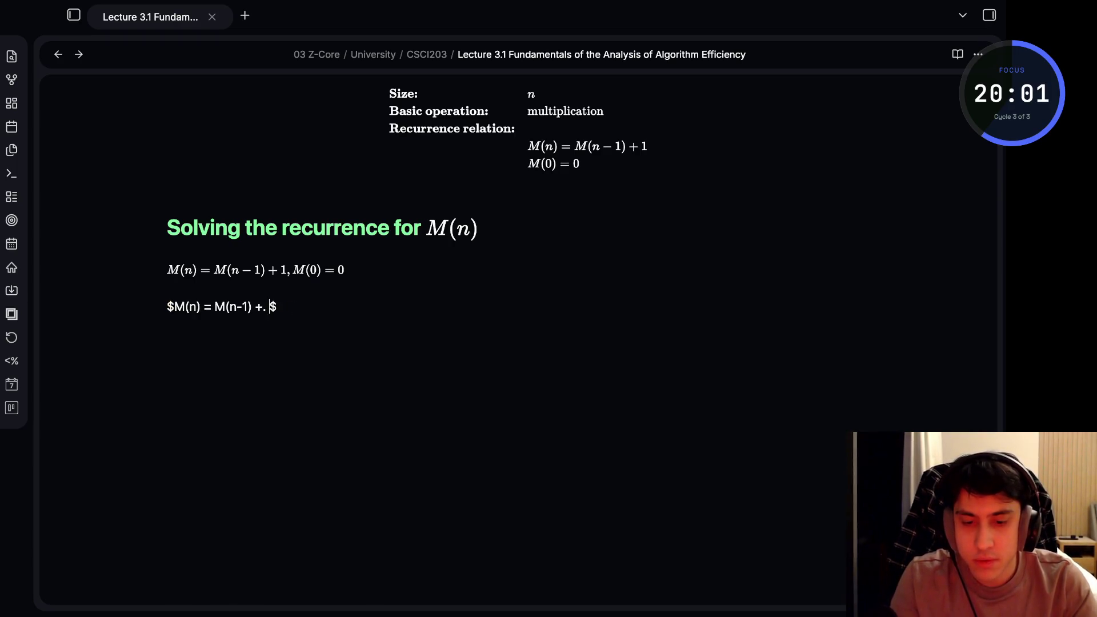
type(" 1")
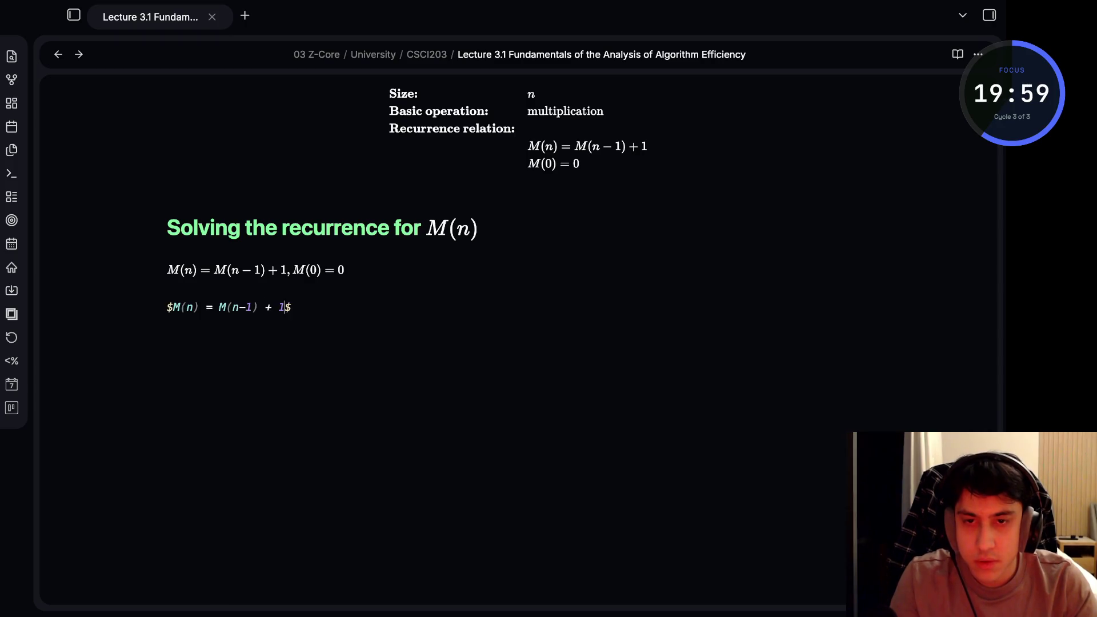
key("Up")
key("Down")
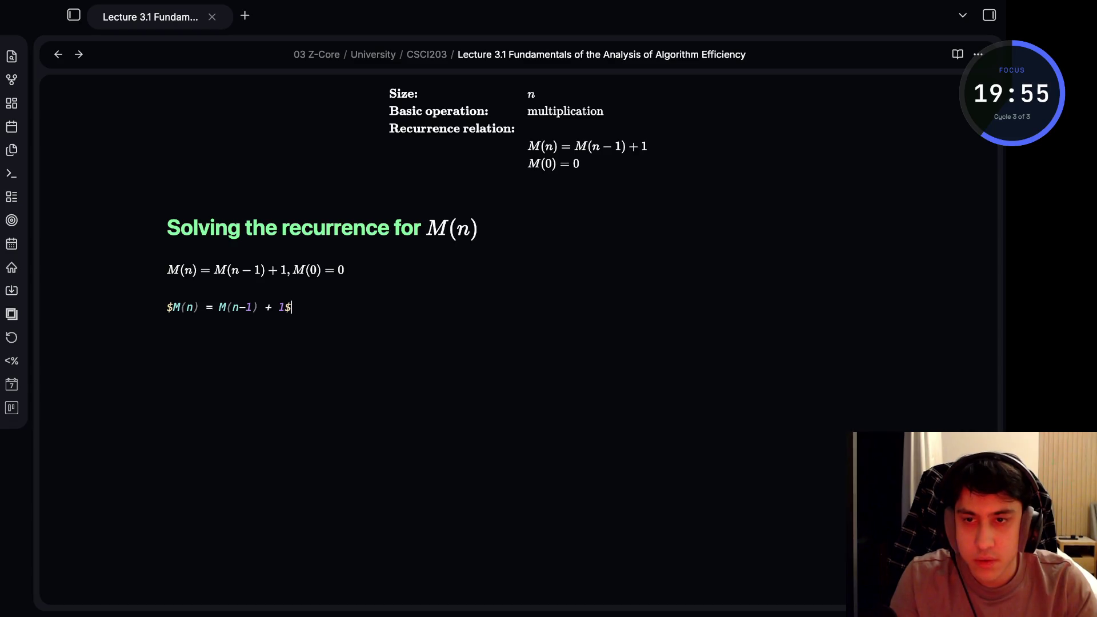
key("Return")
type("$$")
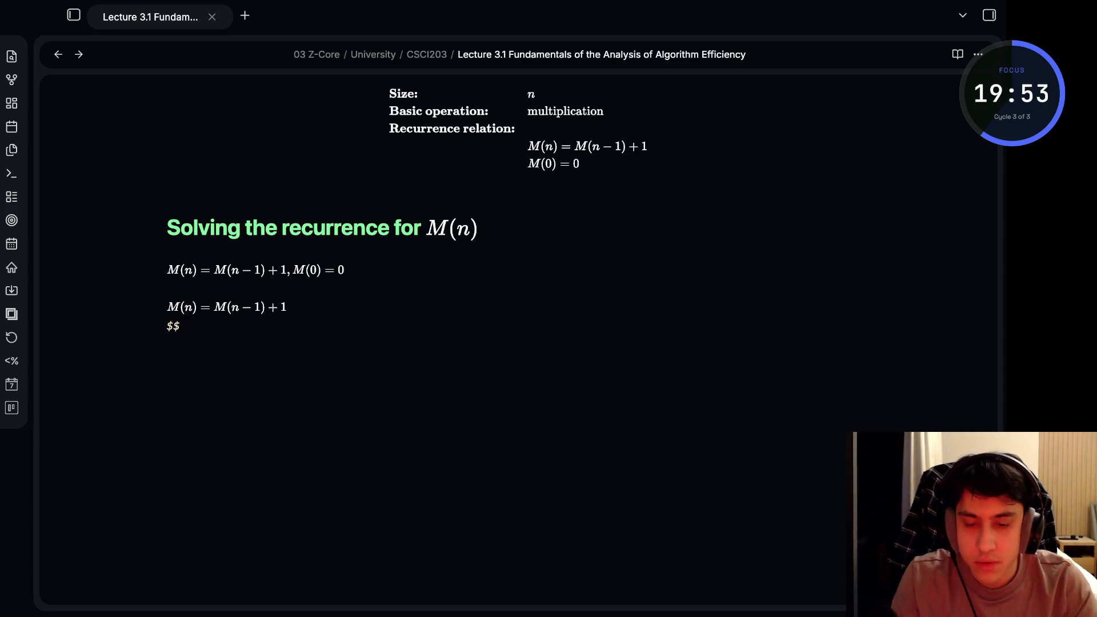
type("=")
Indent the second line so its equals sign aligns under the formula
key("Up")
key("Down")
key("Tab")
key("Tab")
key("Tab")
key("BackSpace")
key("BackSpace")
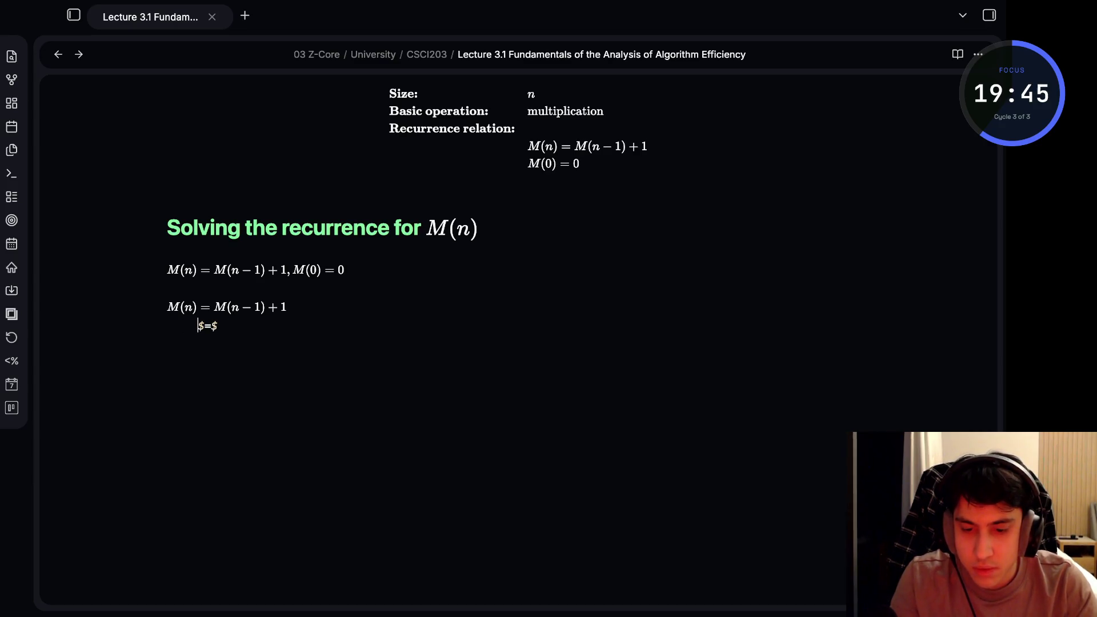
key("Left")
key("Right")
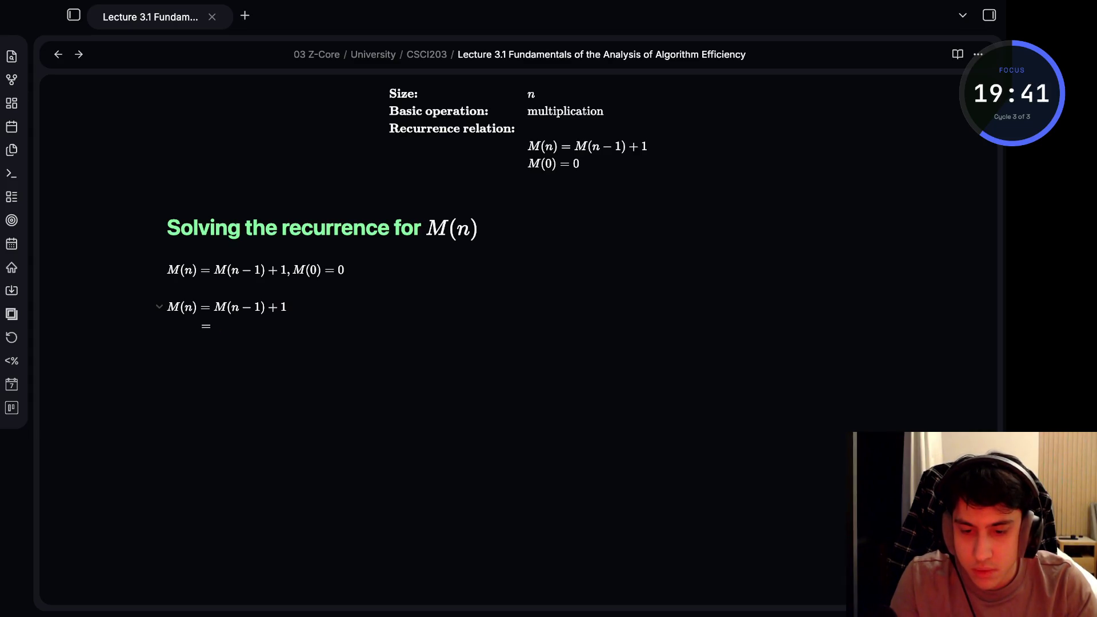
key("End")
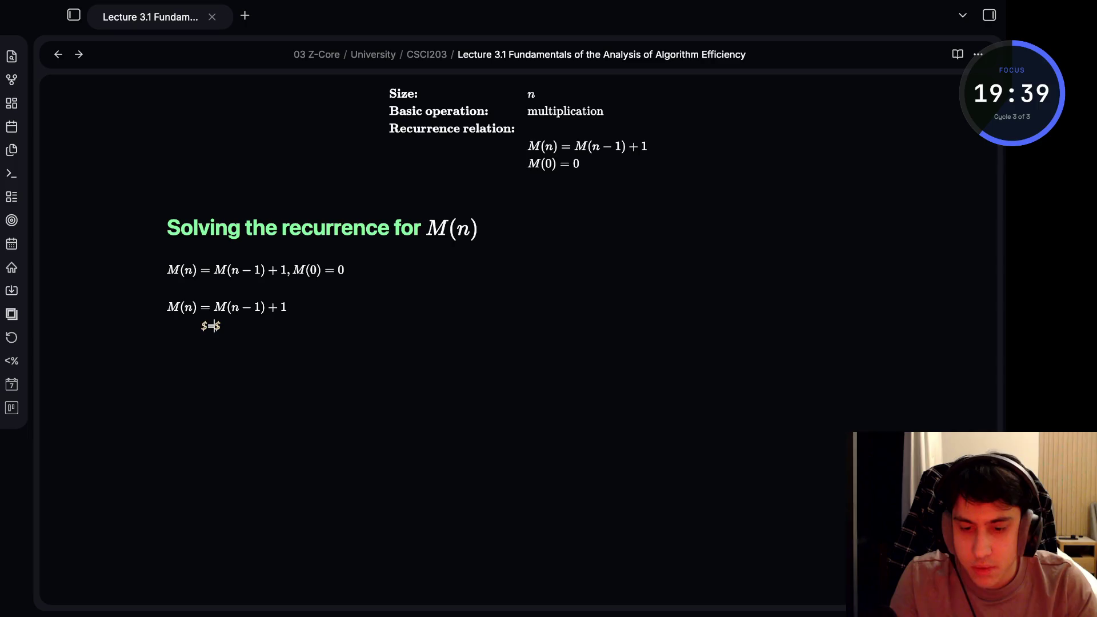
key("Left")
type("(")
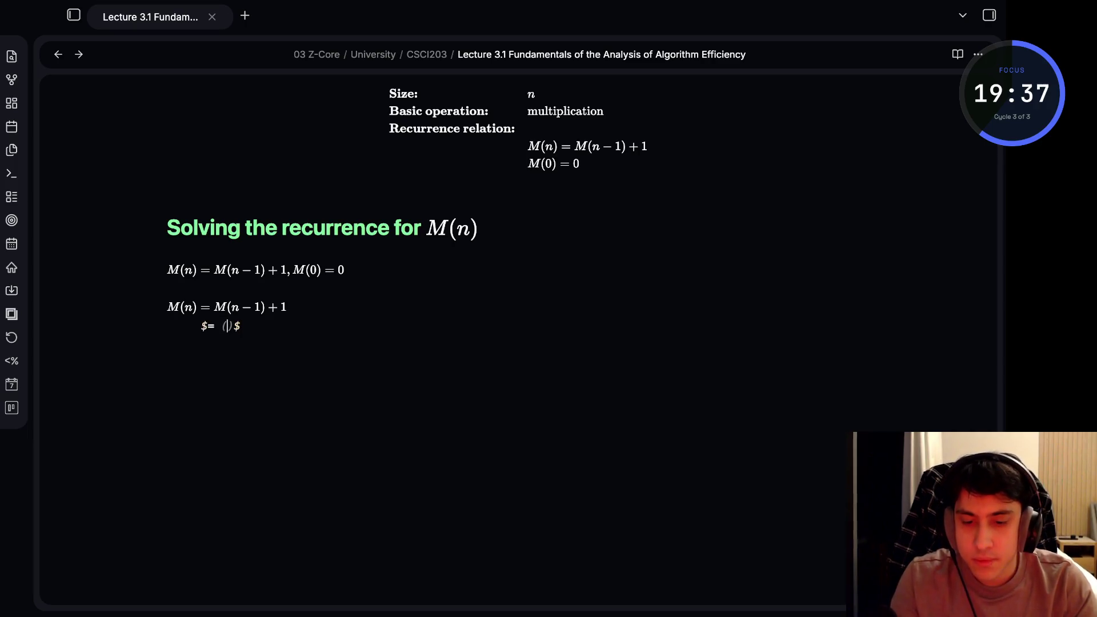
type("M")
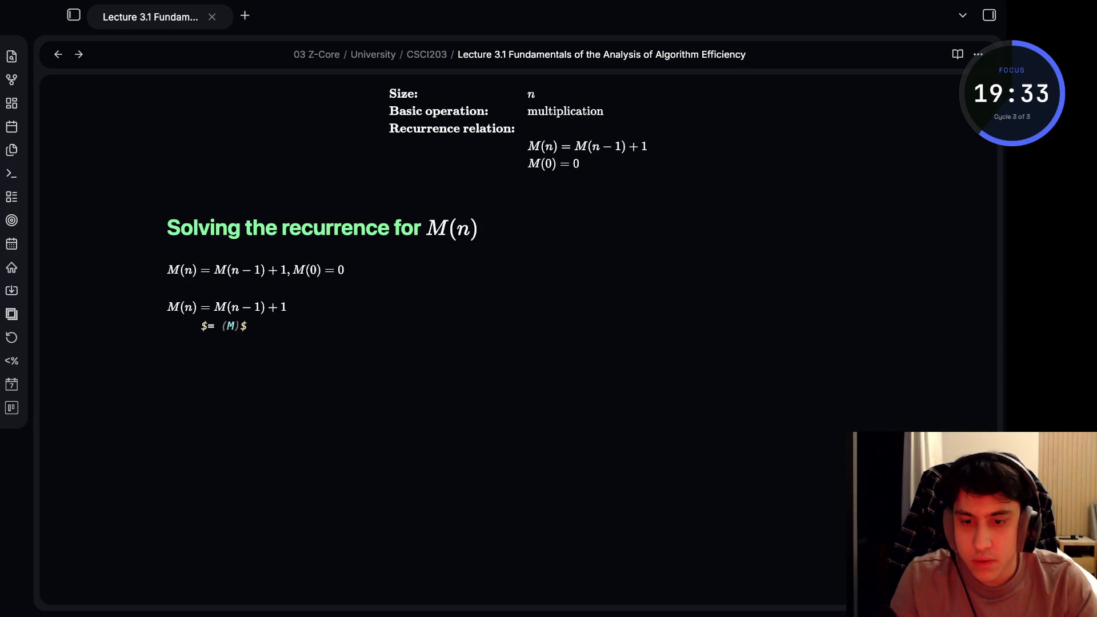
Complete the line $= (M(n - 2) + 1) + 1 = M(n-2) + 2$ and begin the next step
key("BackSpace")
key("BackSpace")
key("BackSpace")
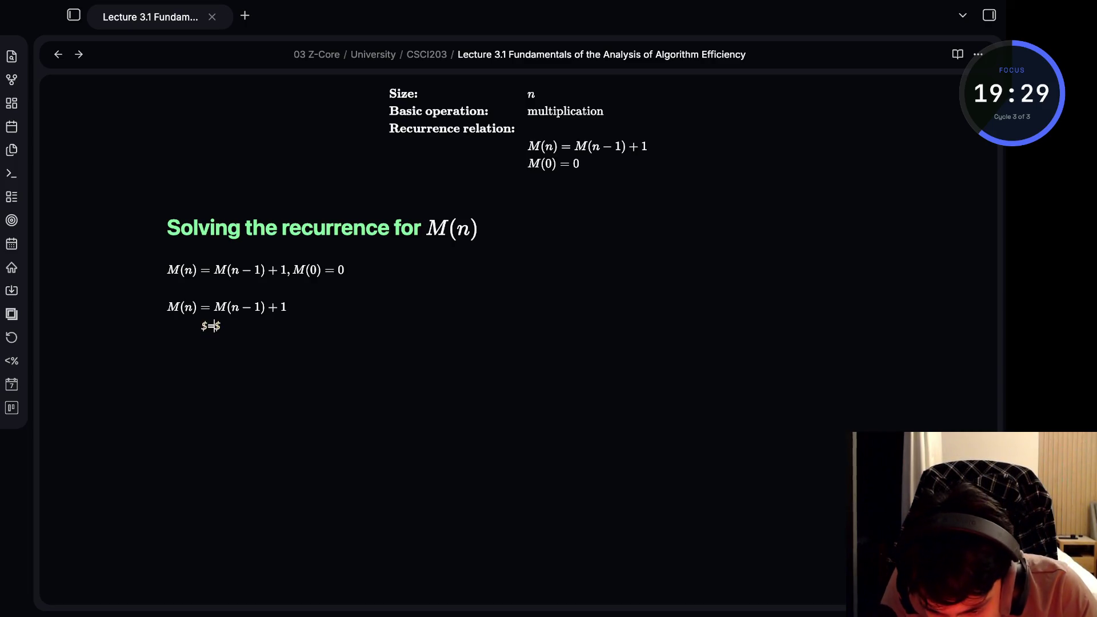
type("M(n)")
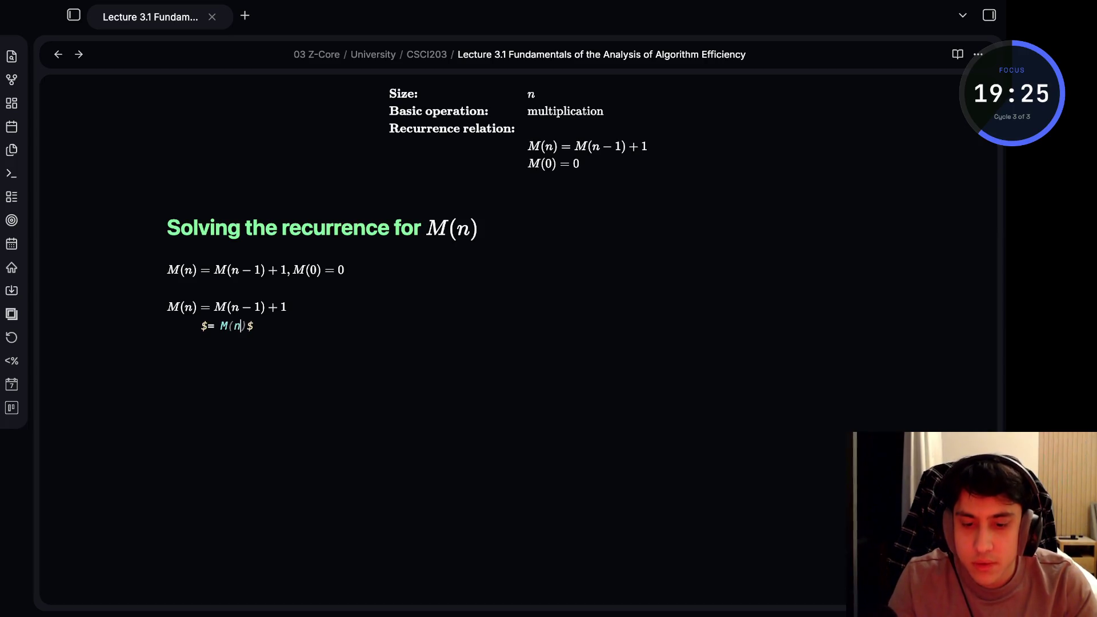
key("BackSpace")
key("BackSpace")
key("BackSpace")
type("(M(n - 2)")
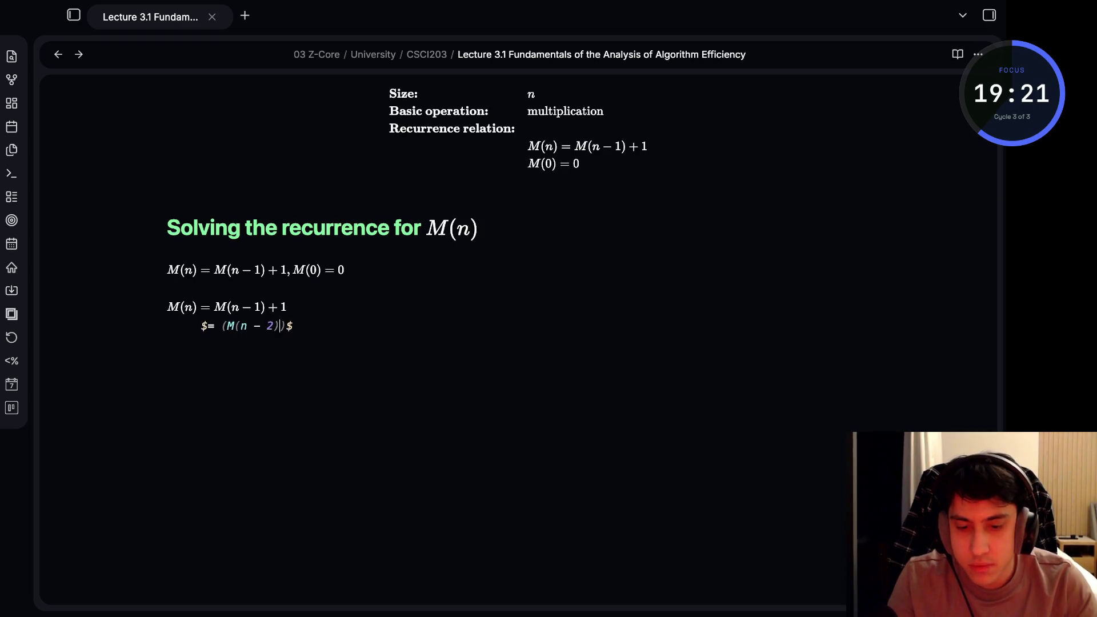
type(" + 1")
key("Right")
type("+ 1")
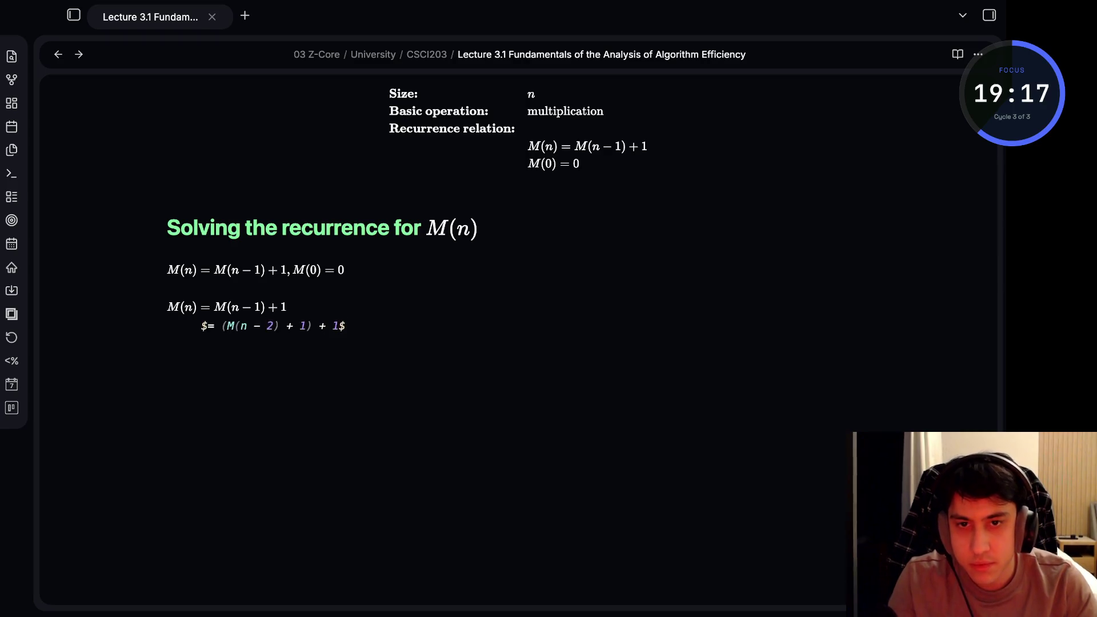
type(" = ")
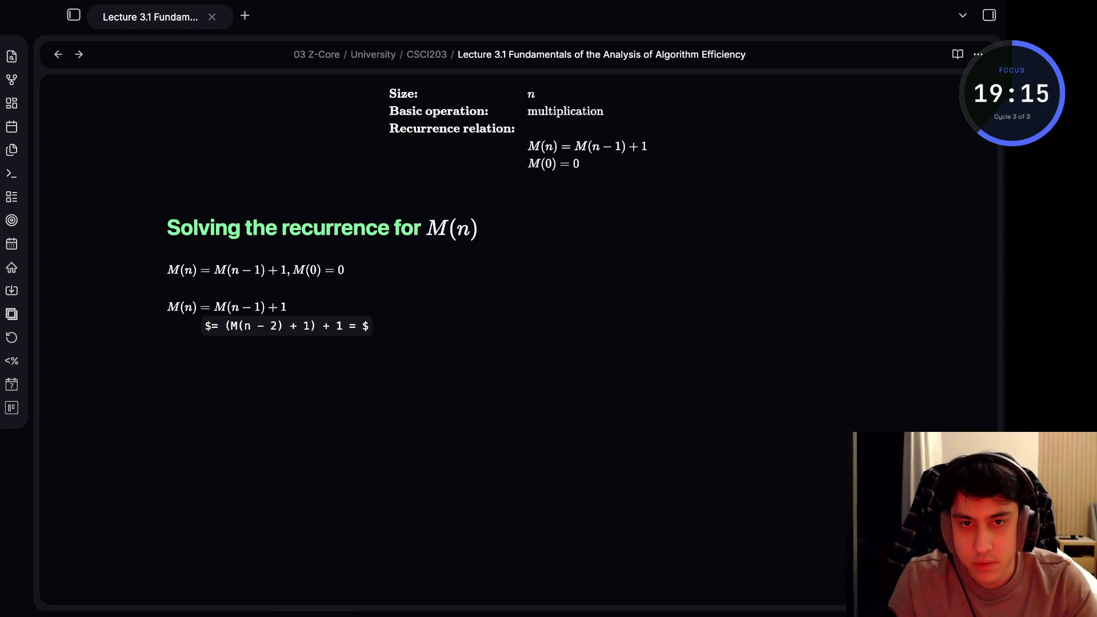
type("M(n-2) + 2")
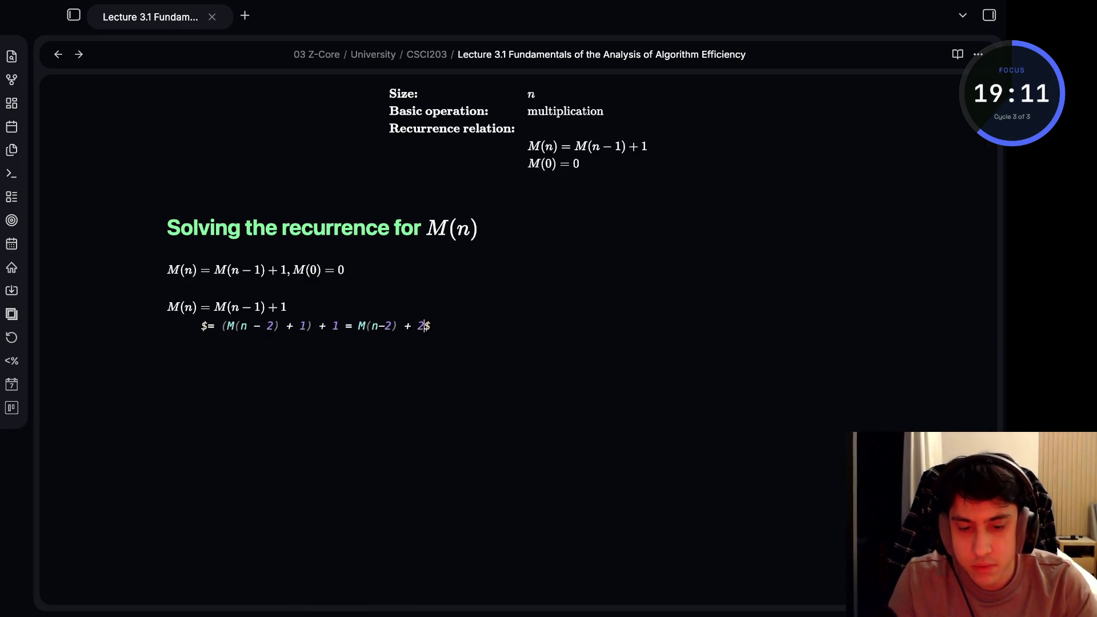
key("Up")
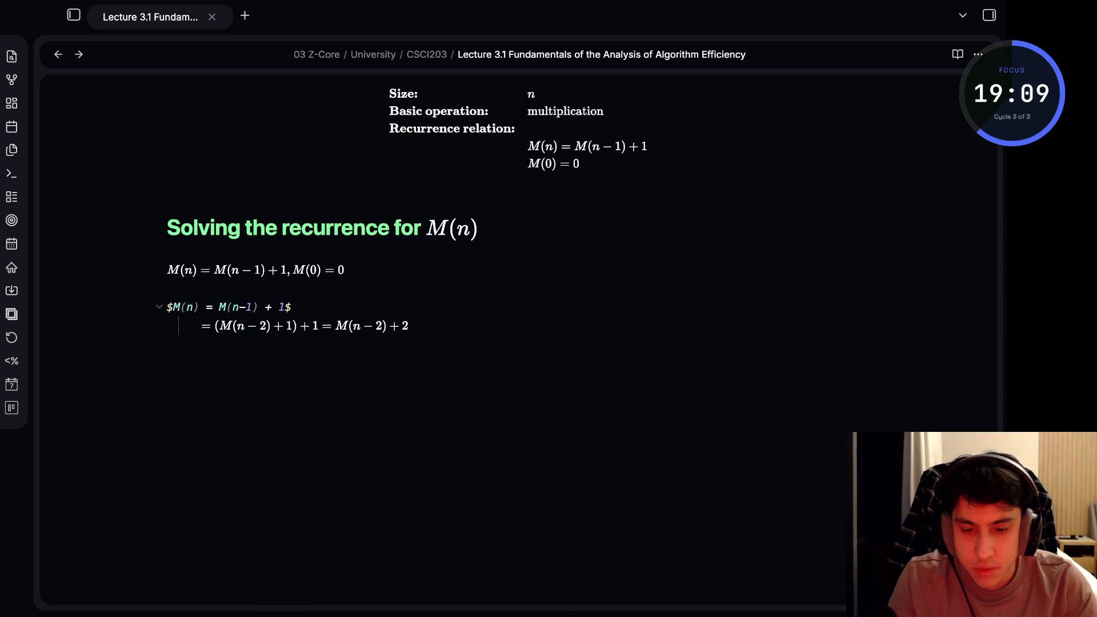
key("Up")
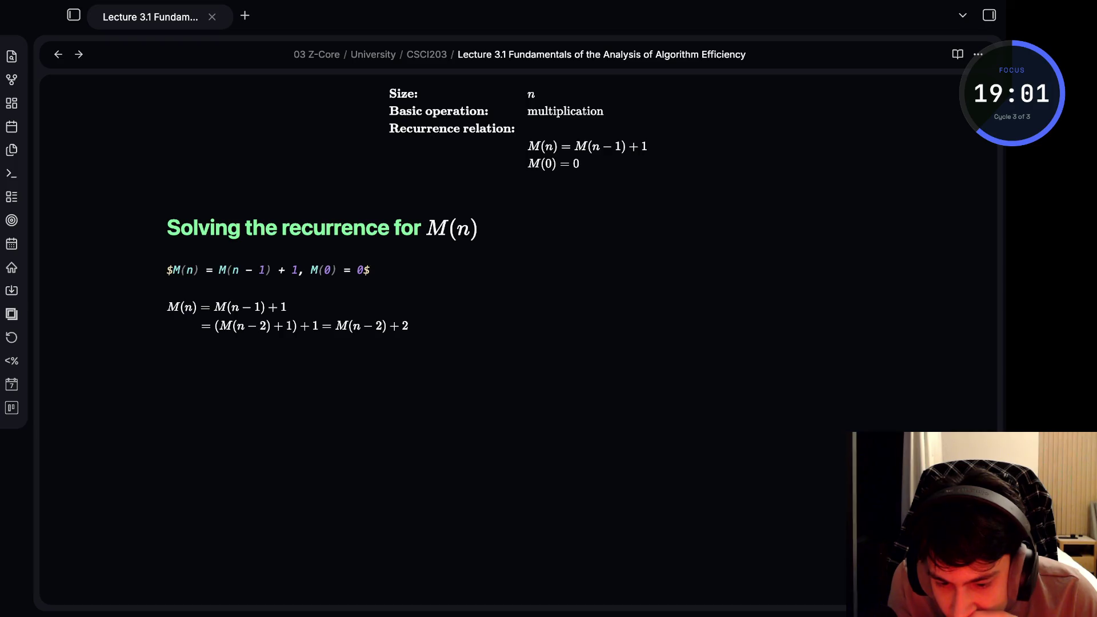
type("$")
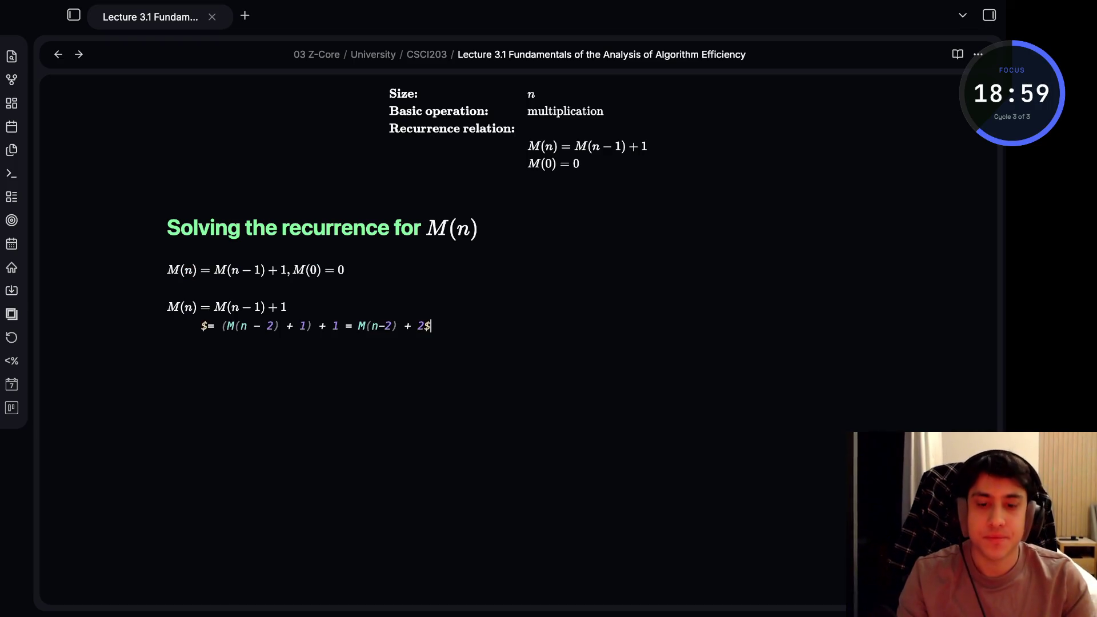
key("Return")
type("$=(M)$")
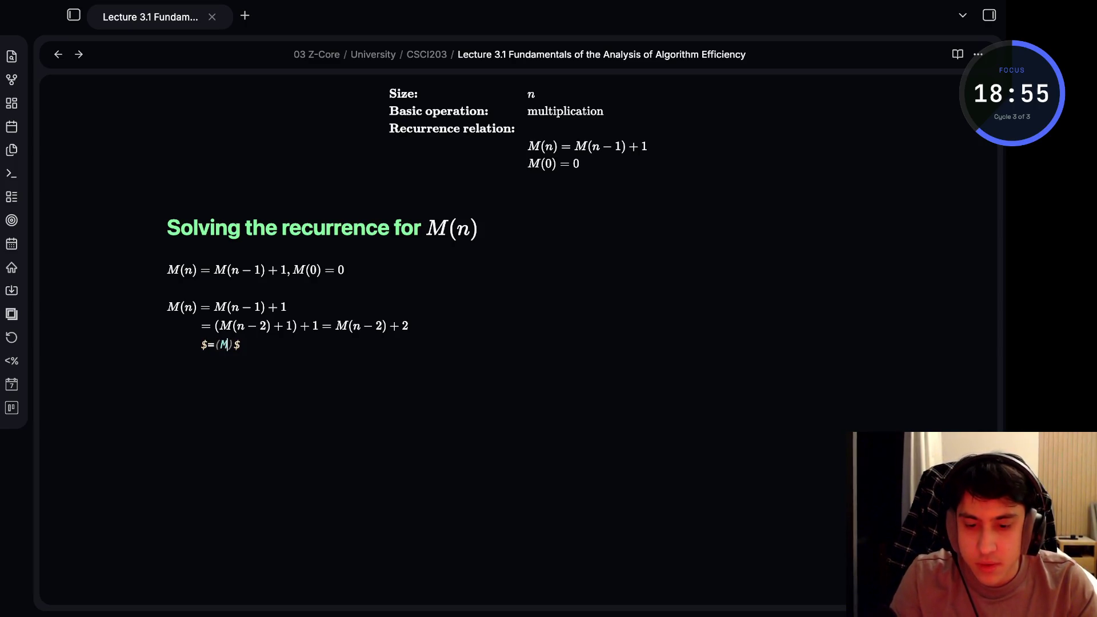
Write the third step $= (M(n - 3) + 1) + 2 = M(n - 3) + 3$ and start a new line
key("BackSpace")
type("(")
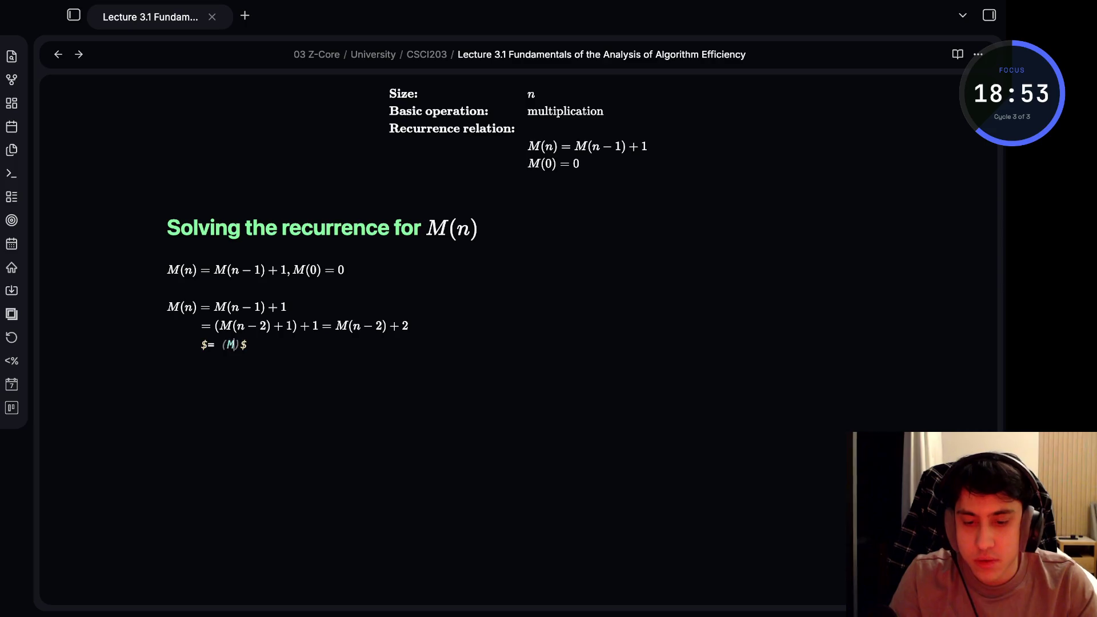
type("(n-3")
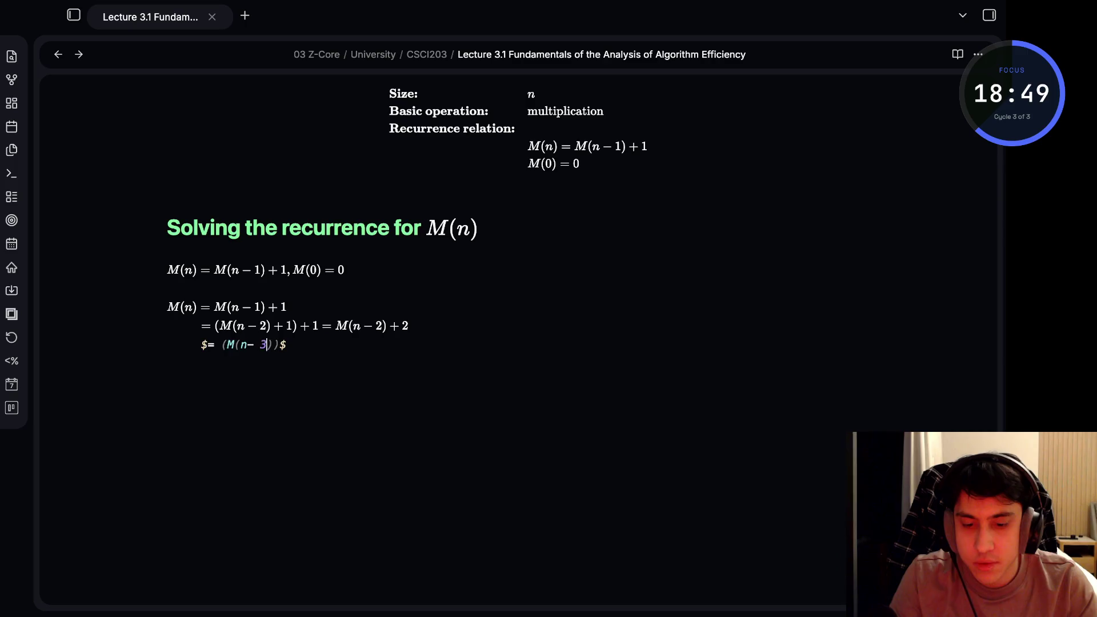
key("Right")
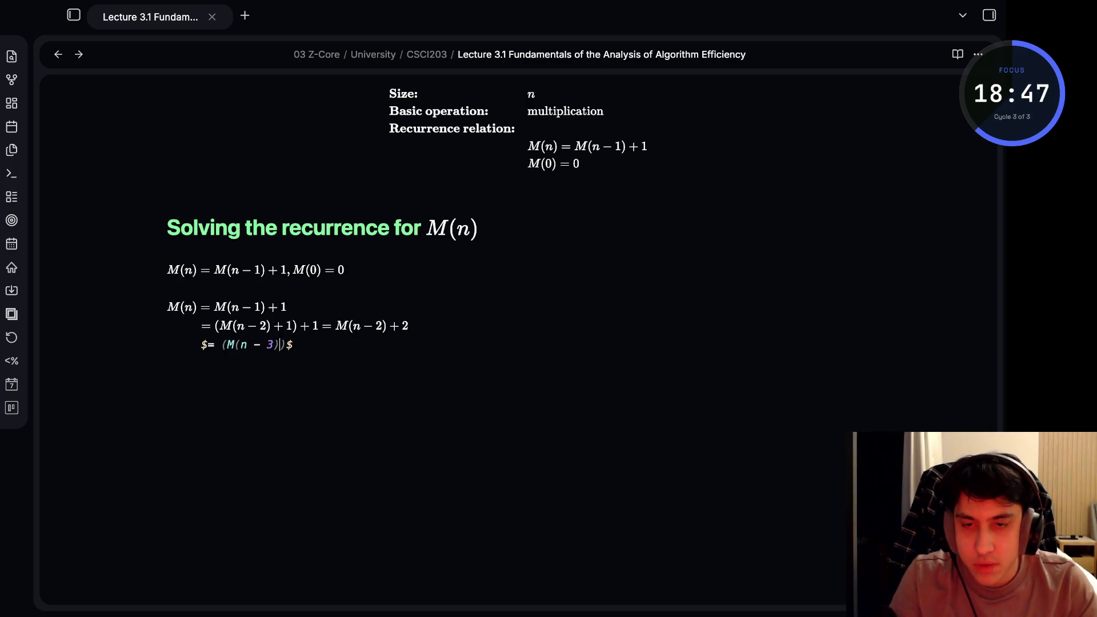
type("+ 1")
key("Right")
type("+ 2 = ")
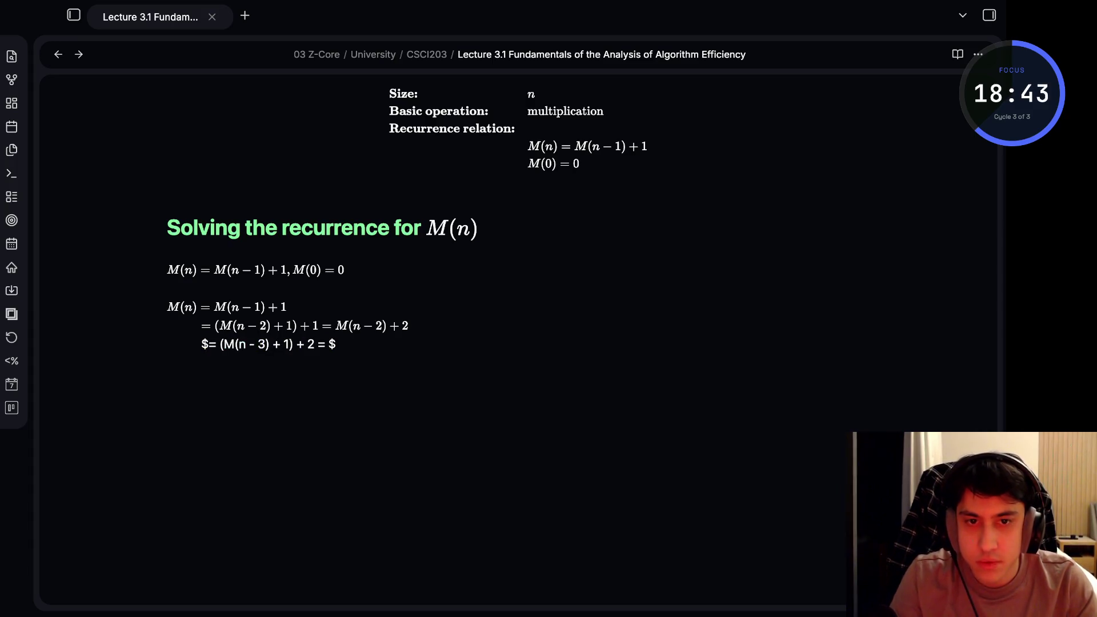
type("(M")
key("BackSpace")
key("BackSpace")
type("M(")
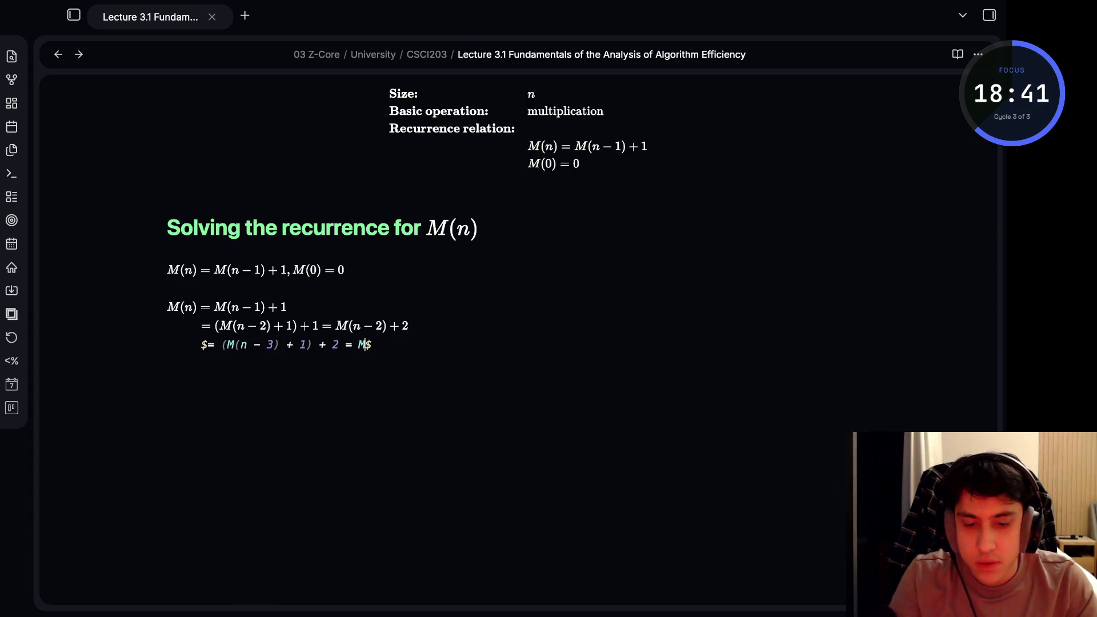
type("n - 3")
key("Right")
type("+ 3")
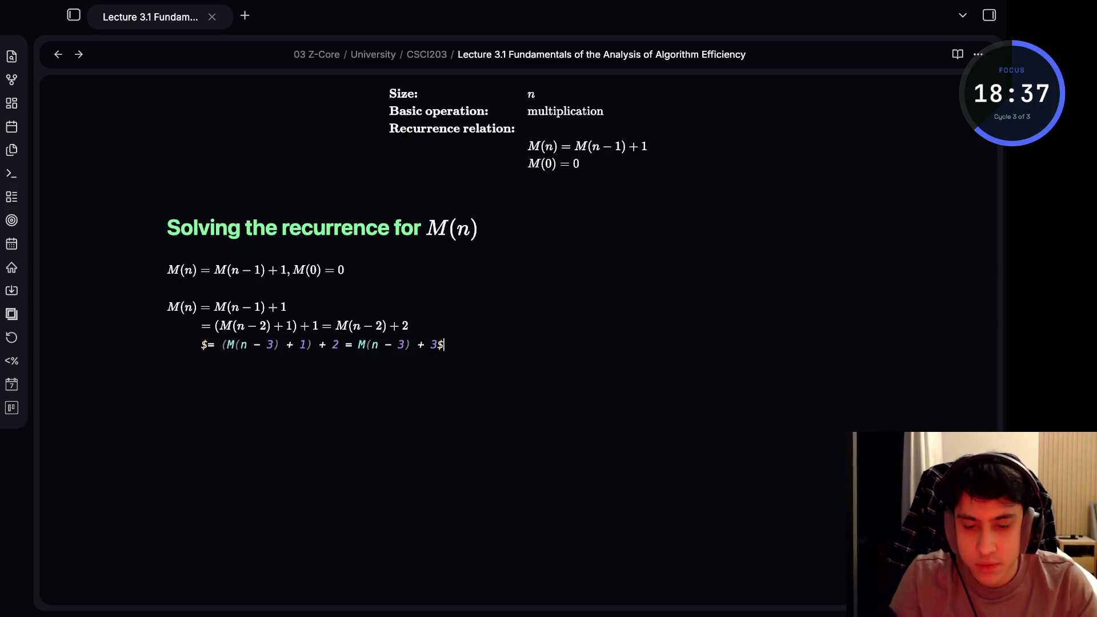
key("Return")
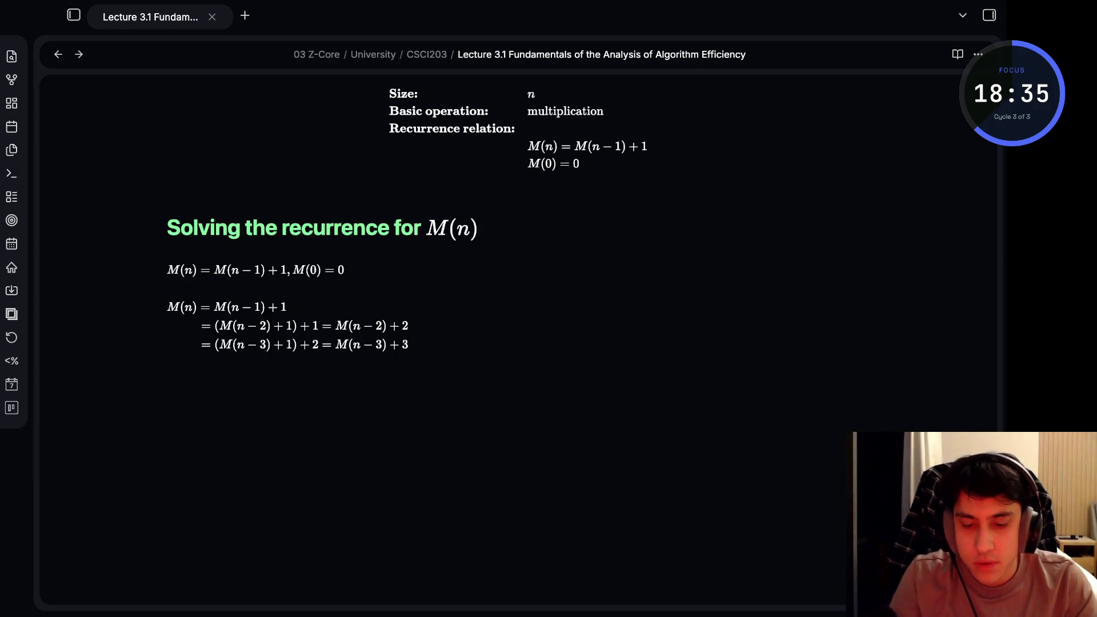
type("$")
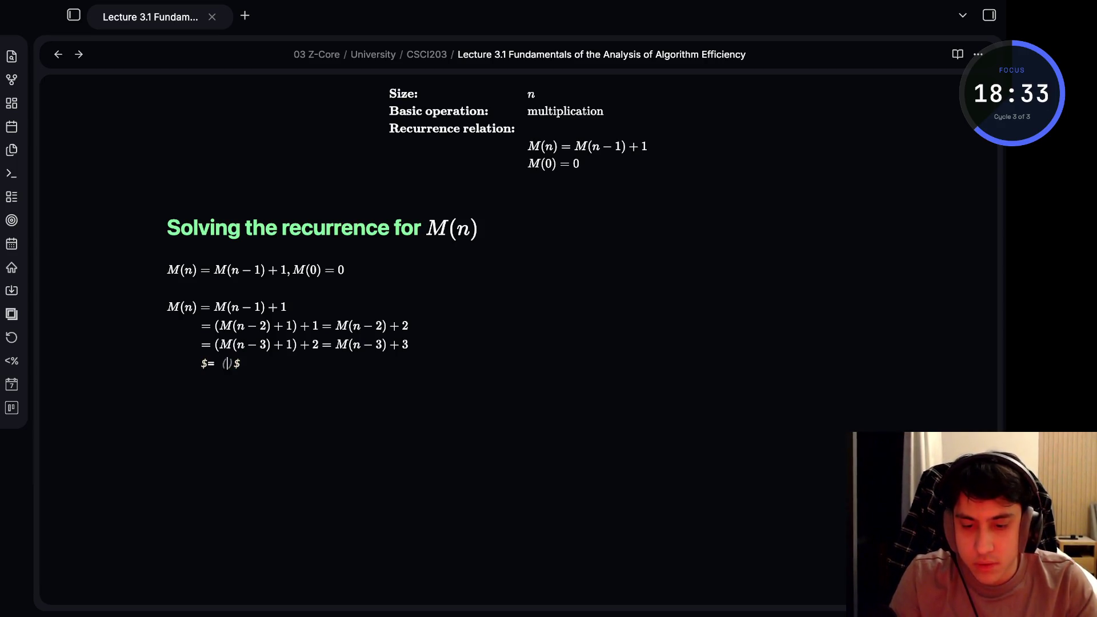
type("= (M(n- 3")
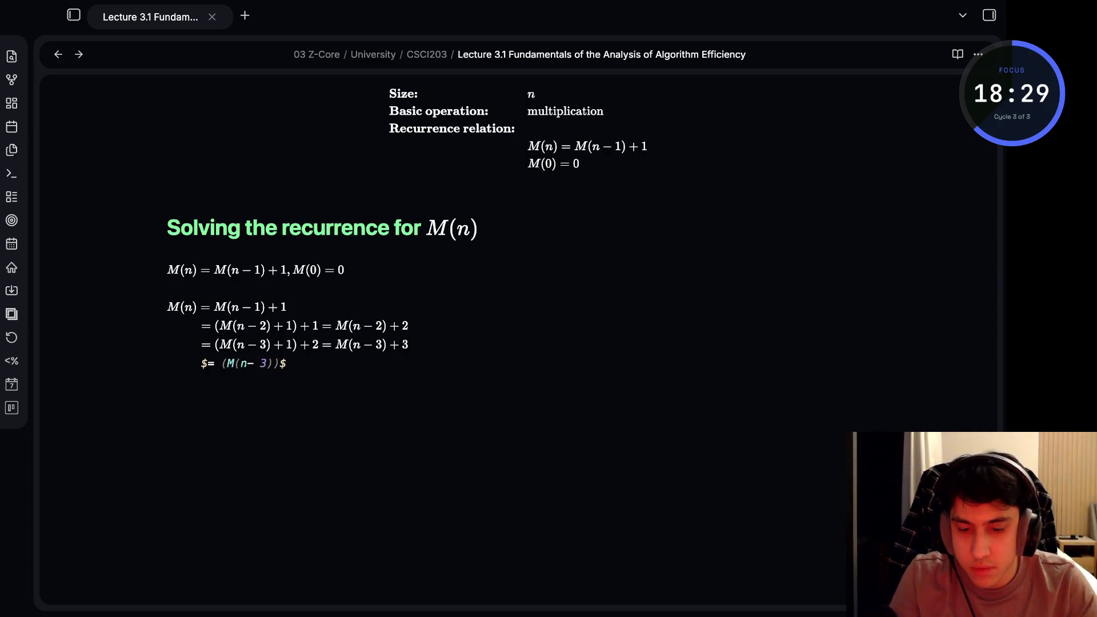
Add an ellipsis line $...$ below the third step
key("BackSpace")
key("BackSpace")
key("BackSpace")
key("BackSpace")
key("BackSpace")
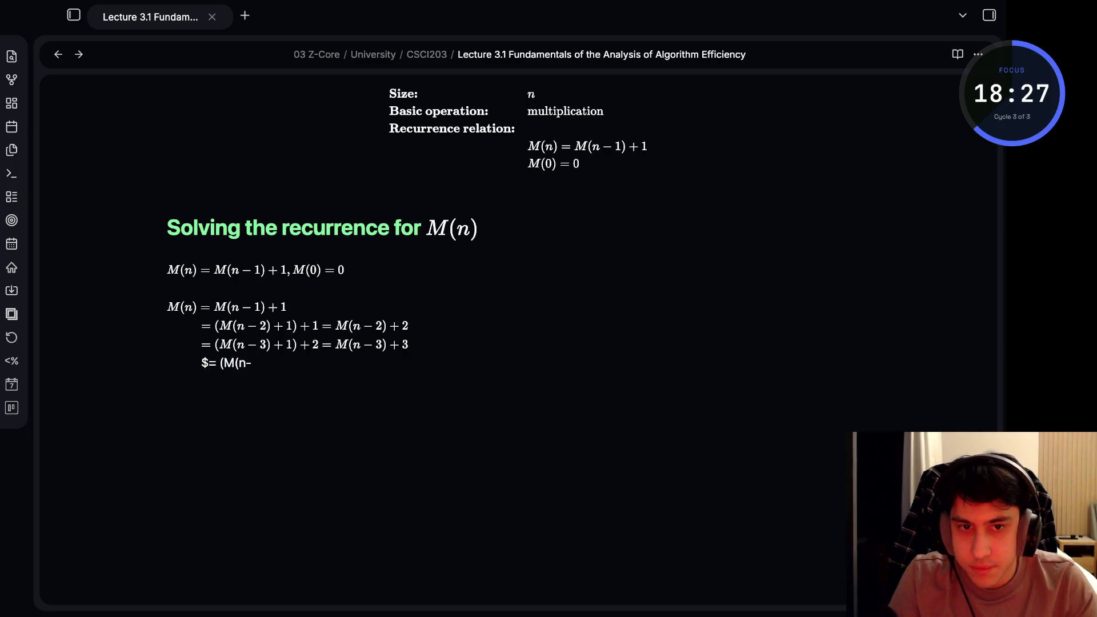
key("BackSpace")
key("BackSpace")
key("BackSpace")
key("BackSpace")
type("...")
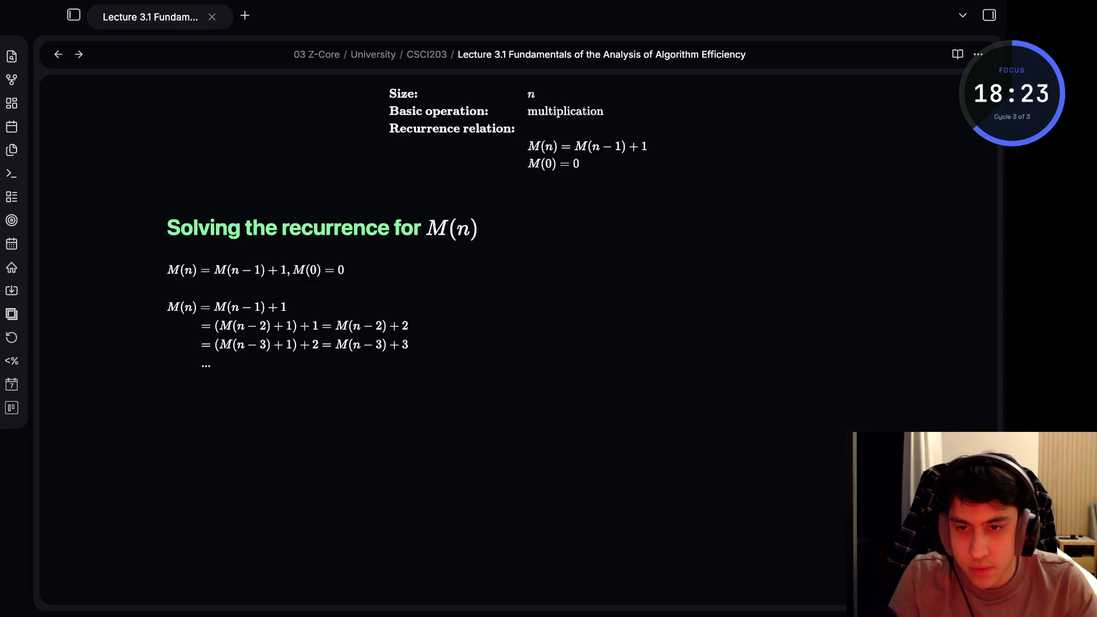
key("BackSpace")
key("BackSpace")
key("BackSpace")
type("$...")
key("Right")
key("Return")
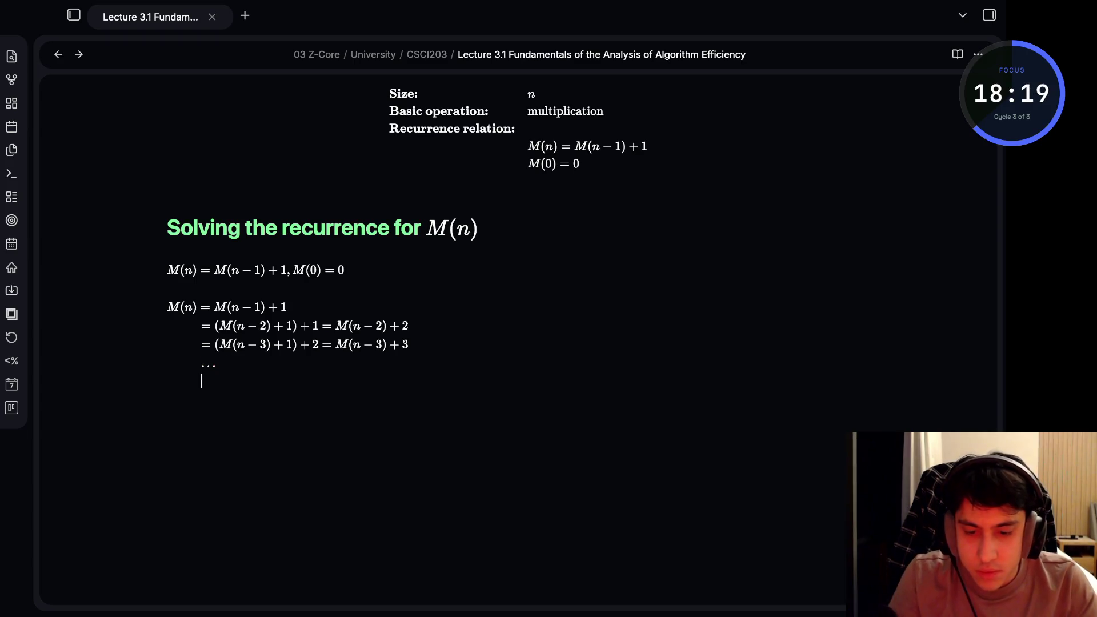
type("$")
type("=")
type(" (M")
Write the general step $= M(n - i) + i$ and begin the $M(0) + n$ line
key("BackSpace")
key("BackSpace")
key("BackSpace")
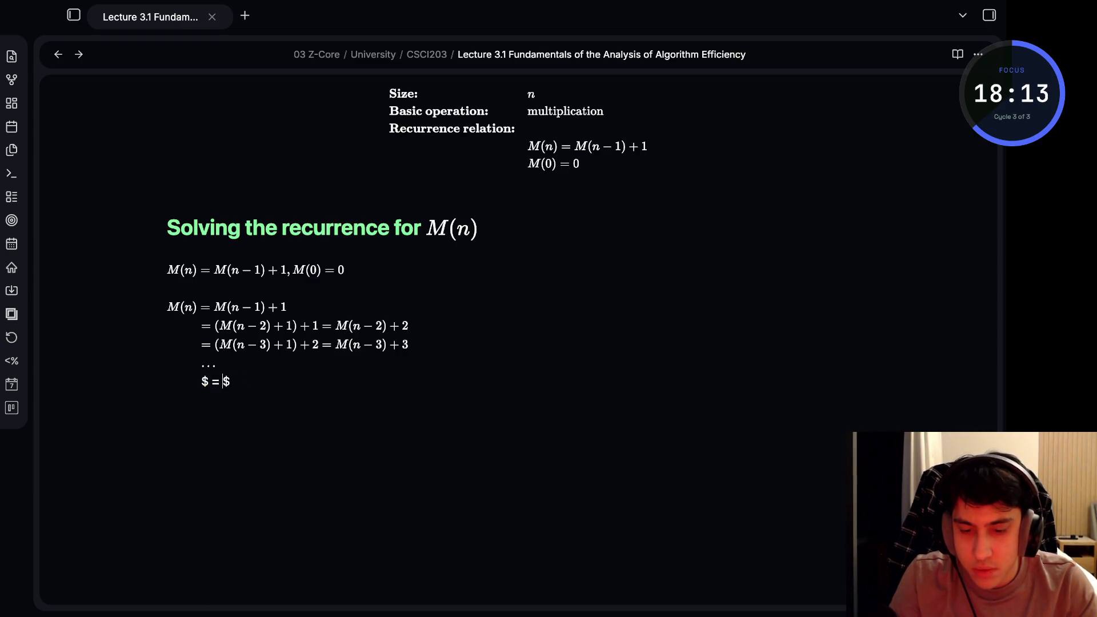
key("BackSpace")
type("=")
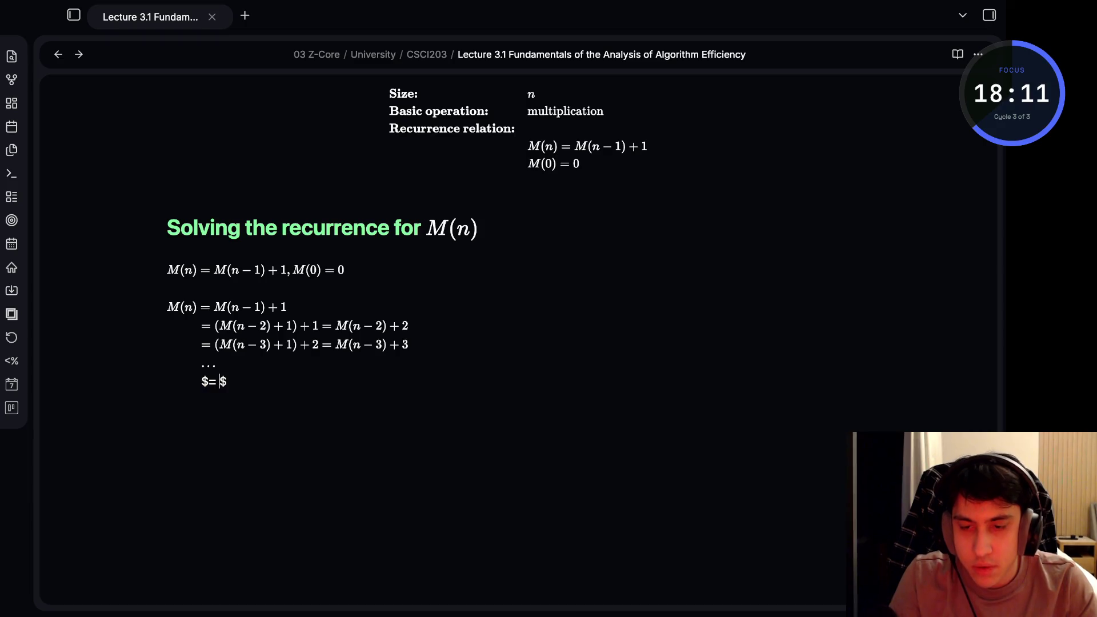
type(" M(")
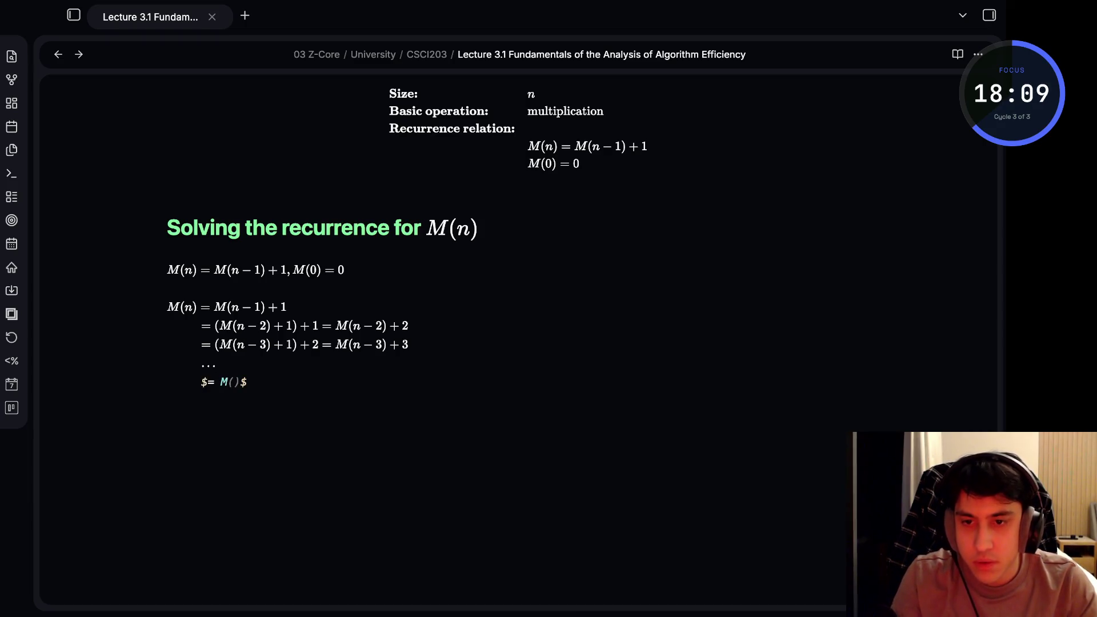
type("n - i) ")
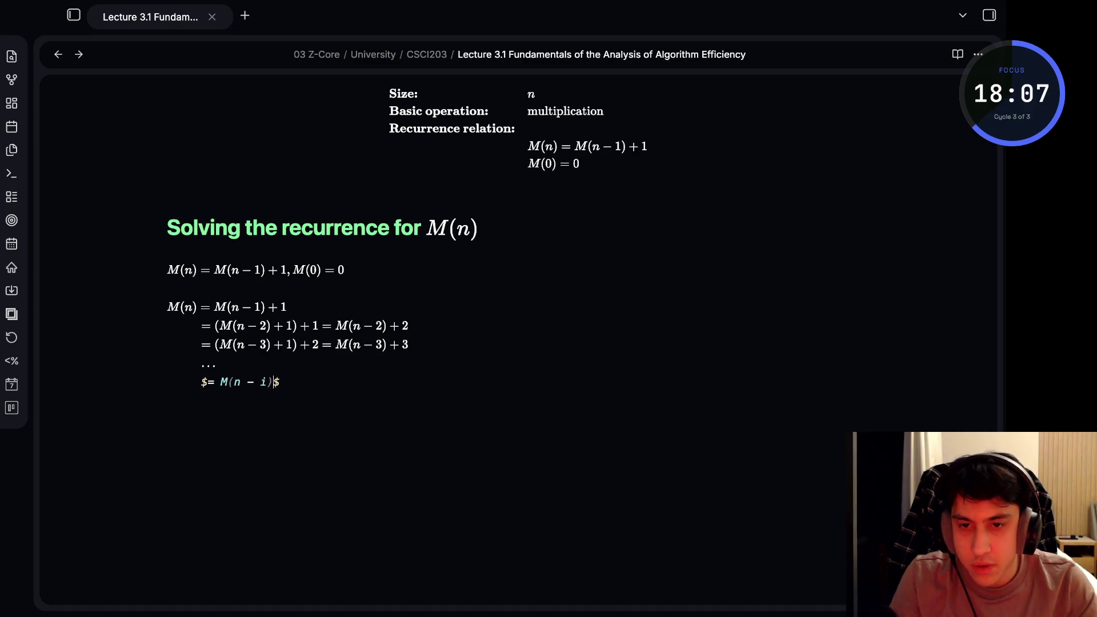
type("+ i")
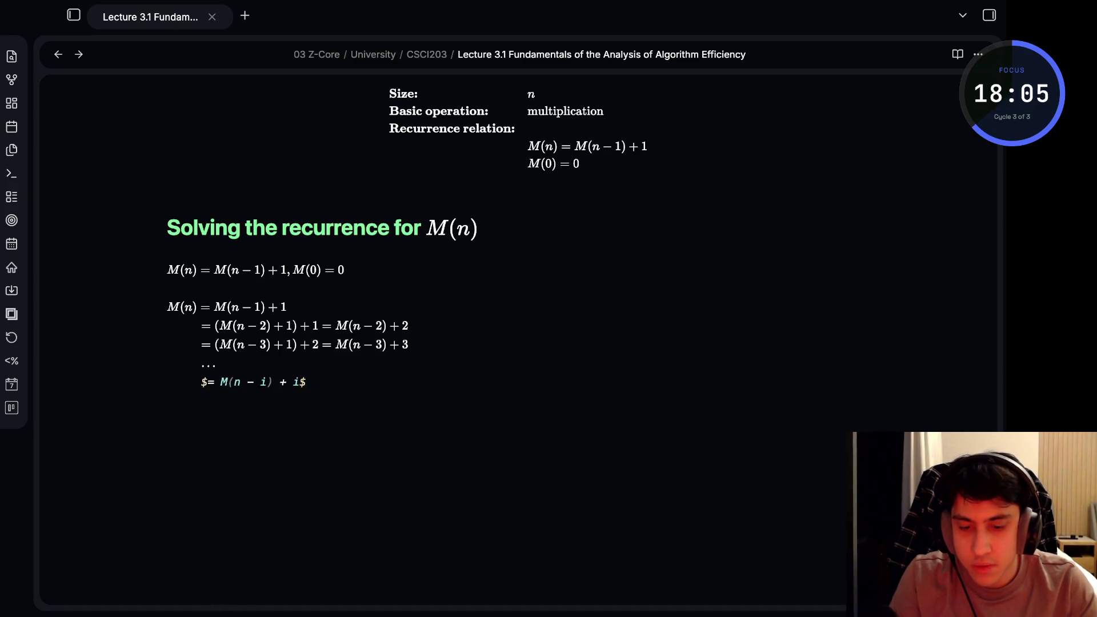
key("Return")
type("$$")
type("M(0)")
type(" +")
type(" n$")
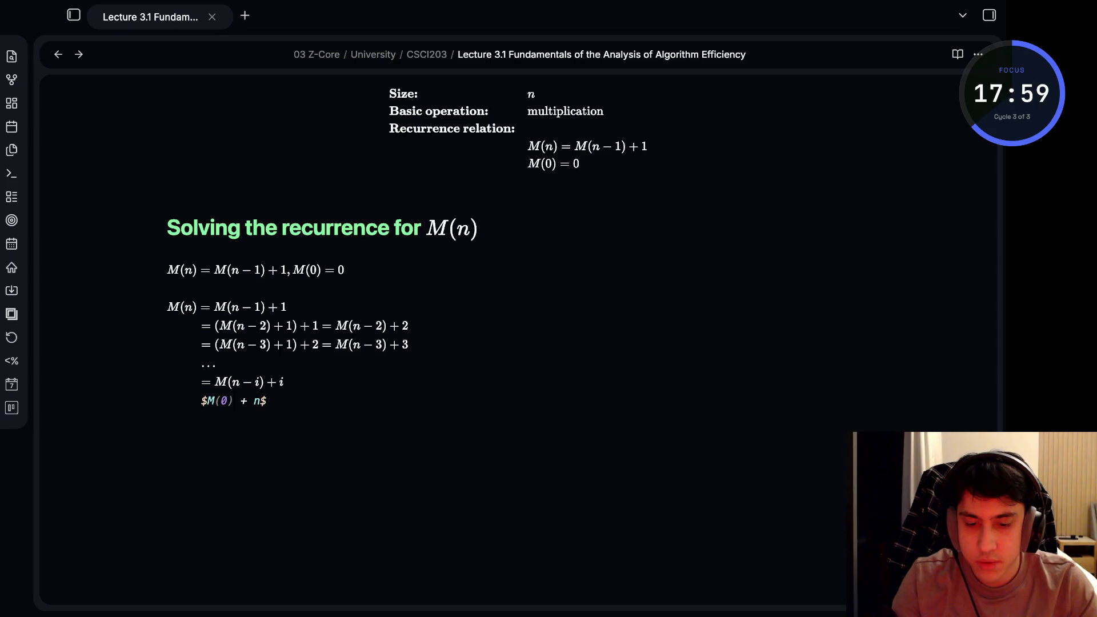
type("\\")
Finish with the lines $M(0) + n$ and $=n$, then check the earlier equation lines
key("Return")
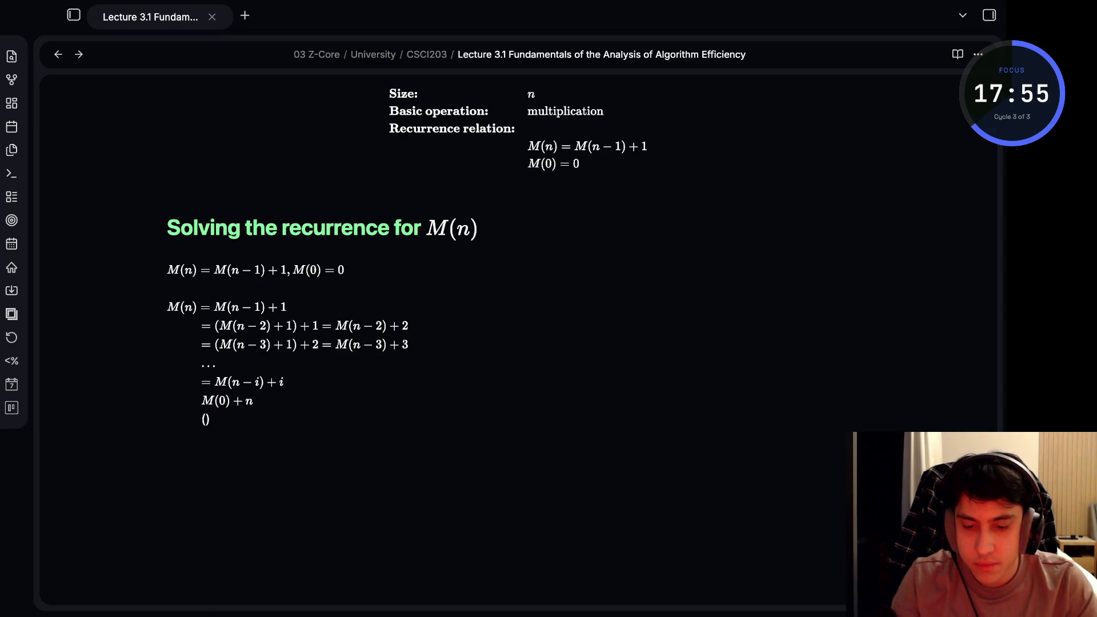
key("BackSpace")
type("$$")
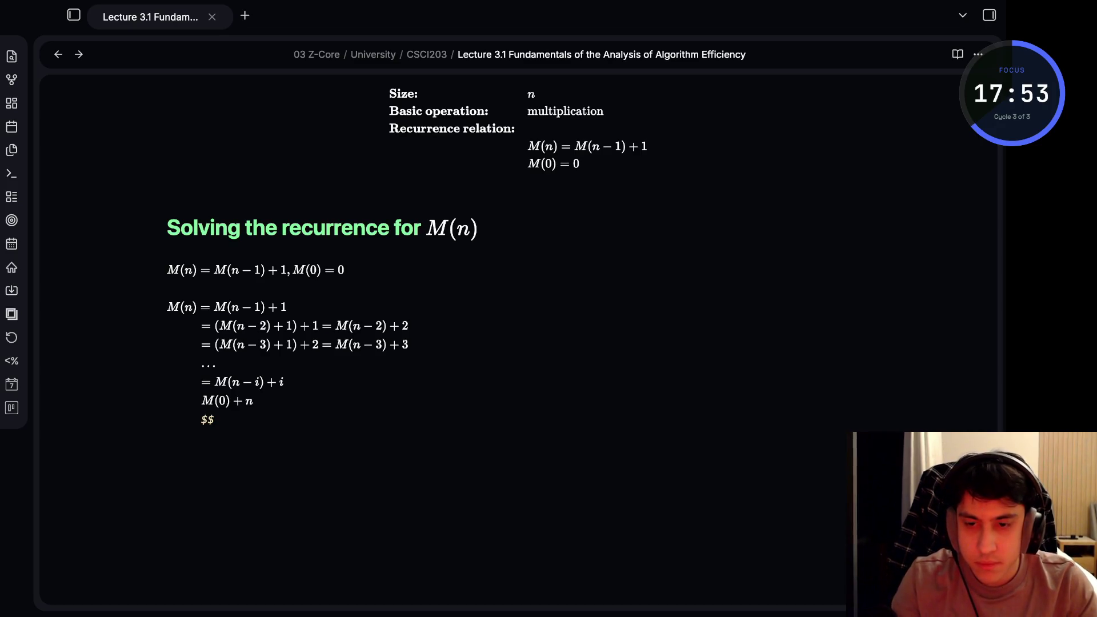
type("=n")
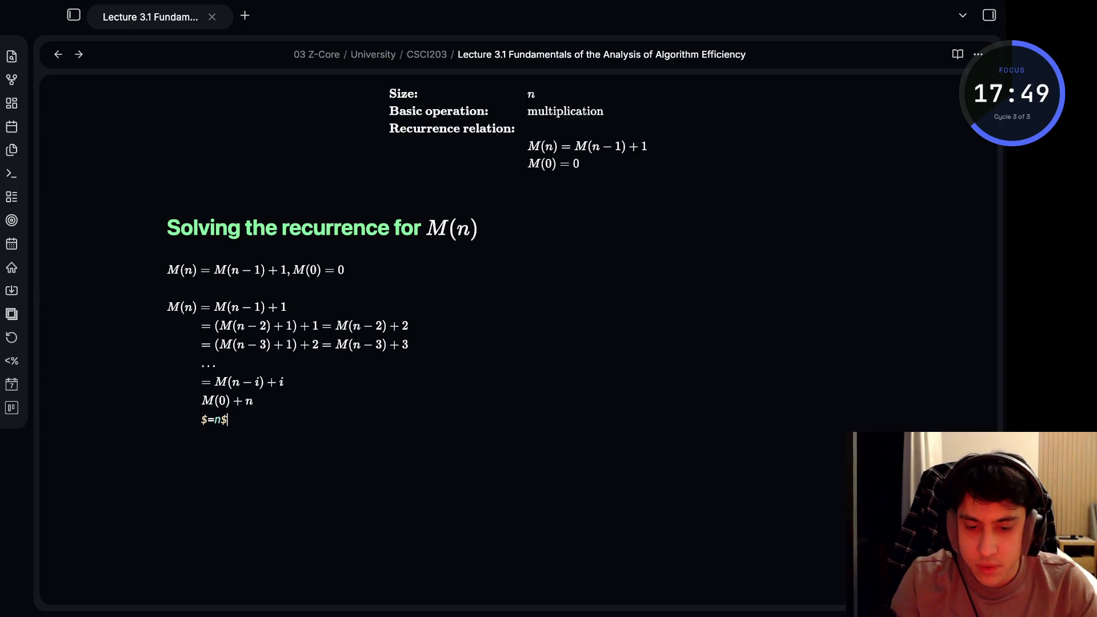
left_click(371, 270)
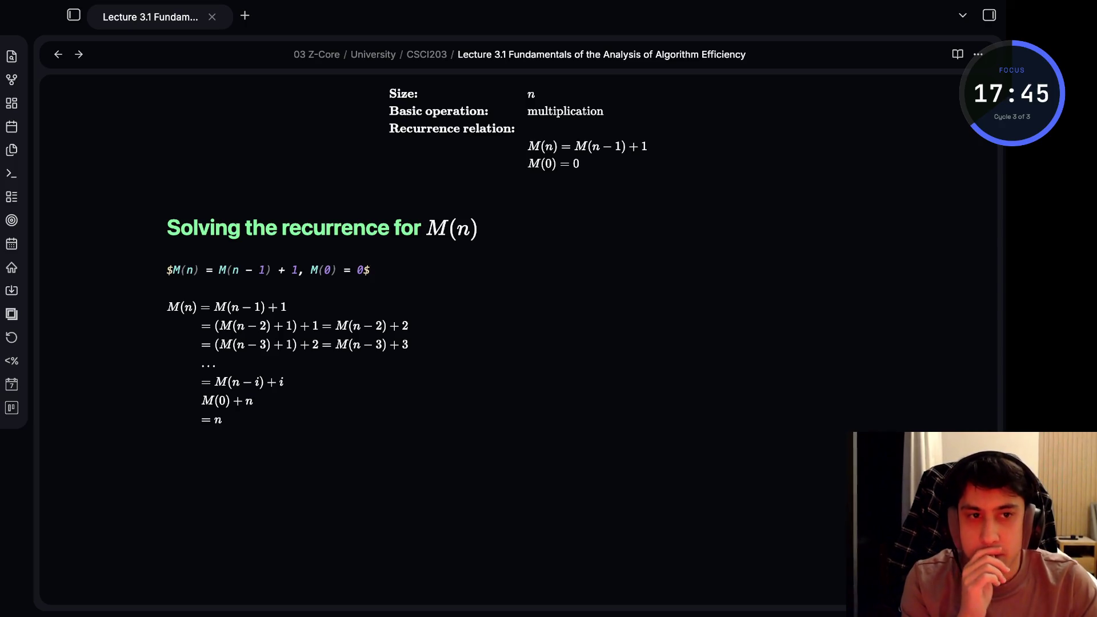
left_click(432, 326)
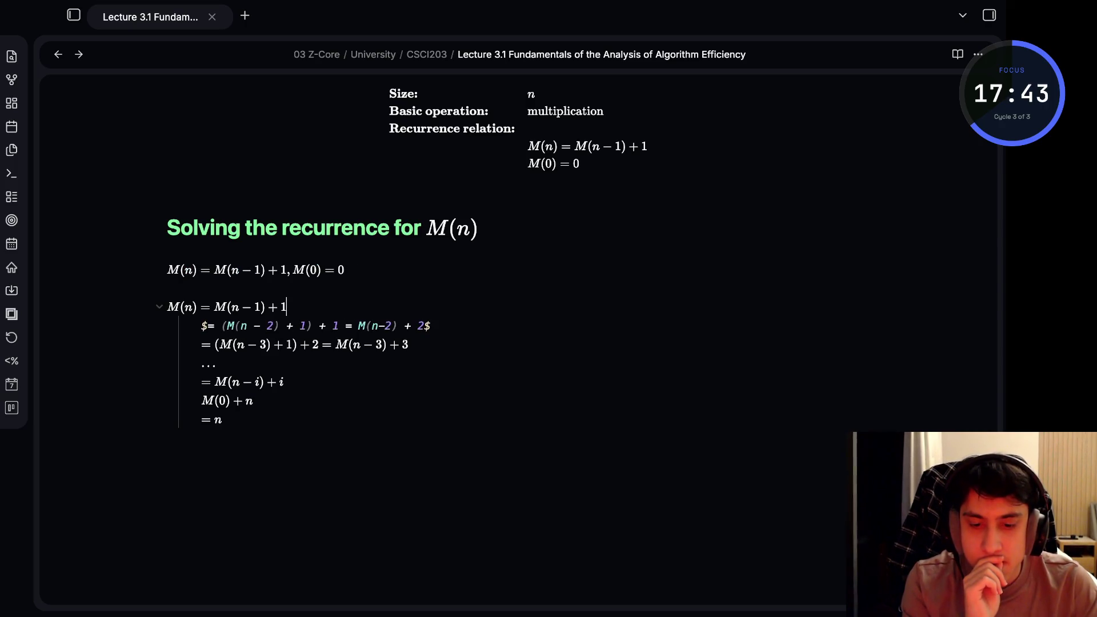
Remove the trailing period from the first derivation step and delete the Dataview error line
key("Up")
type(".")
key("BackSpace")
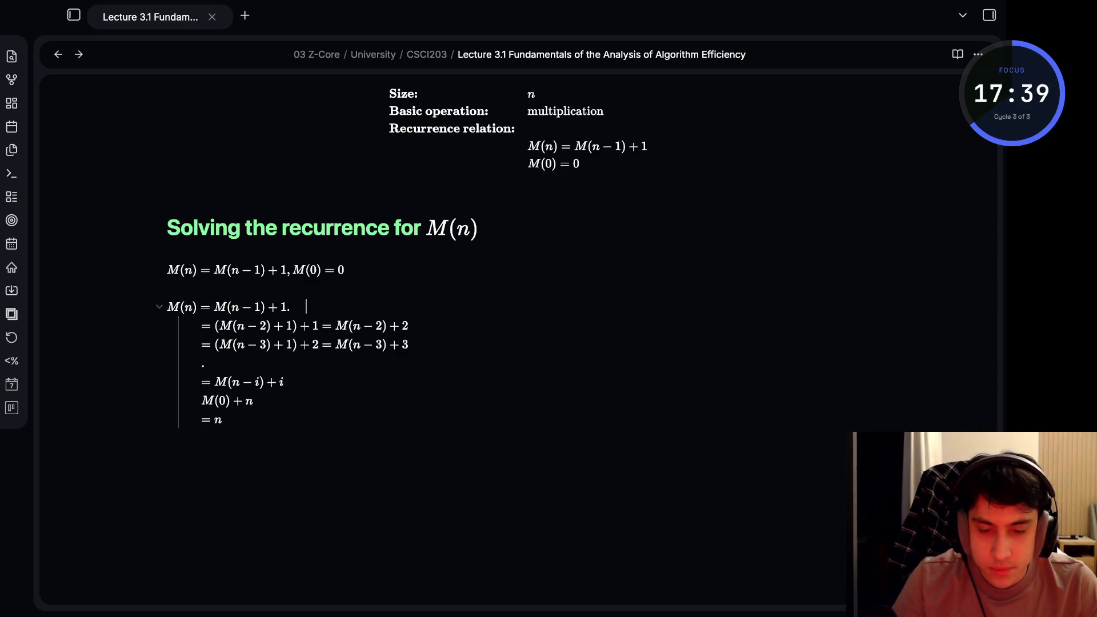
key("BackSpace")
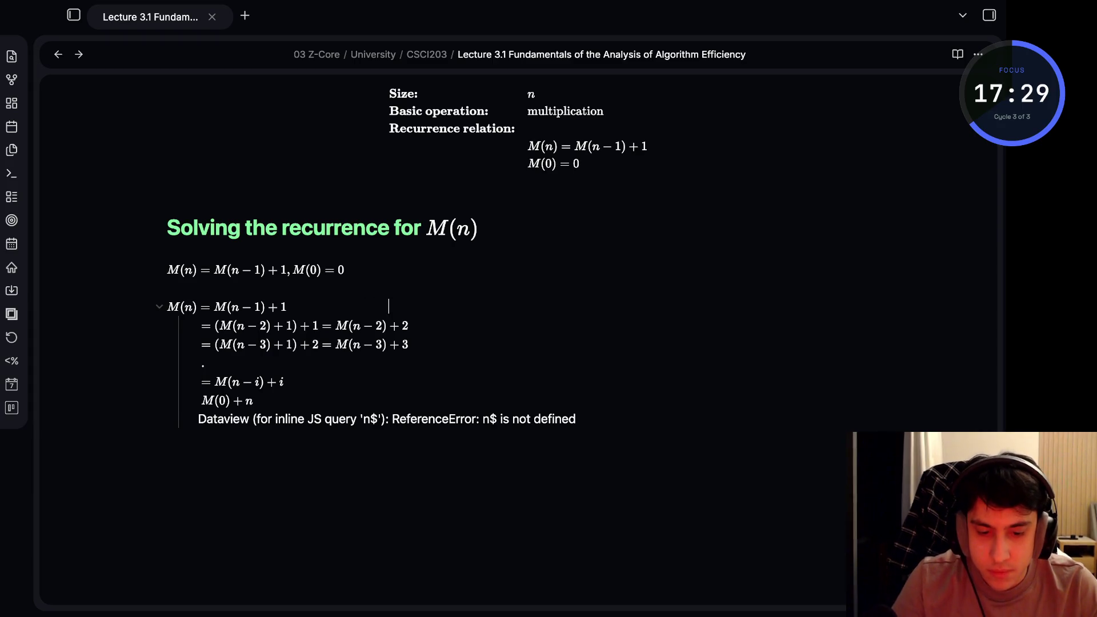
key("BackSpace")
key("BackSpace")
key("BackSpace")
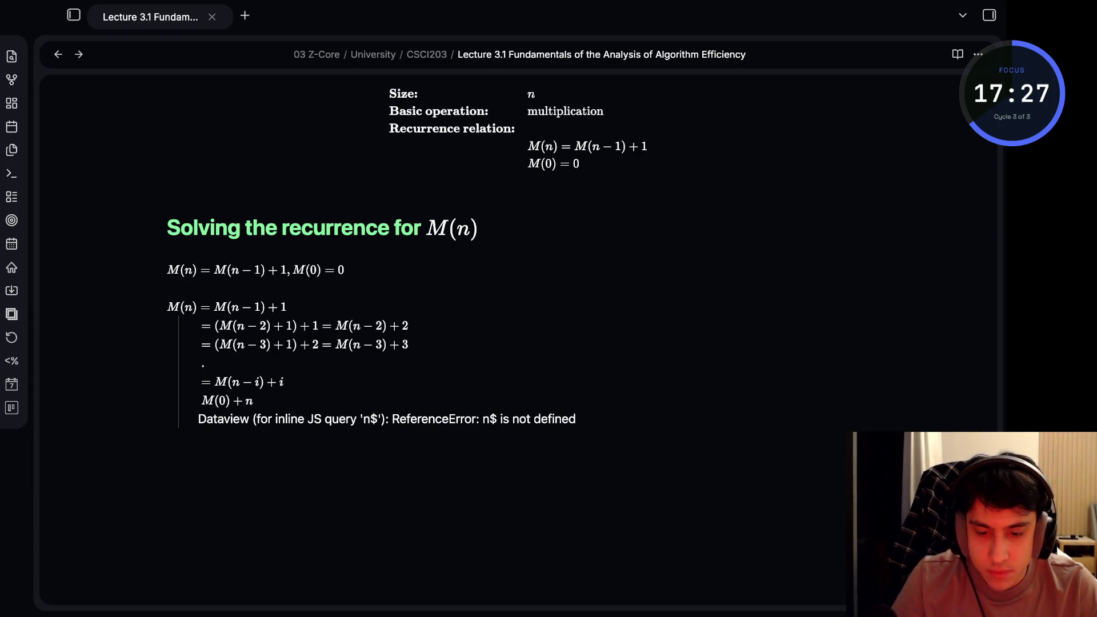
key("Up")
key("Up")
key("Up")
key("Up")
key("Up")
key("Down")
key("Down")
key("Down")
key("Down")
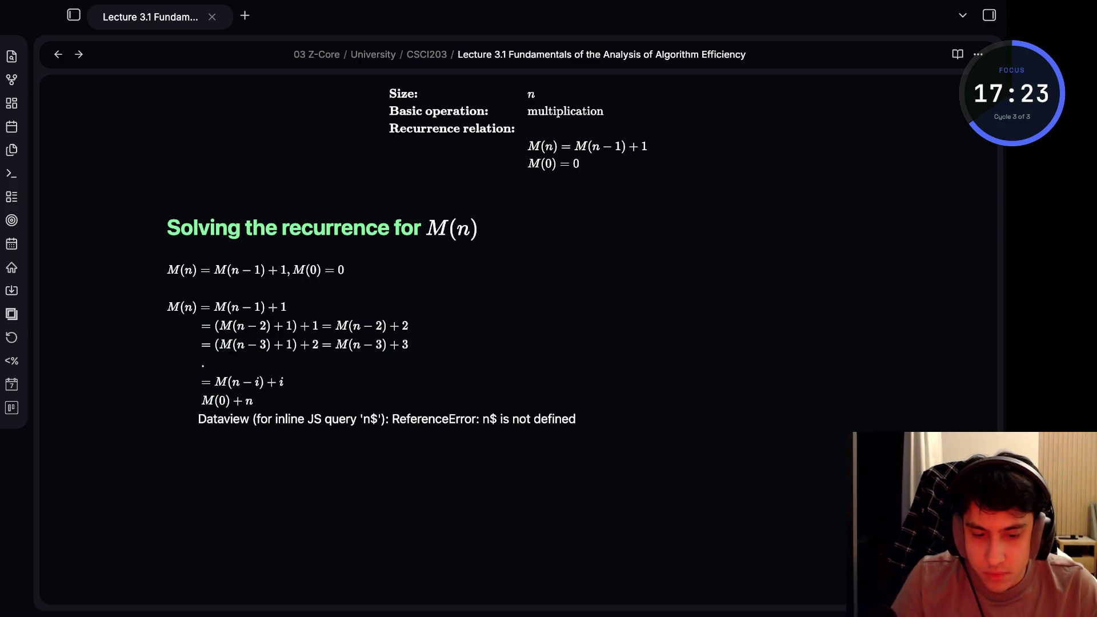
key("shift+Home")
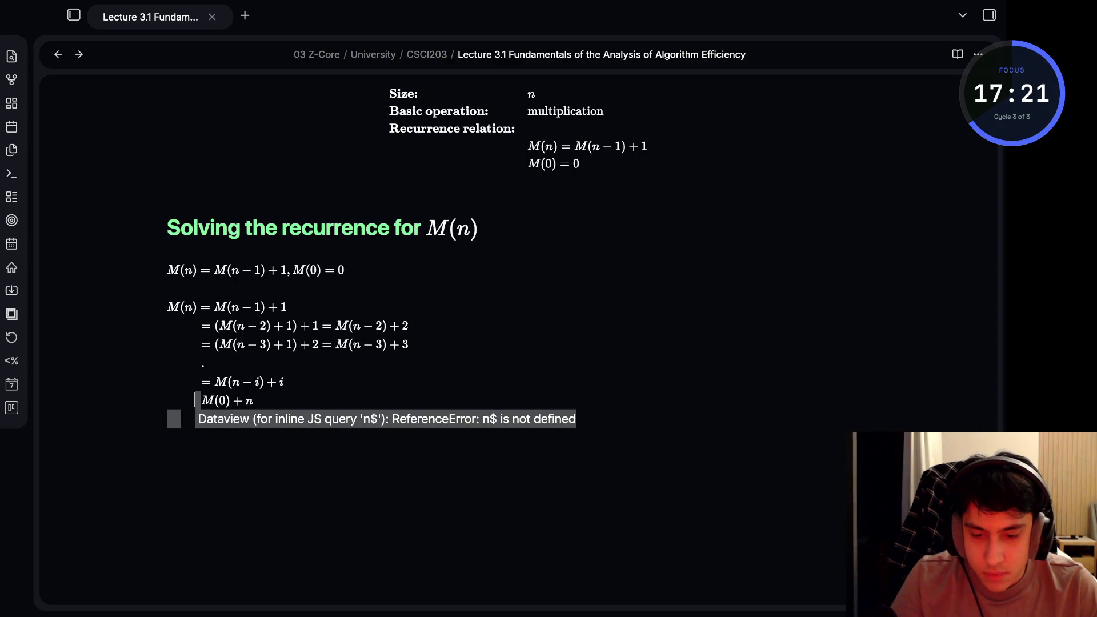
key("BackSpace")
key("BackSpace")
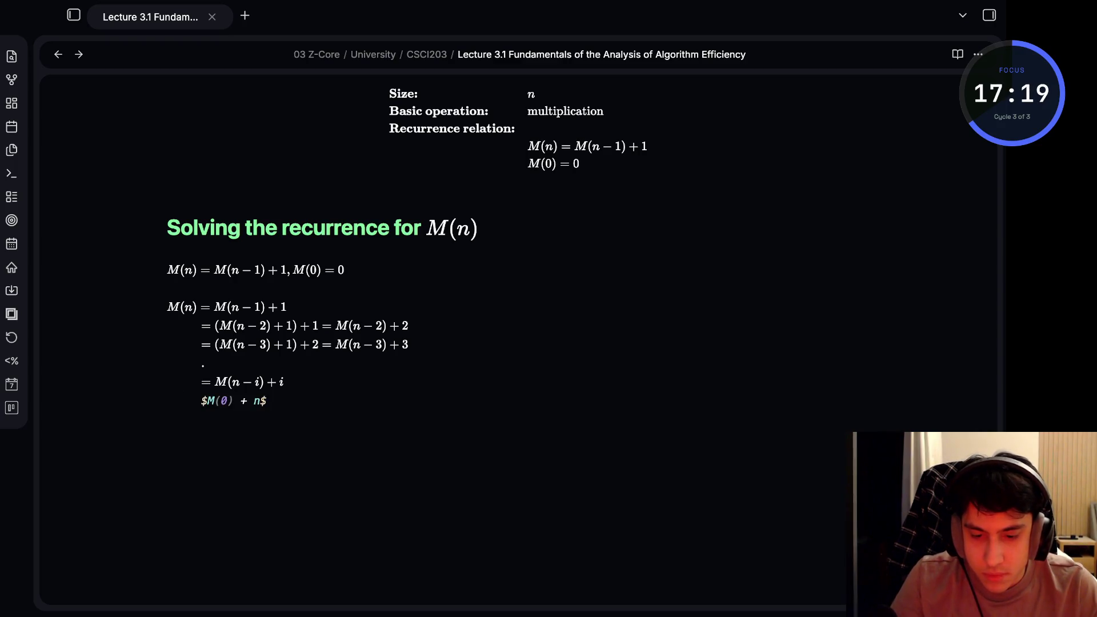
Erase the stray letters and trailing spaces after the second derivation step
key("Up")
key("Up")
key("Up")
key("Down")
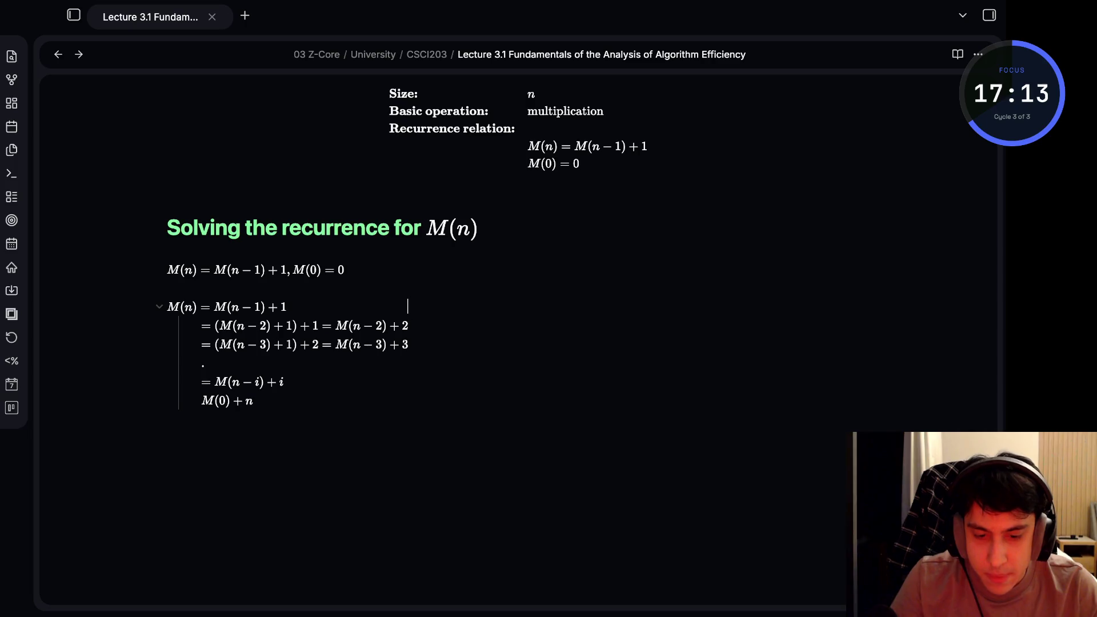
key("BackSpace")
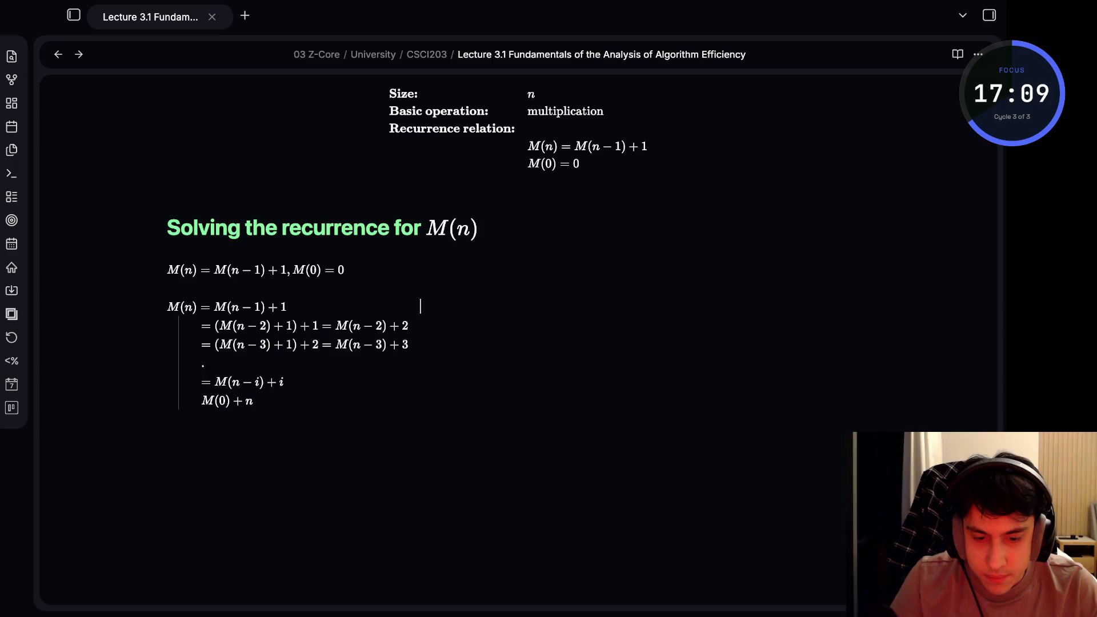
key("Down")
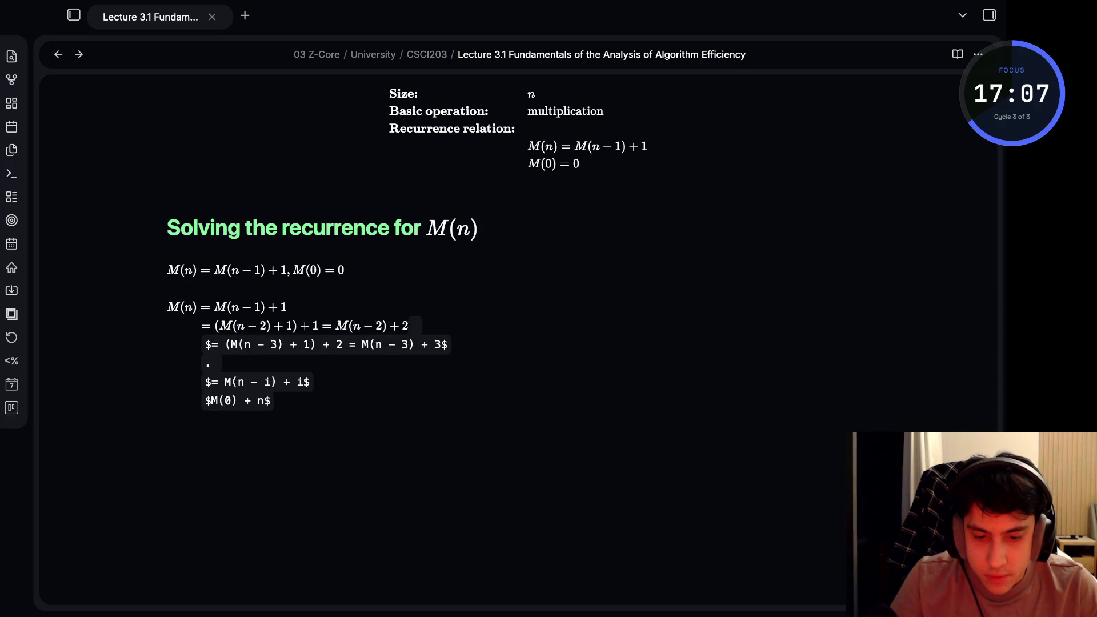
key("Up")
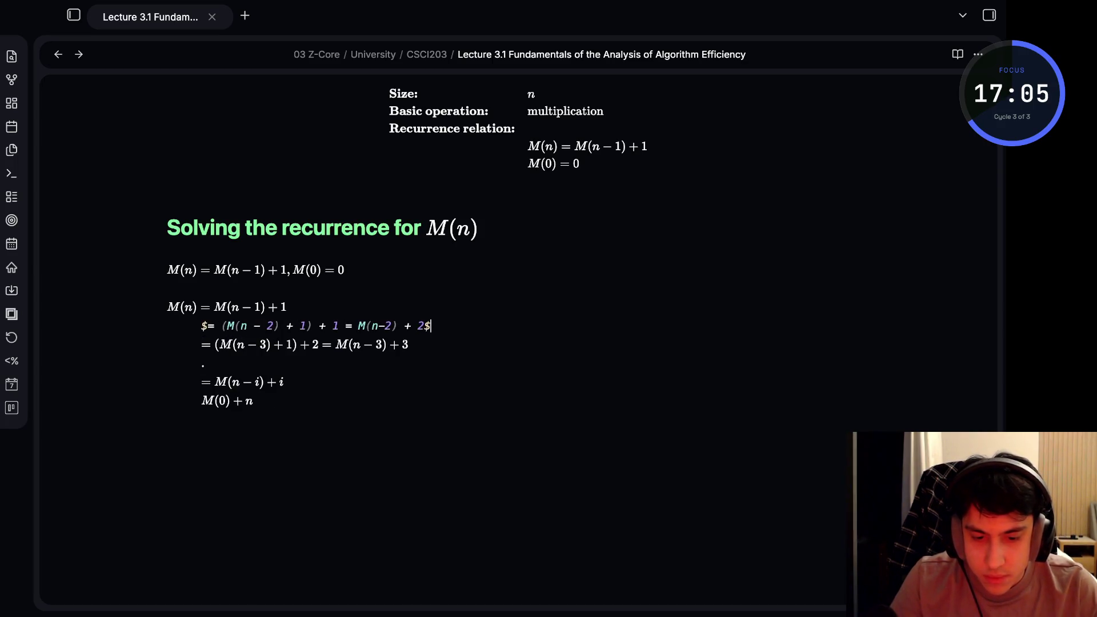
key("Down")
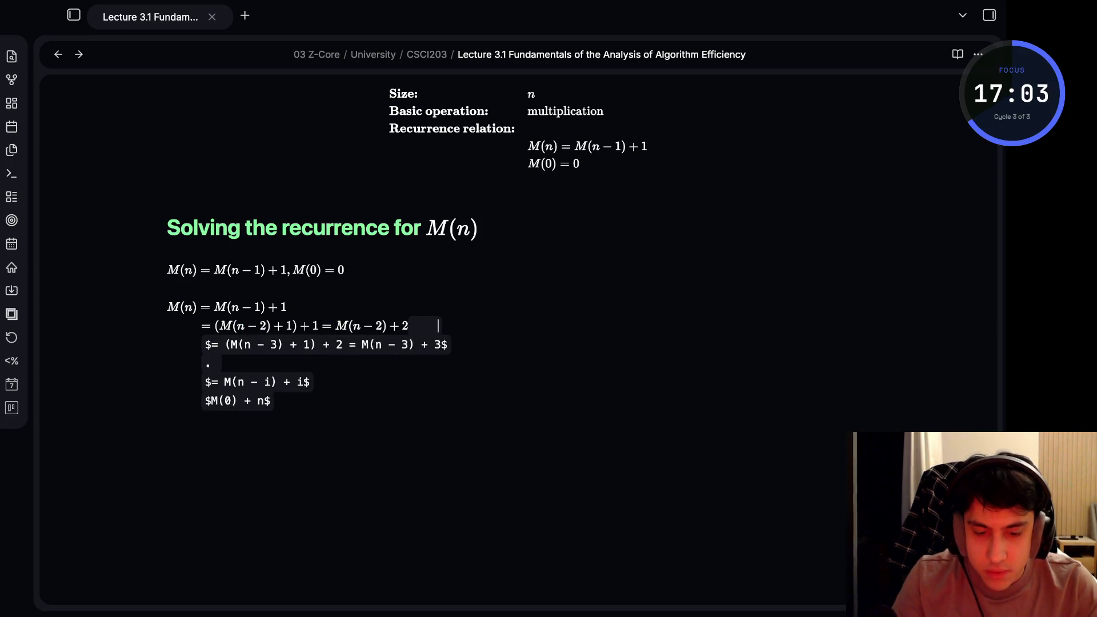
type("djskfj")
key("BackSpace")
key("BackSpace")
key("BackSpace")
key("BackSpace")
key("BackSpace")
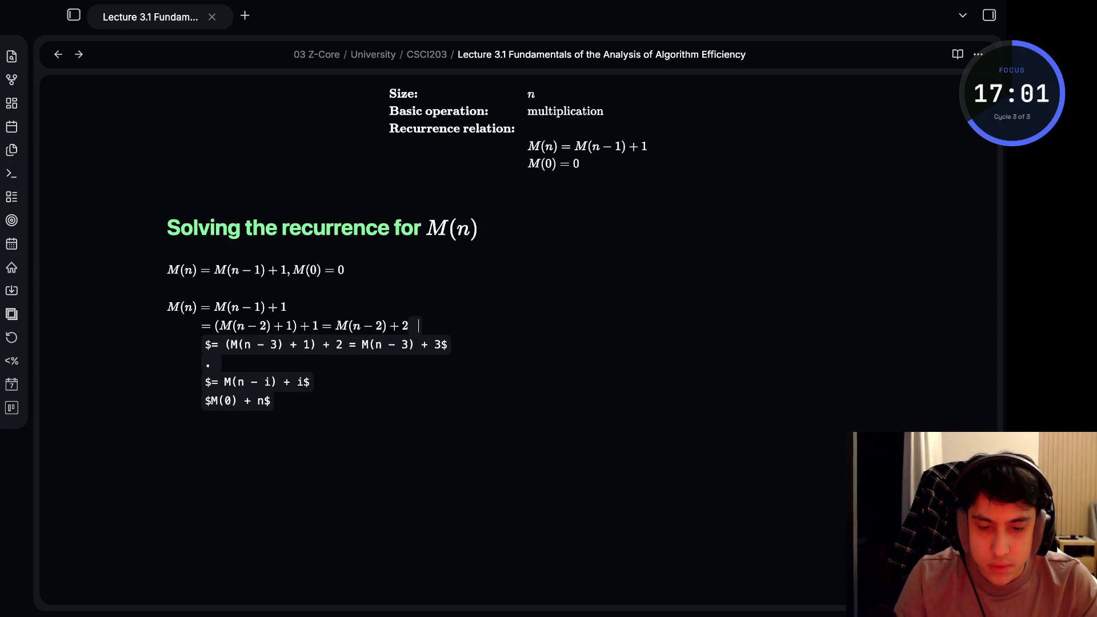
key("BackSpace")
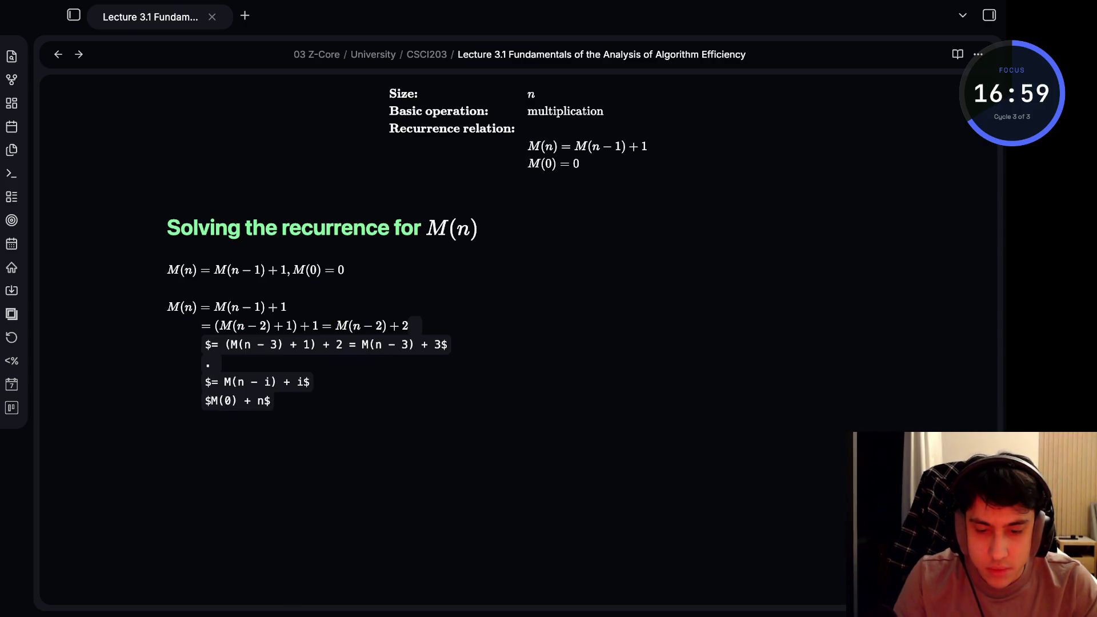
type("fdfdfdfdfd")
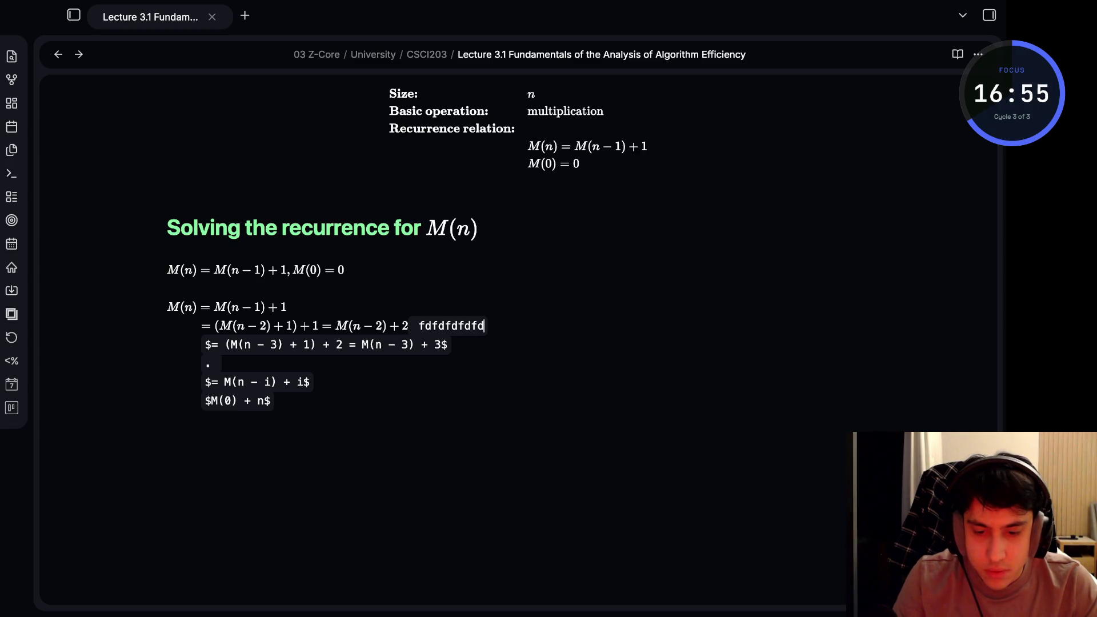
key("BackSpace")
key("BackSpace")
key("BackSpace")
key("BackSpace")
key("BackSpace")
key("BackSpace")
key("BackSpace")
key("BackSpace")
key("BackSpace")
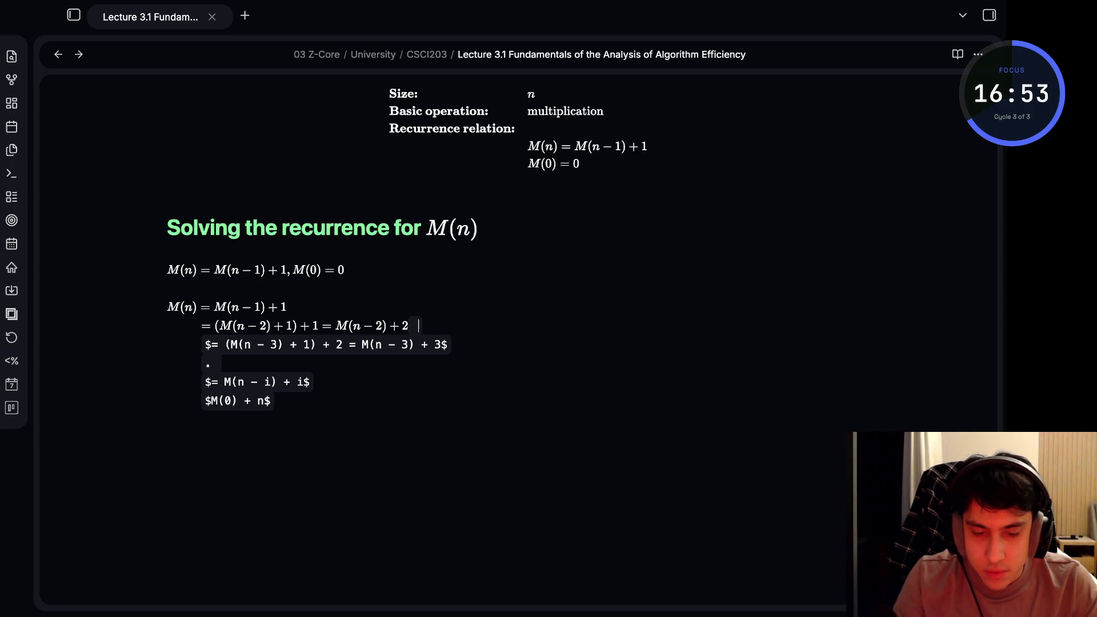
key("BackSpace")
key("BackSpace")
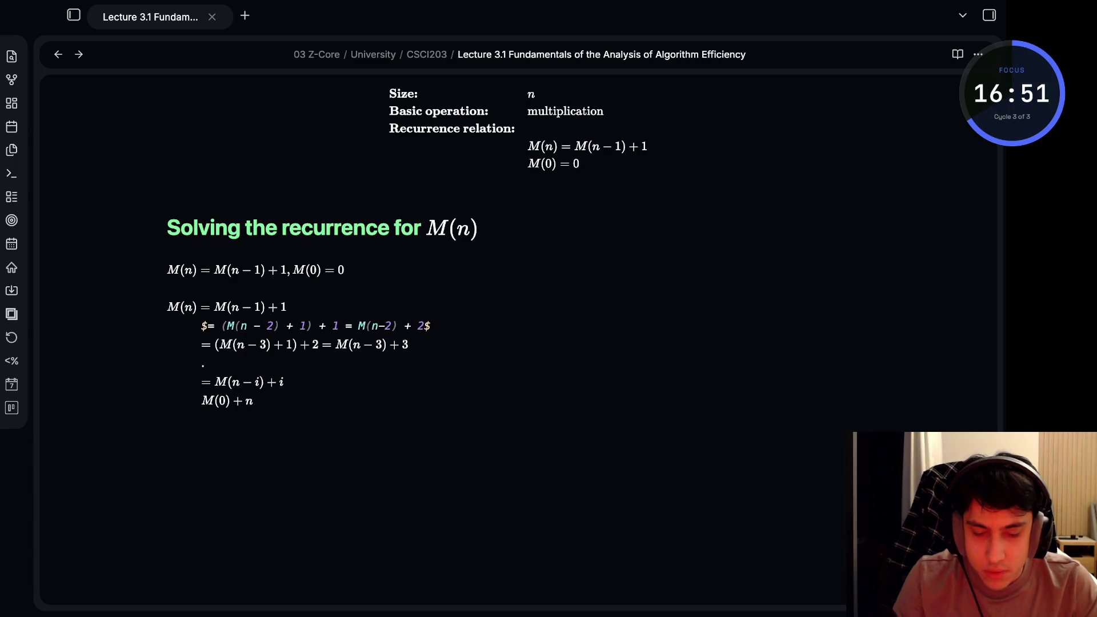
Render the cleaned derivation down to M(0) + n and start a new line below it
key("shift+Down")
key("shift+Down")
key("shift+Down")
key("shift+Up")
key("shift+Up")
key("shift+Up")
key("shift+Down")
key("shift+Down")
key("shift+Down")
key("shift+Up")
key("shift+Up")
key("shift+Up")
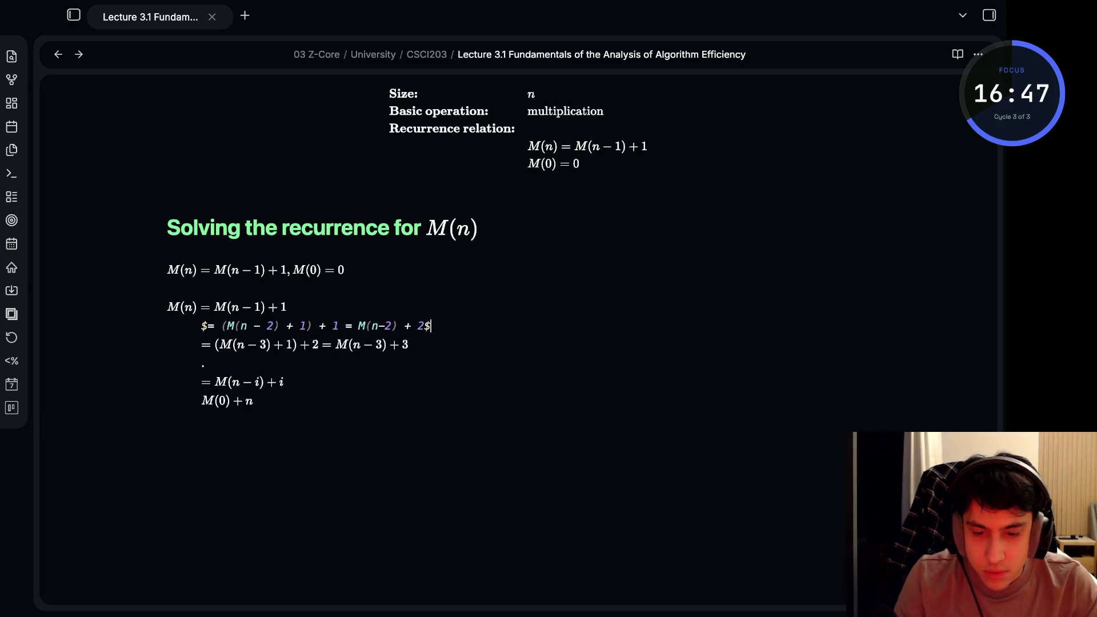
left_click(335, 306)
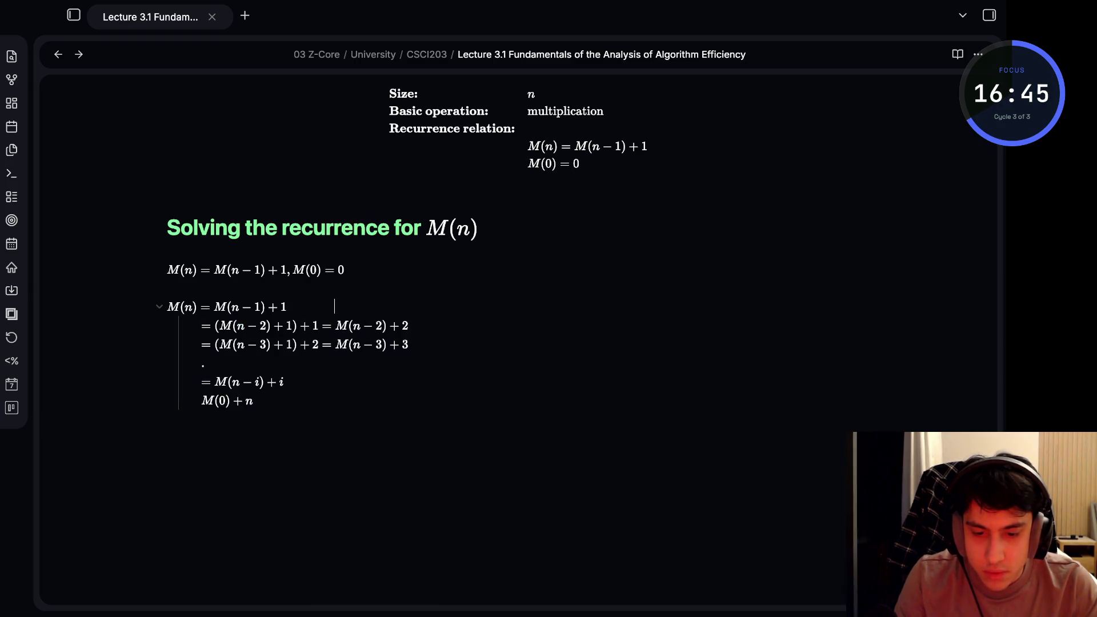
key("Return")
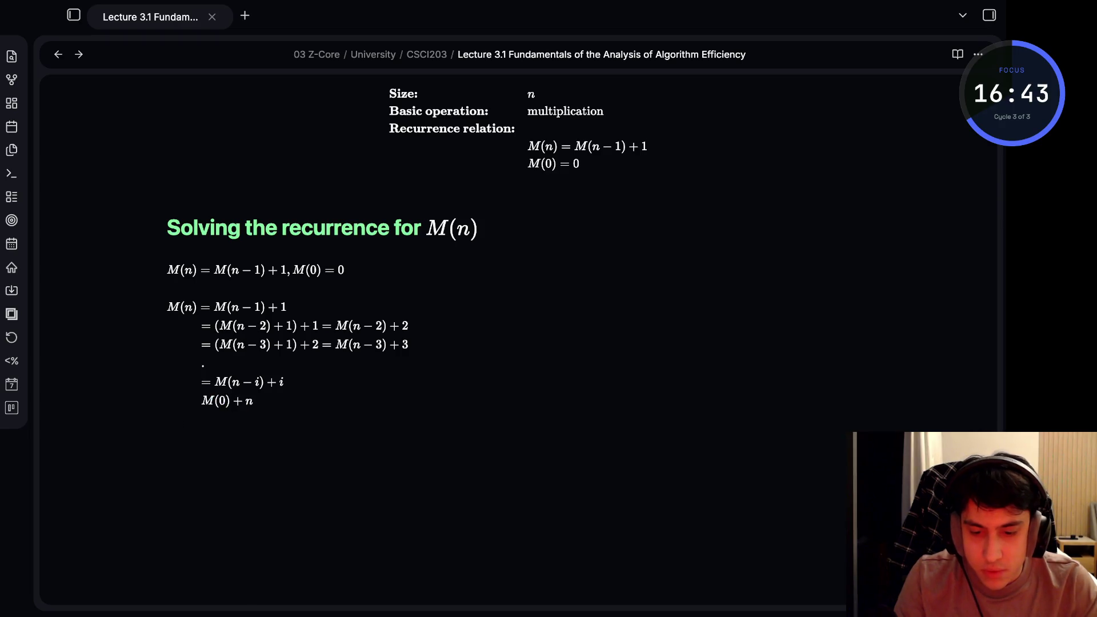
type("#")
Write the recurrence line $M(n) = M(n-1) + 1$ as inline math
key("BackSpace")
type("$M(n) =")
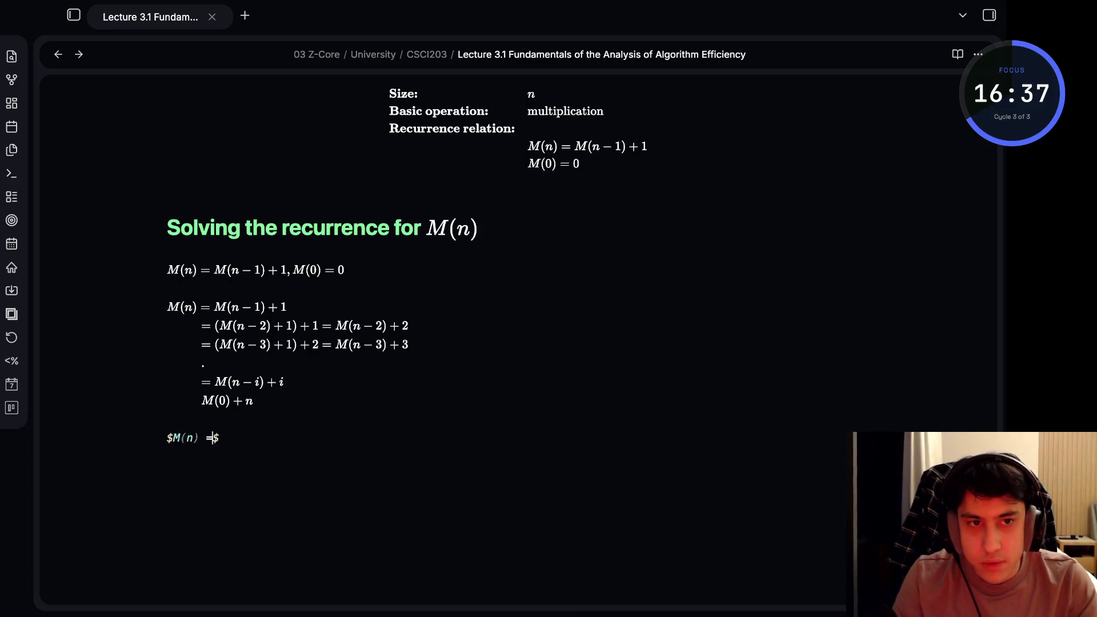
type(" (")
key("BackSpace")
type("M")
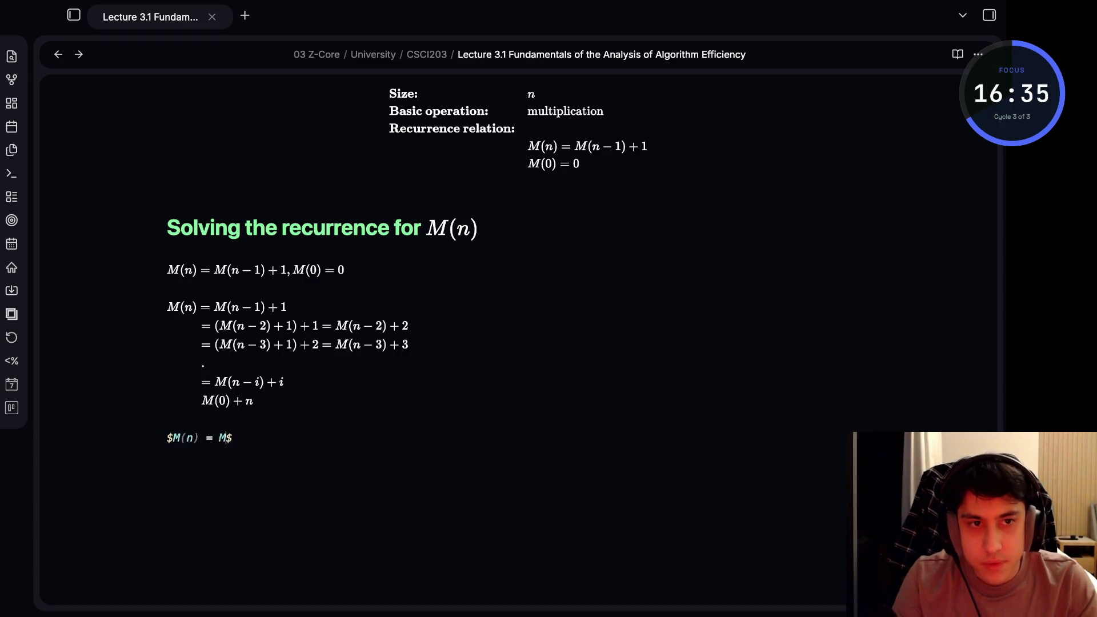
type("(n - 1)")
type(" +")
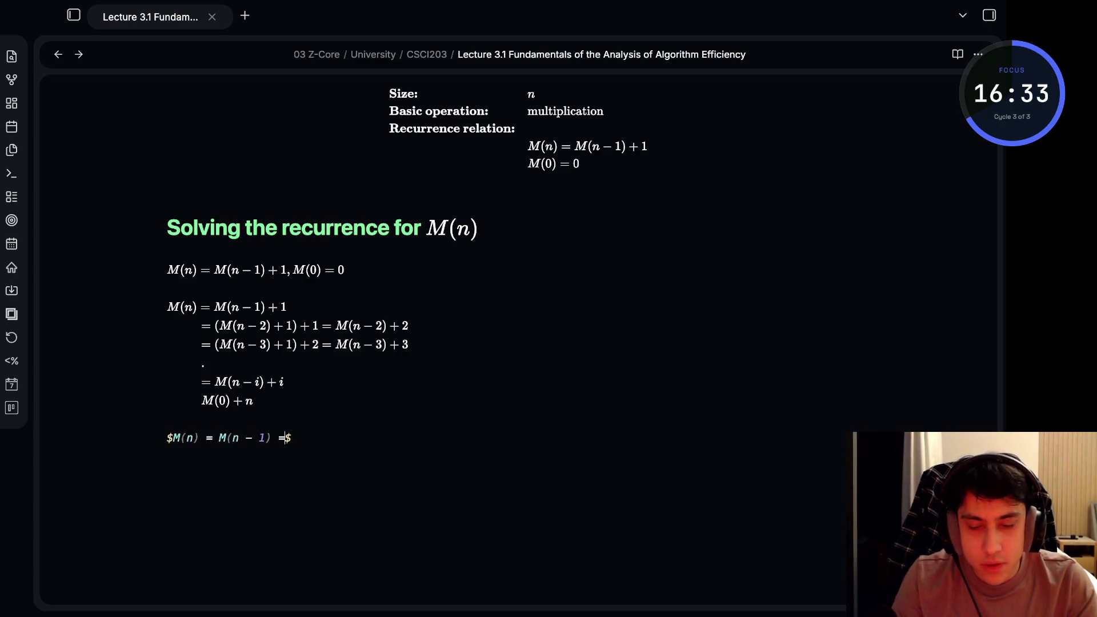
type(" 1")
key("Right")
key("Return")
type("$M")
type("(n)")
Add the base-case lines $M(1) = 1$ and $M(2) = 2$
key("BackSpace")
key("BackSpace")
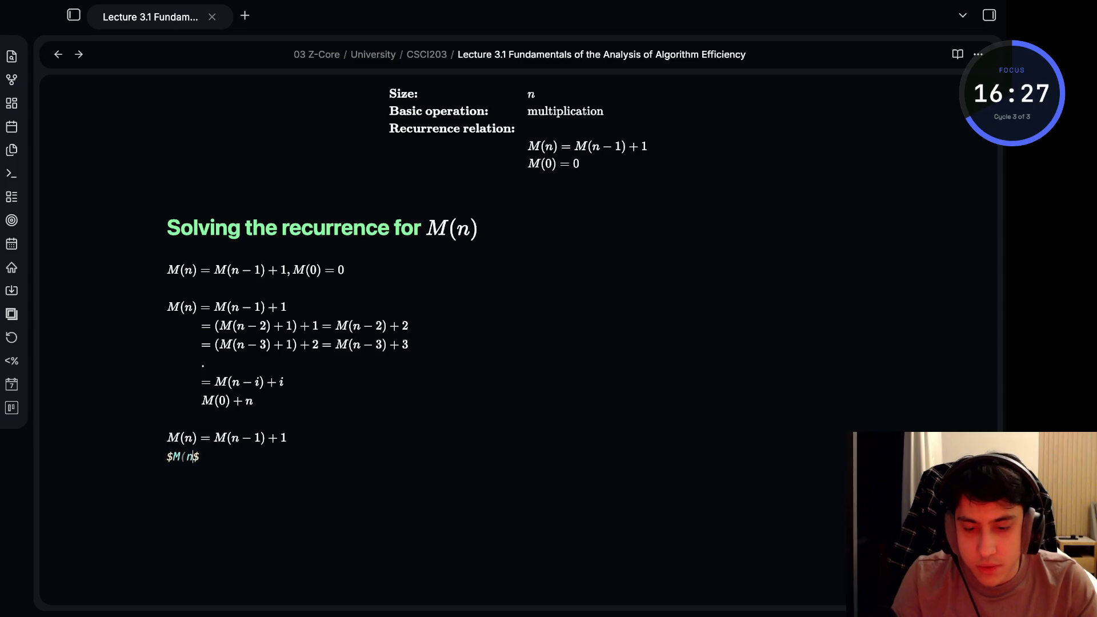
key("BackSpace")
type("1) = 9")
key("BackSpace")
type("0 + 1 = 1")
key("Return")
type("$")
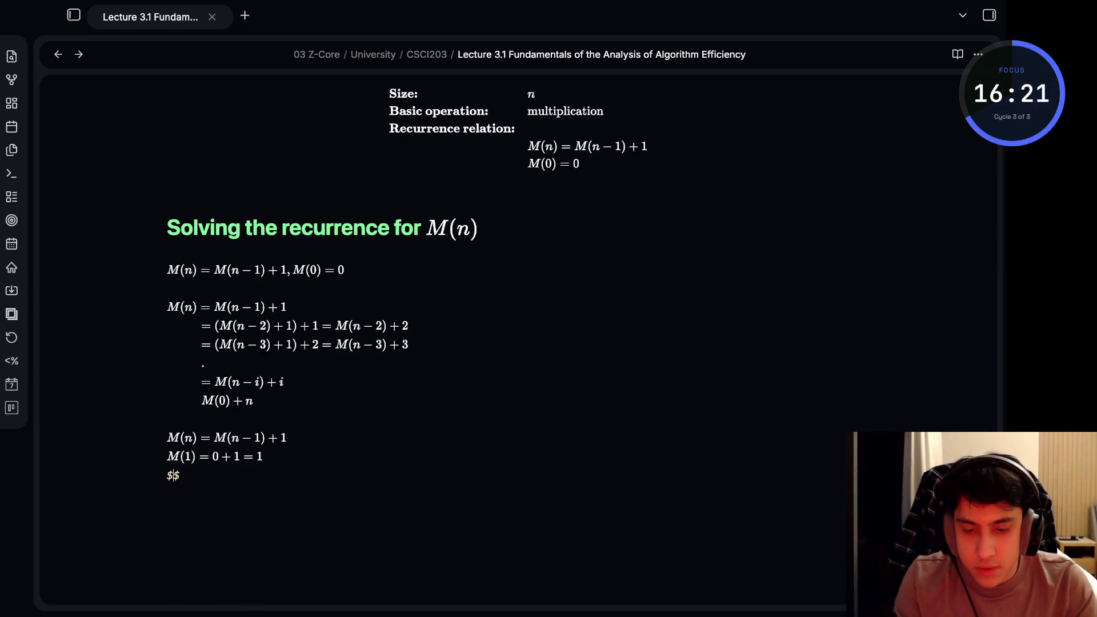
type("M(2")
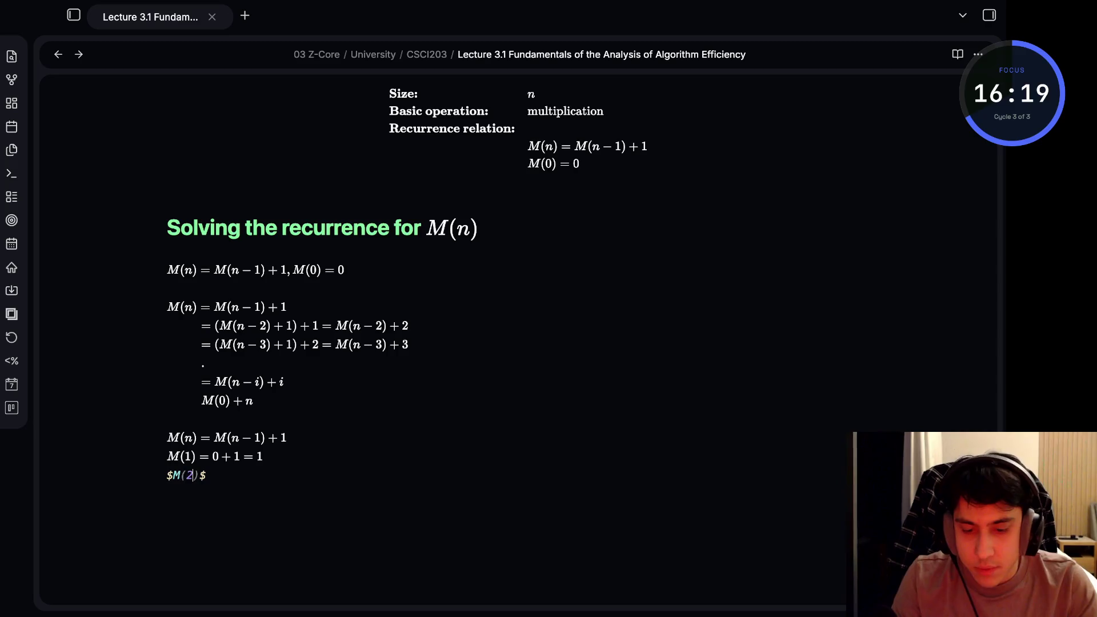
type(") = ")
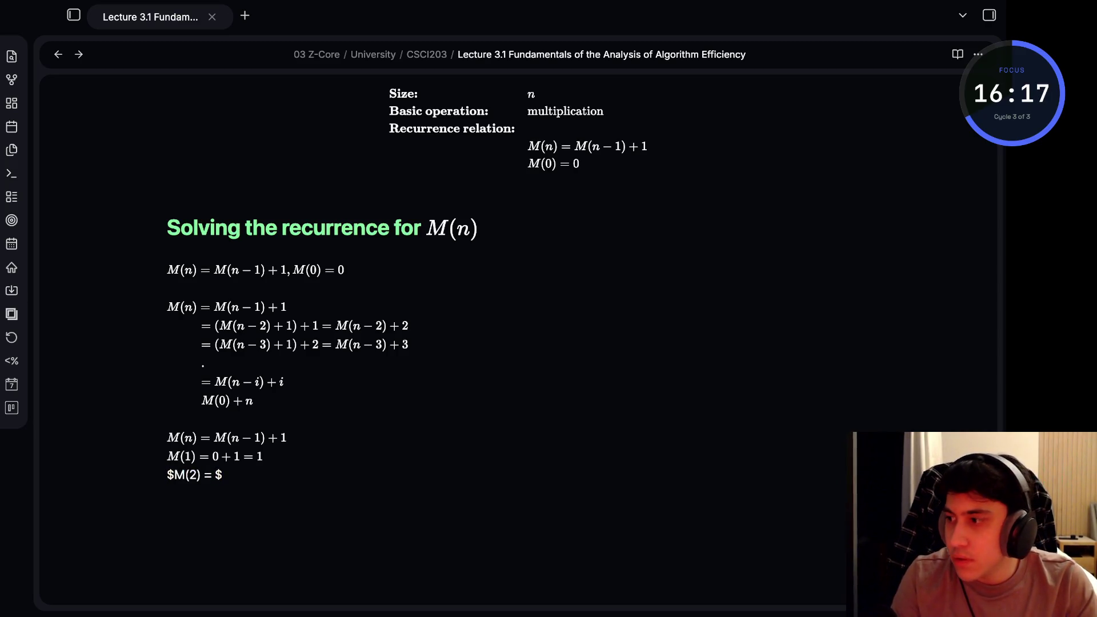
type("1 + 1  = 2")
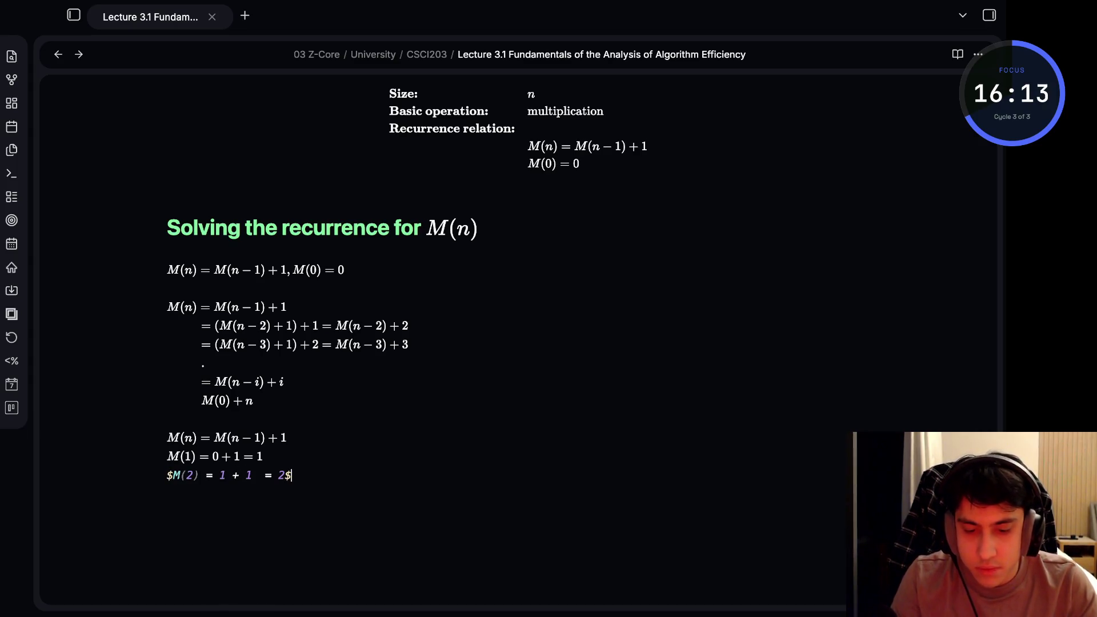
key("Return")
type("$")
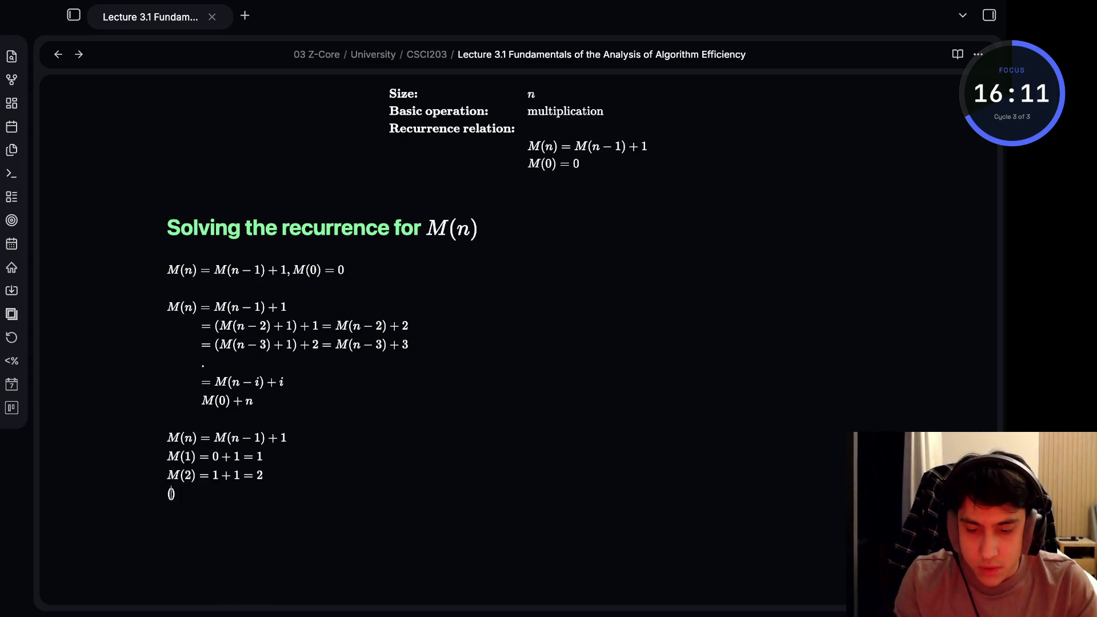
type("$")
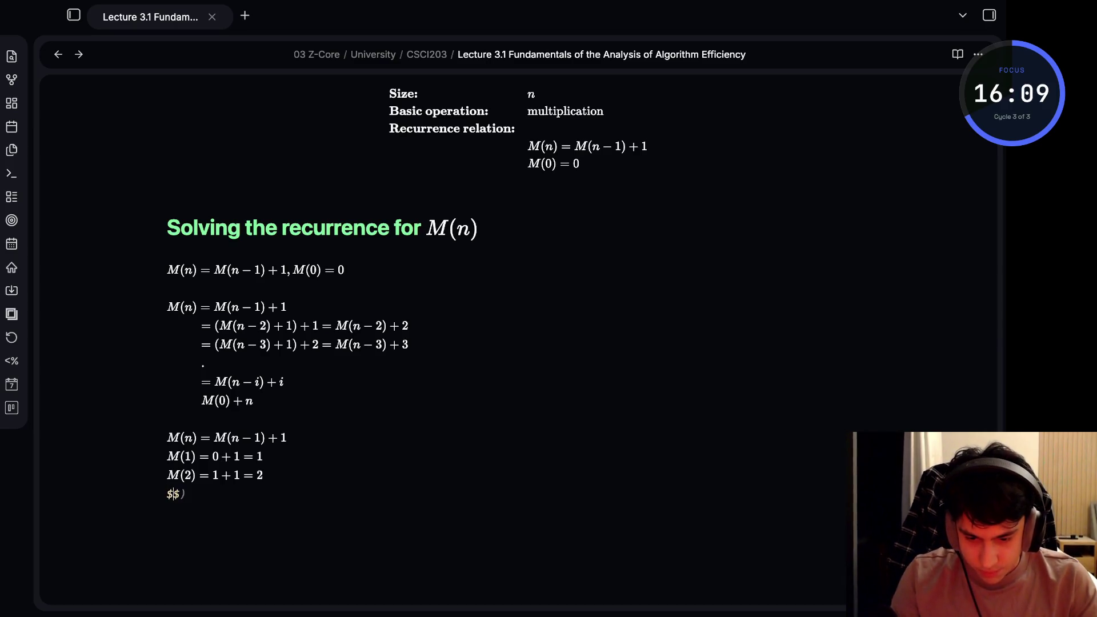
type("M(")
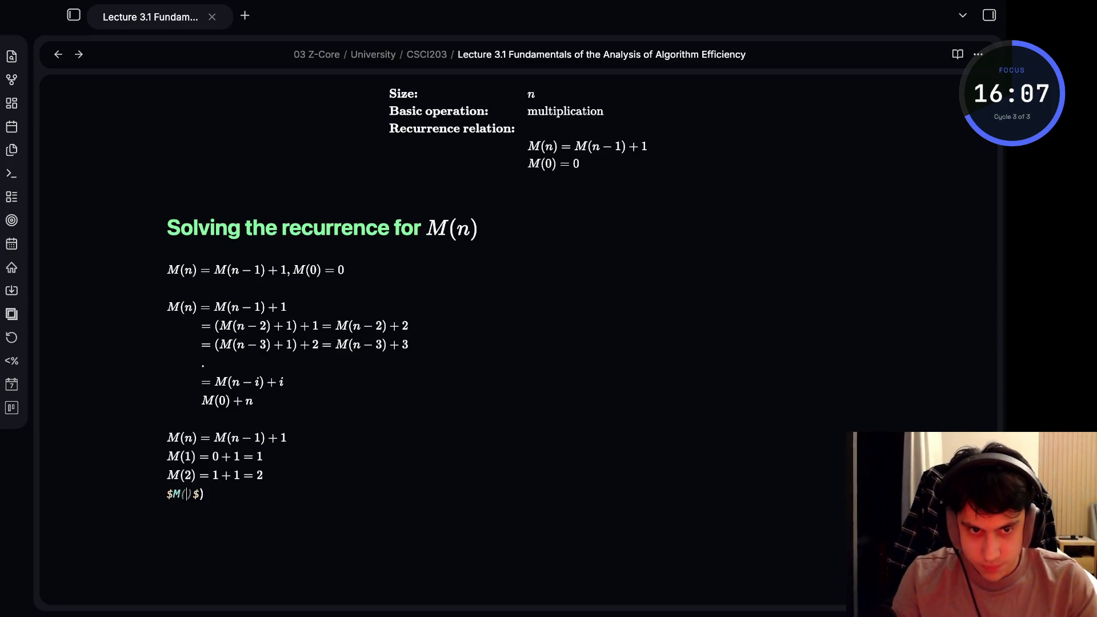
type("3) = ")
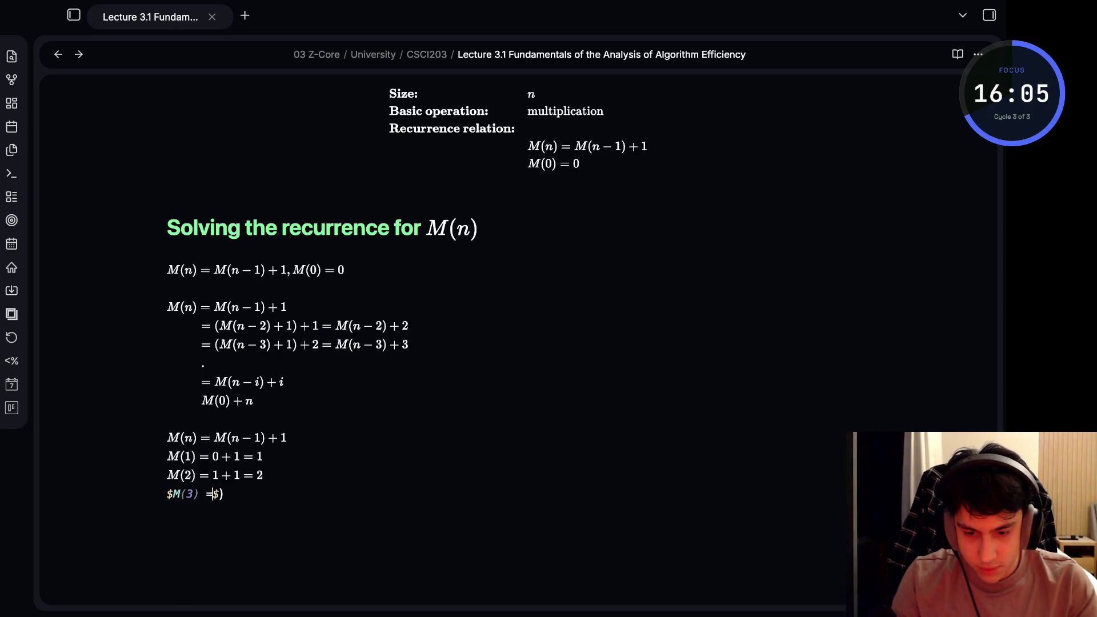
type("2 + ")
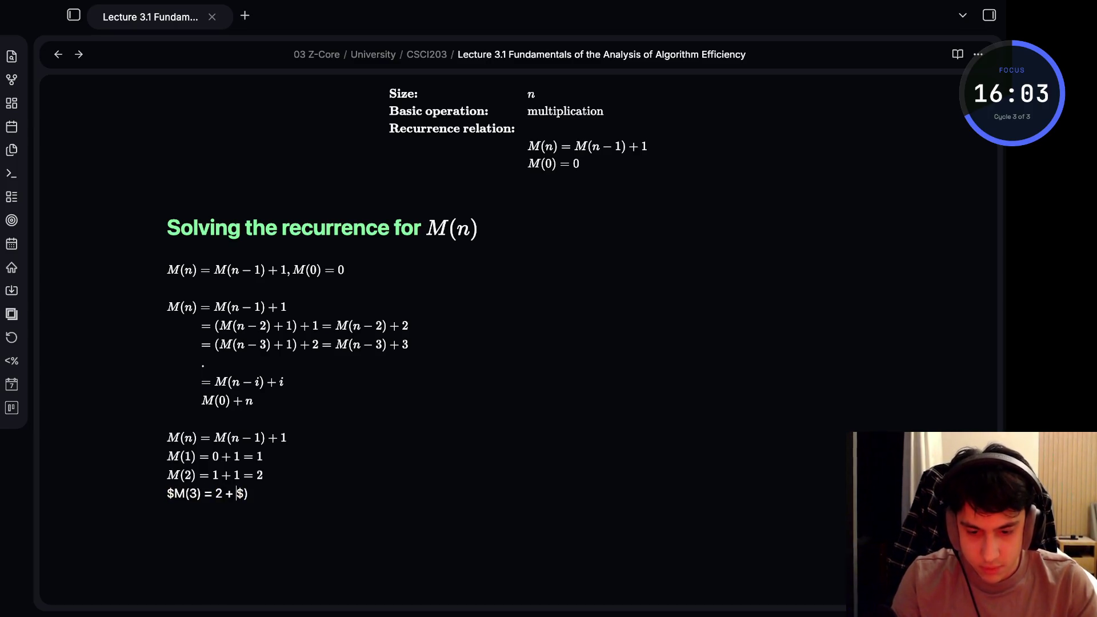
type("1 ")
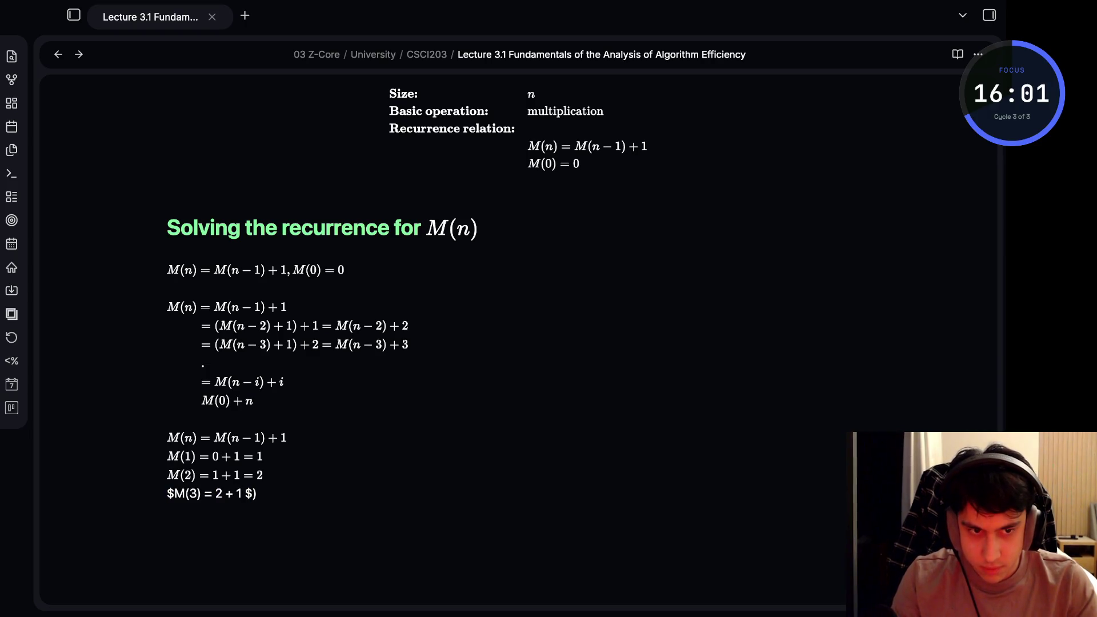
type("= 3")
Add $M(3) = 3$, an ellipsis line and the conclusion $M(n) = n$
key("End")
key("BackSpace")
key("Return")
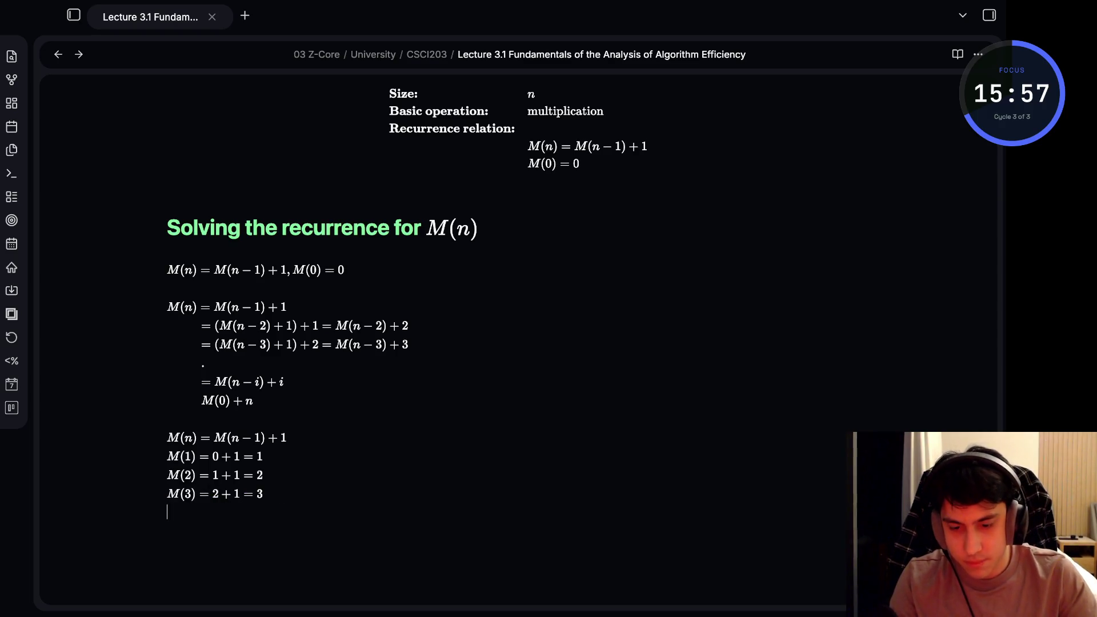
type("$...$")
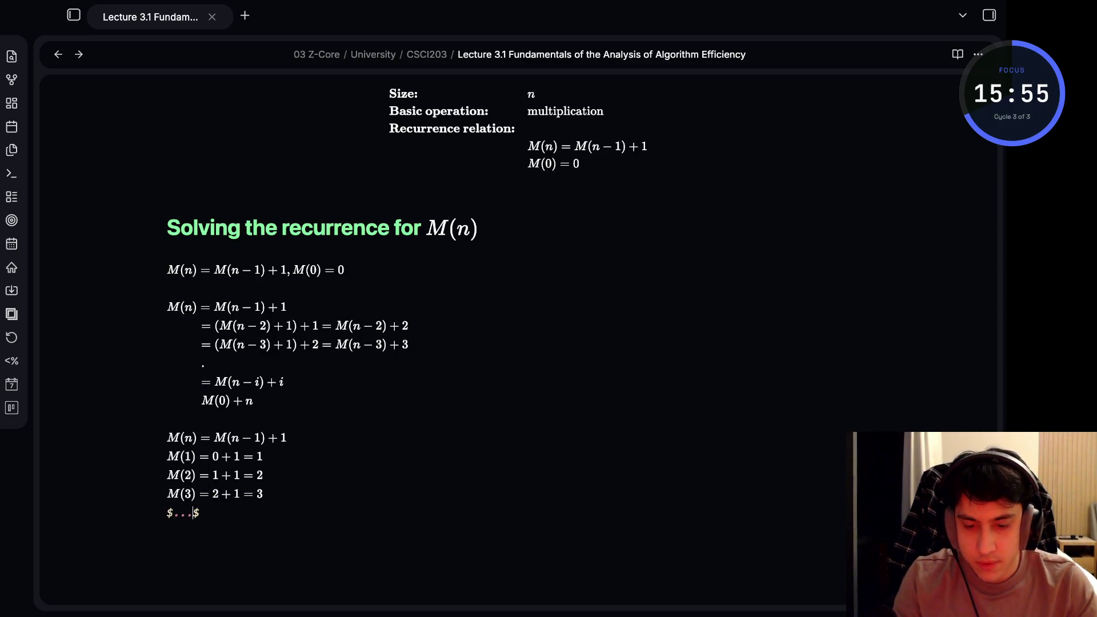
key("Return")
type("$M(n) = n")
key("Return")
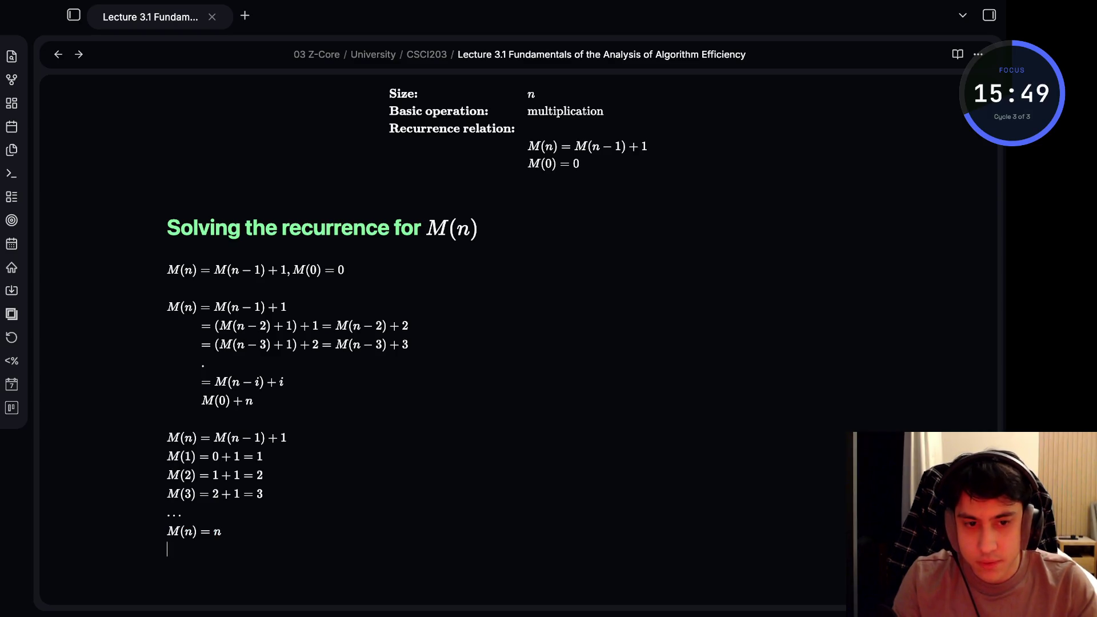
type("For")
key("BackSpace")
key("BackSpace")
key("BackSpace")
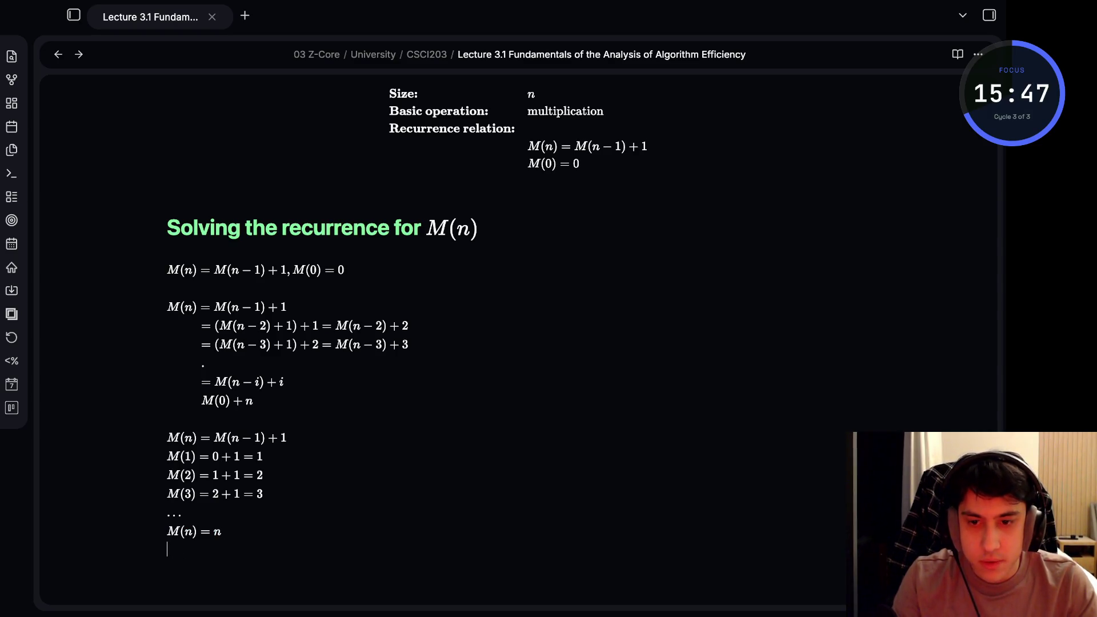
scroll(407, 308, "down", 1)
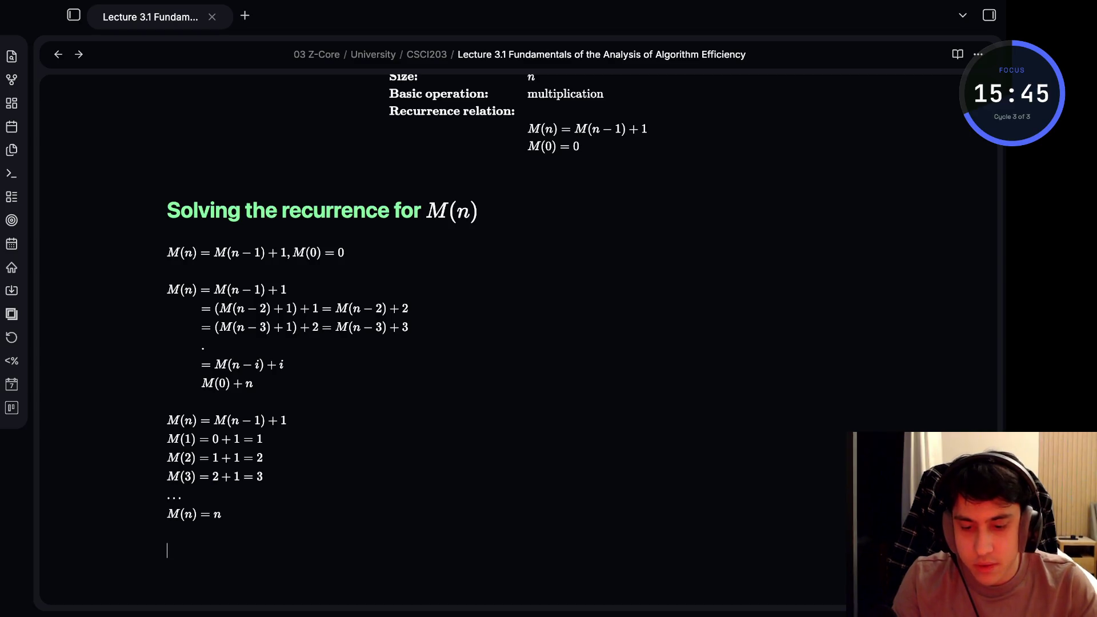
type("Forward substit")
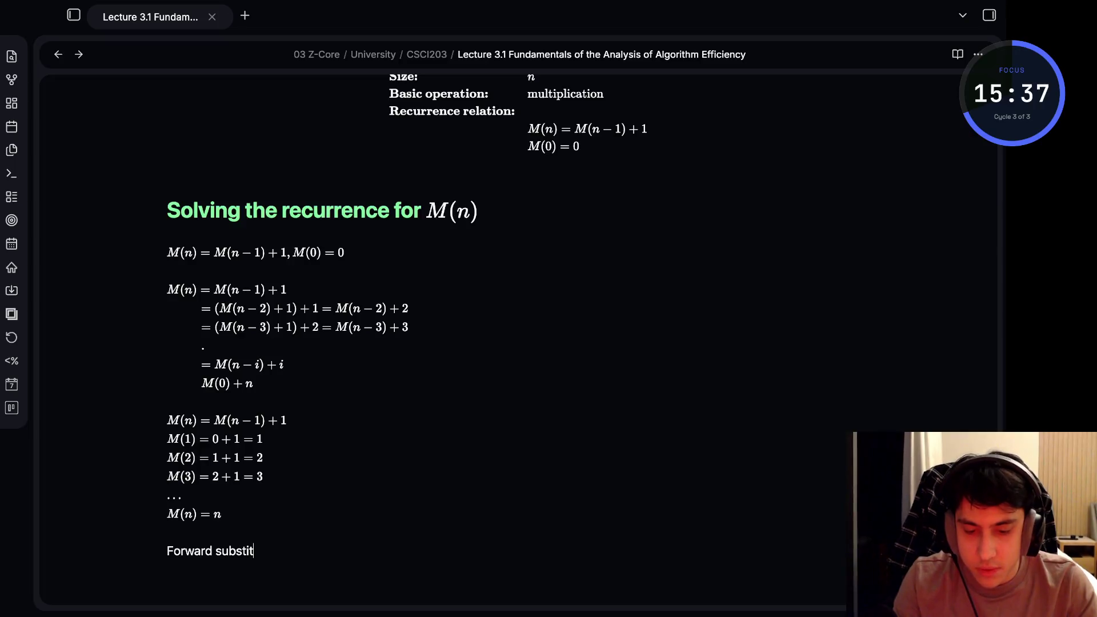
Label the derivations 'The method is called backward substitution' and 'Forward substitution', separated by blank lines
key("BackSpace")
key("BackSpace")
type("itution")
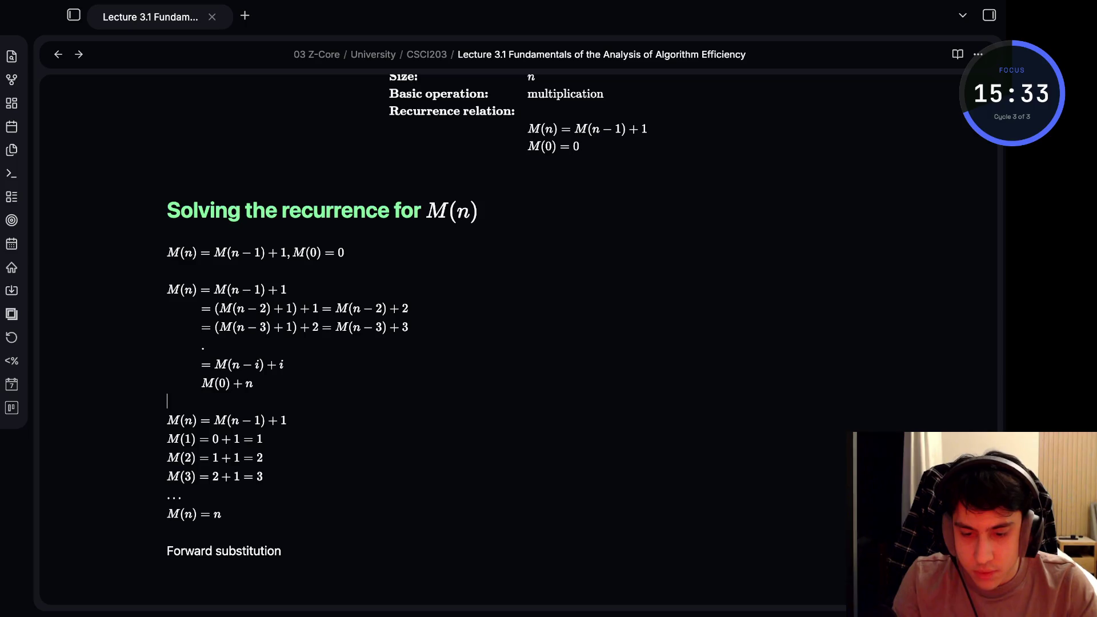
key("Return")
key("Return")
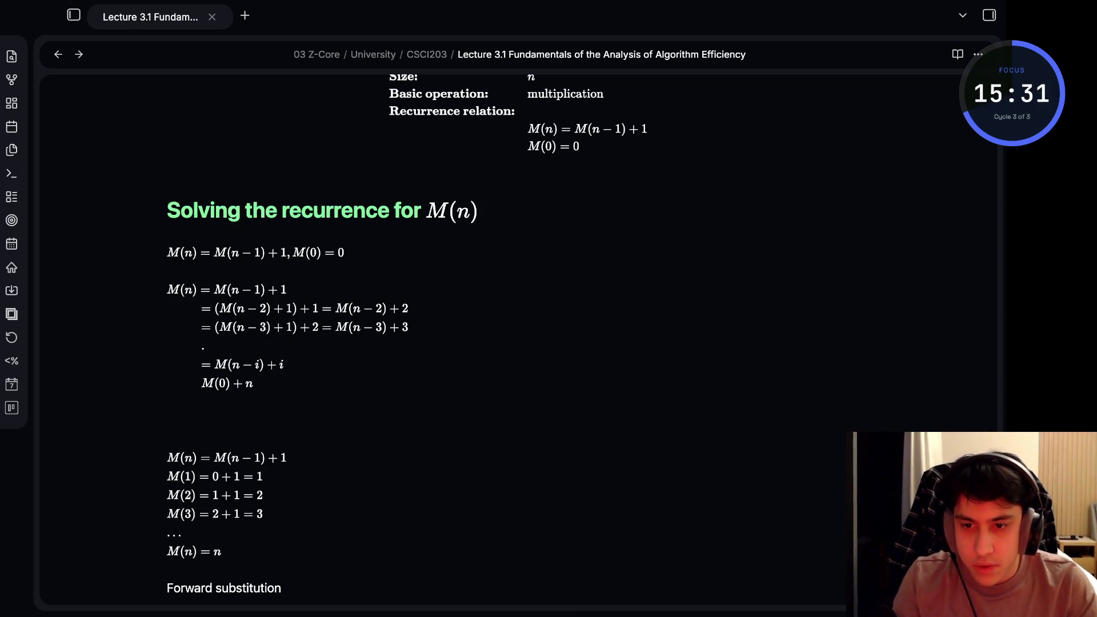
type("B")
key("BackSpace")
type("The method ")
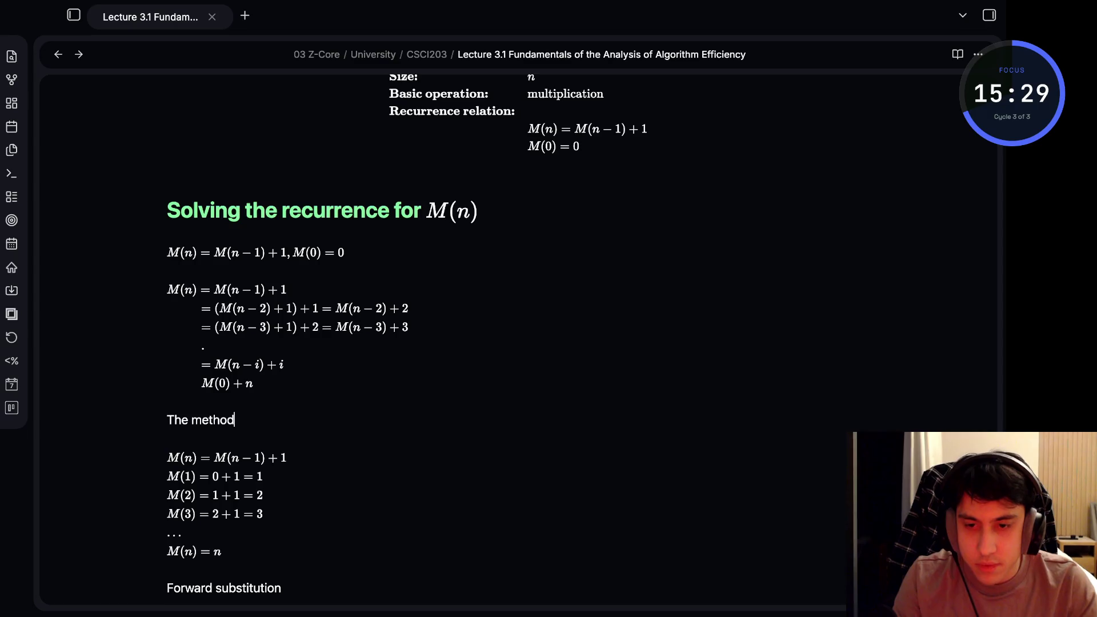
type("is called backward substi")
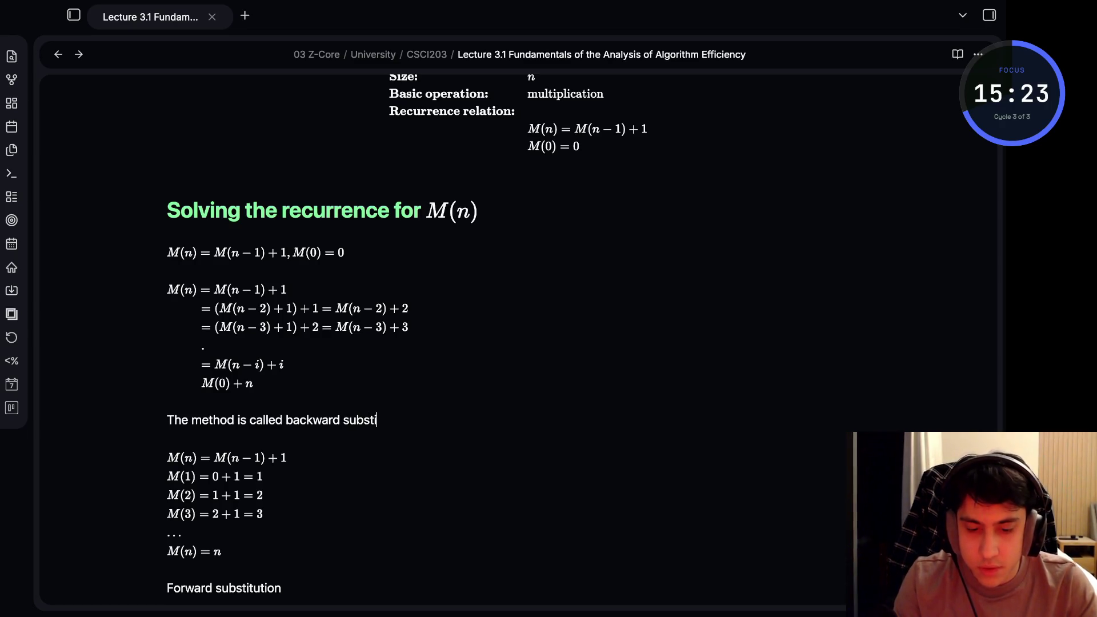
type("tution")
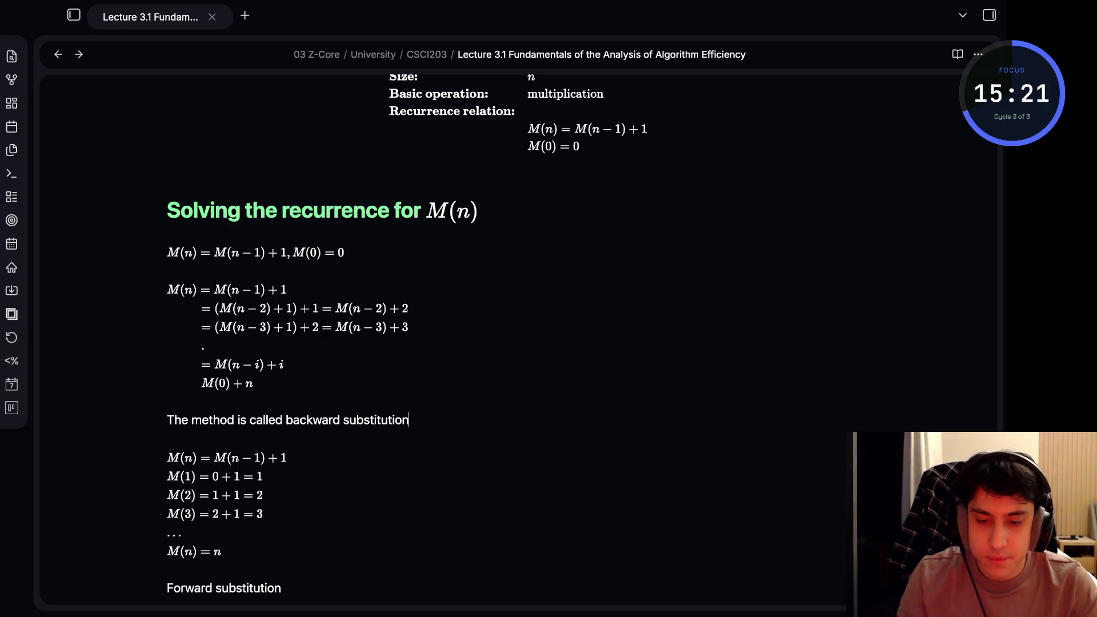
scroll(515, 343, "down", 2)
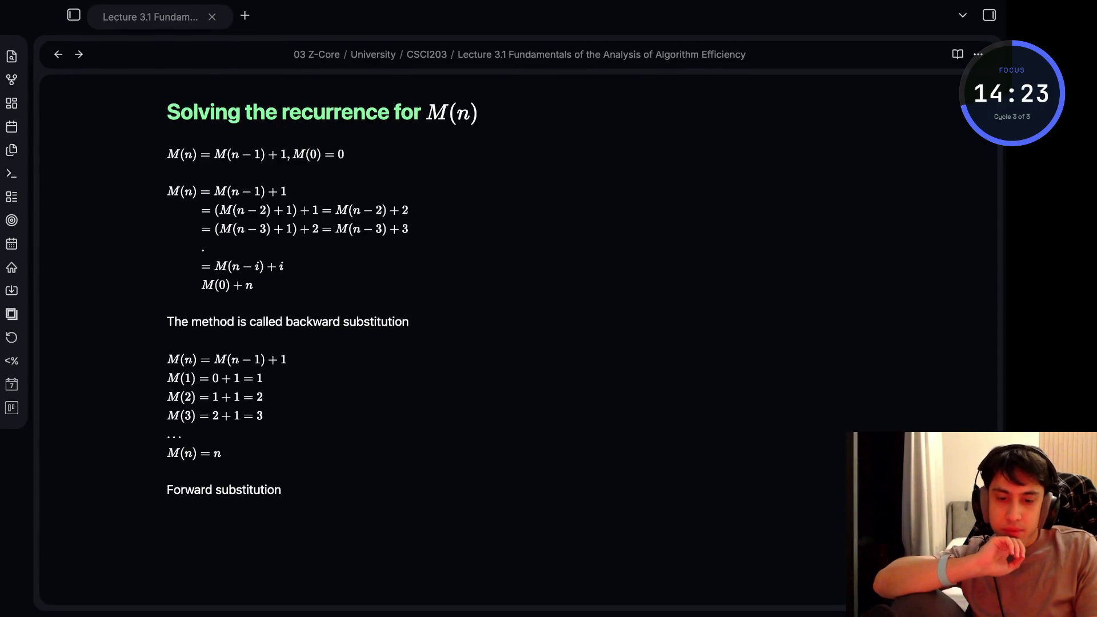
key("alt+Tab")
key("ctrl+End")
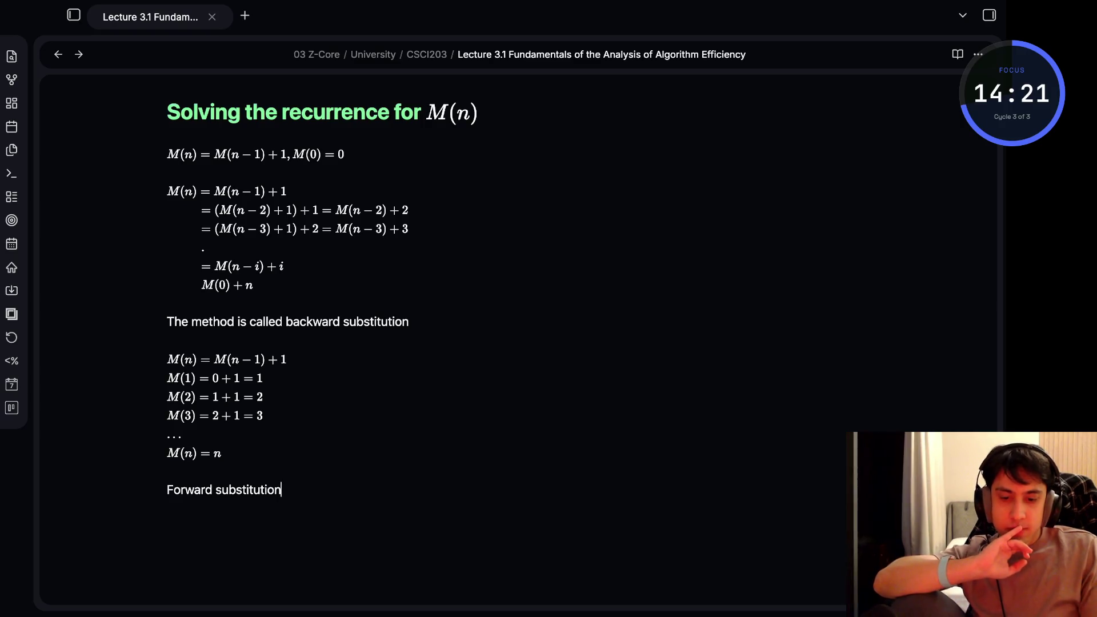
key("Return")
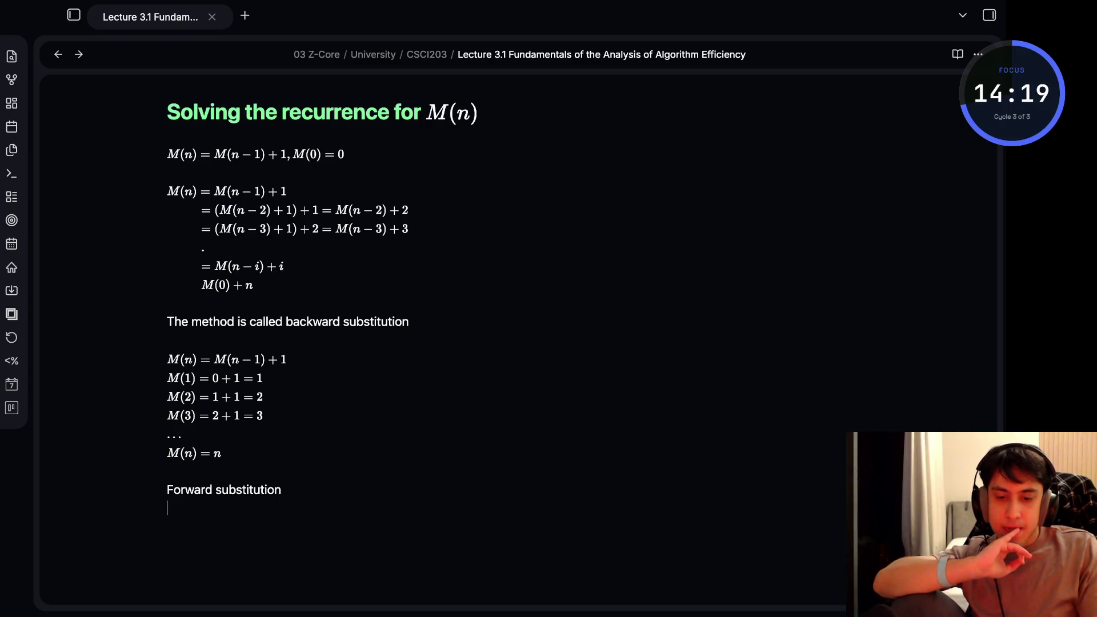
key("alt+Tab")
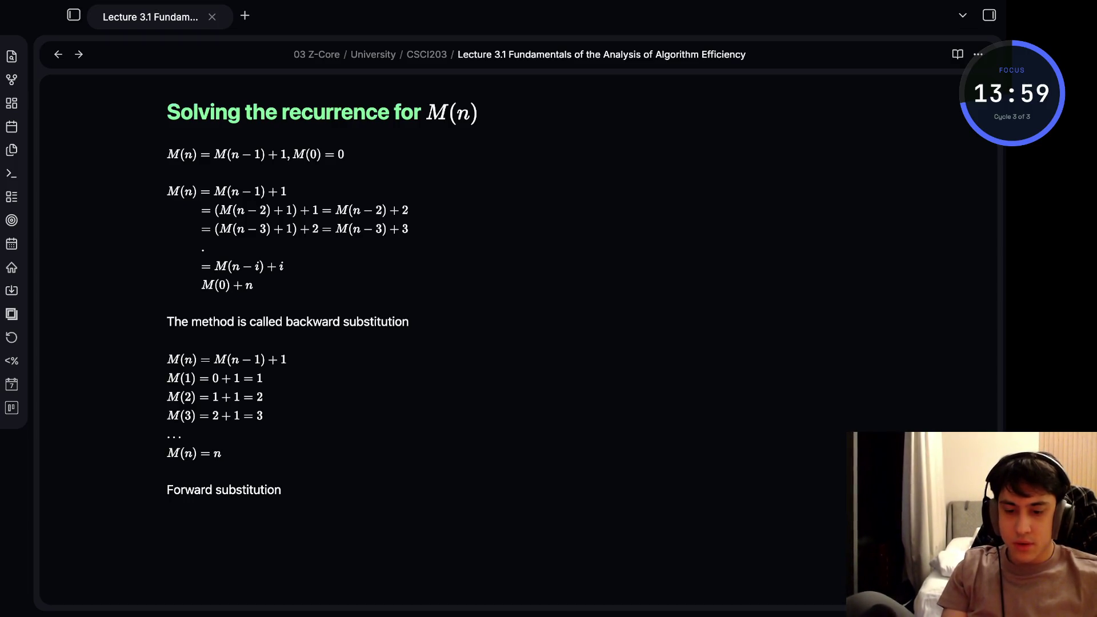
Add the top-level heading 'Solving linear difference equations (second order)' below Forward substitution
key("Return")
type("##")
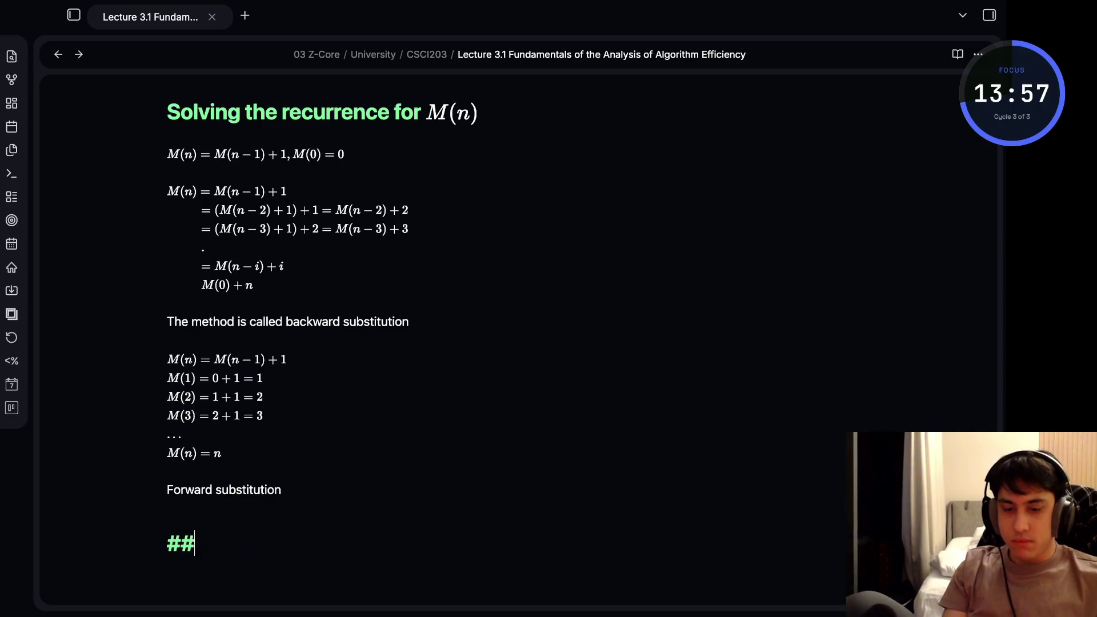
key("BackSpace")
type("Solving linear ")
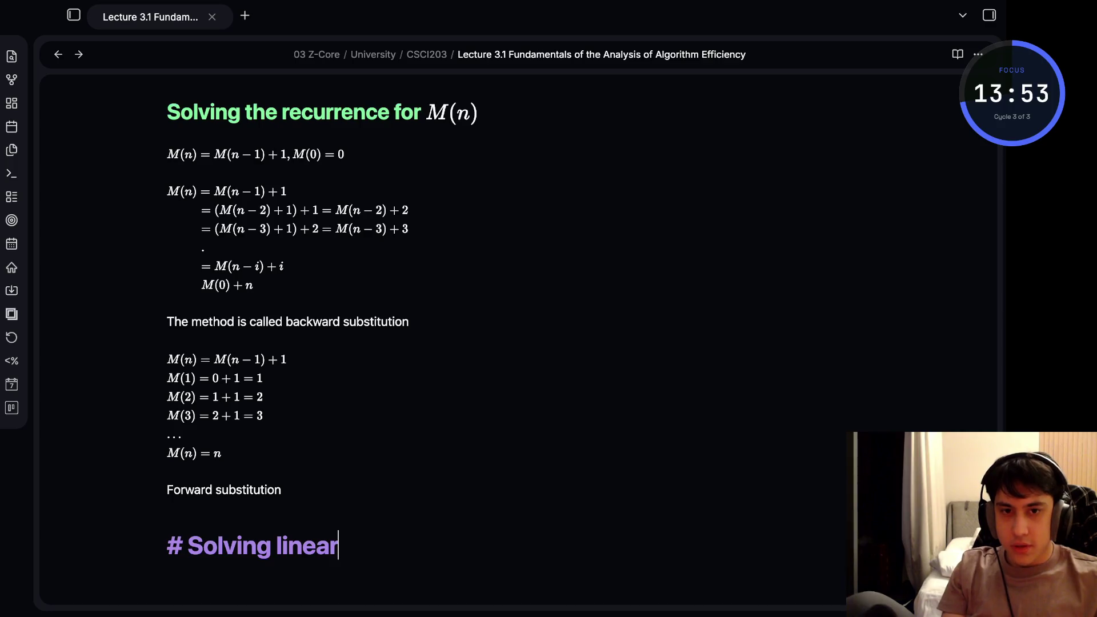
type("difference equations (second order)")
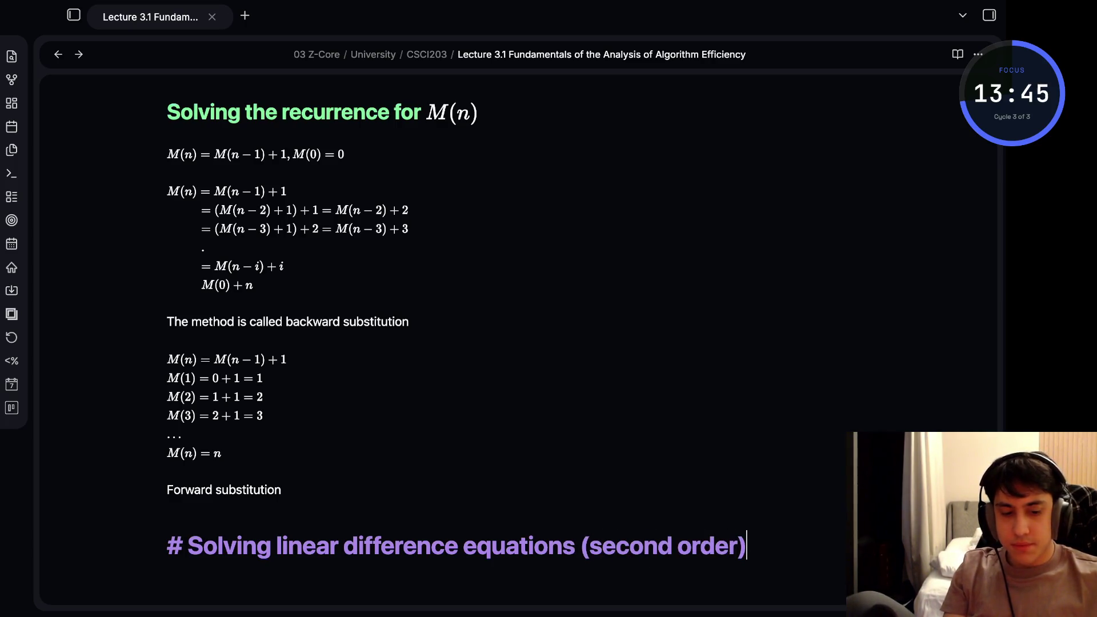
key("Return")
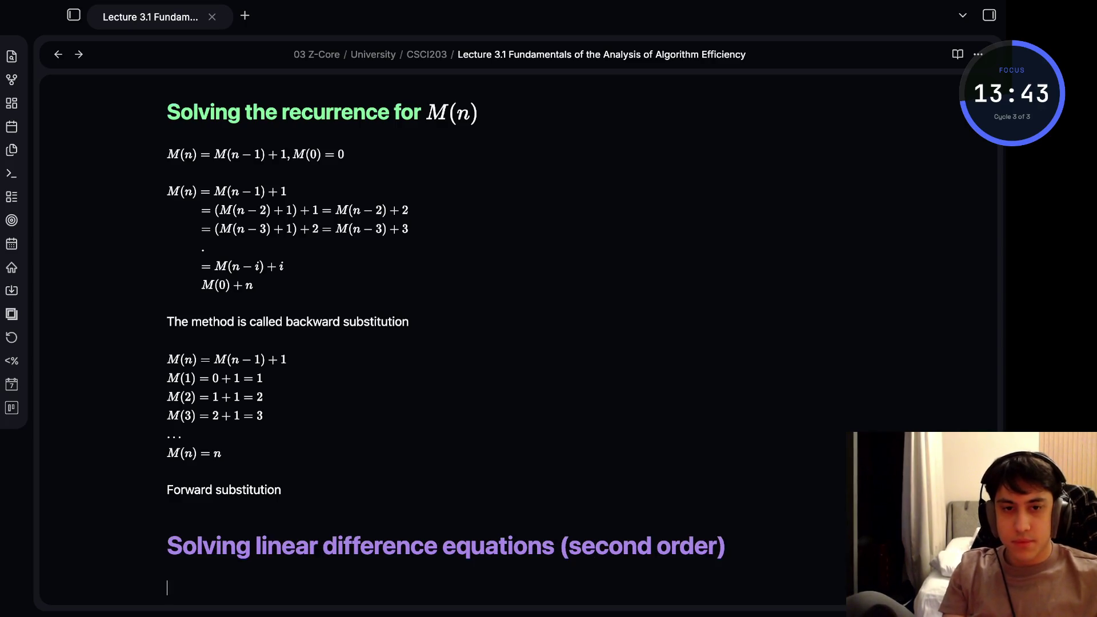
Switch away to another window twice and return to the lecture note
key("alt+Tab")
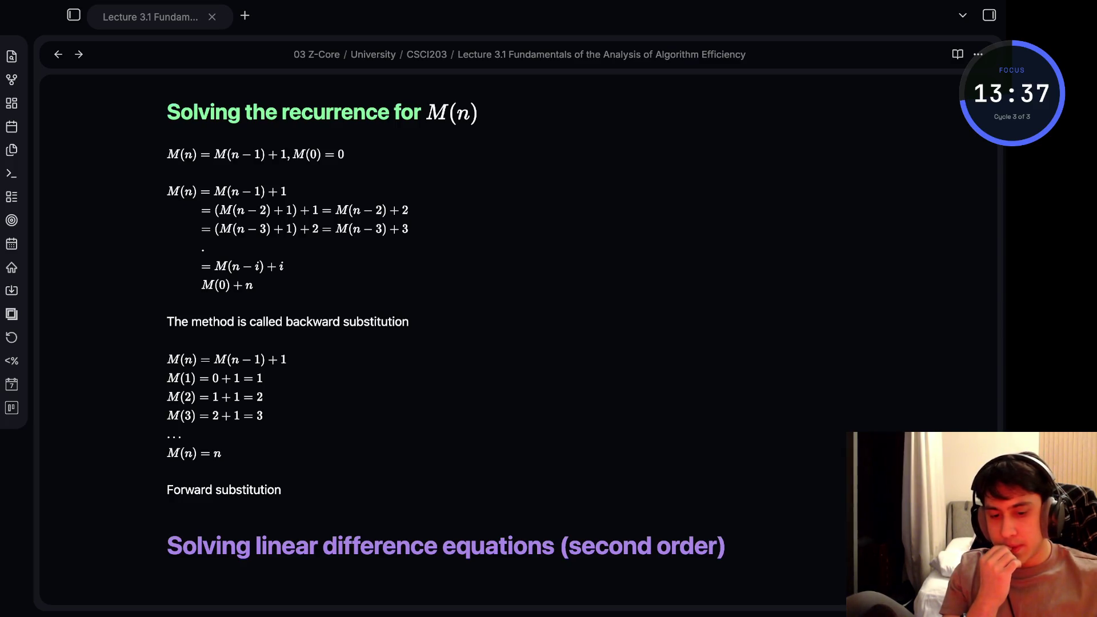
scroll(514, 344, "down", 3)
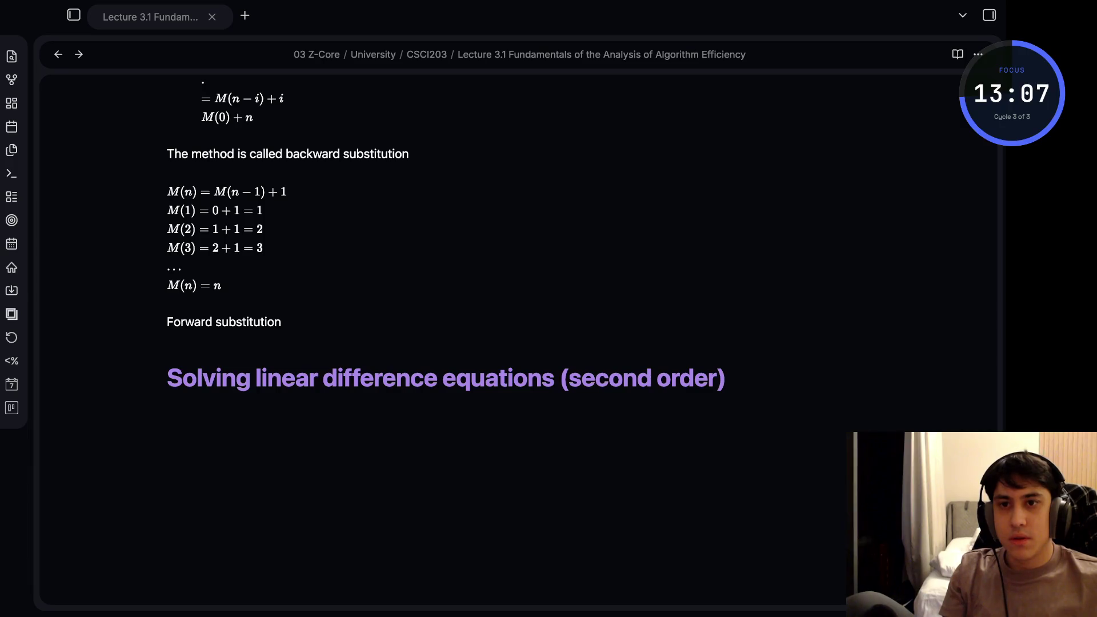
key("alt+Tab")
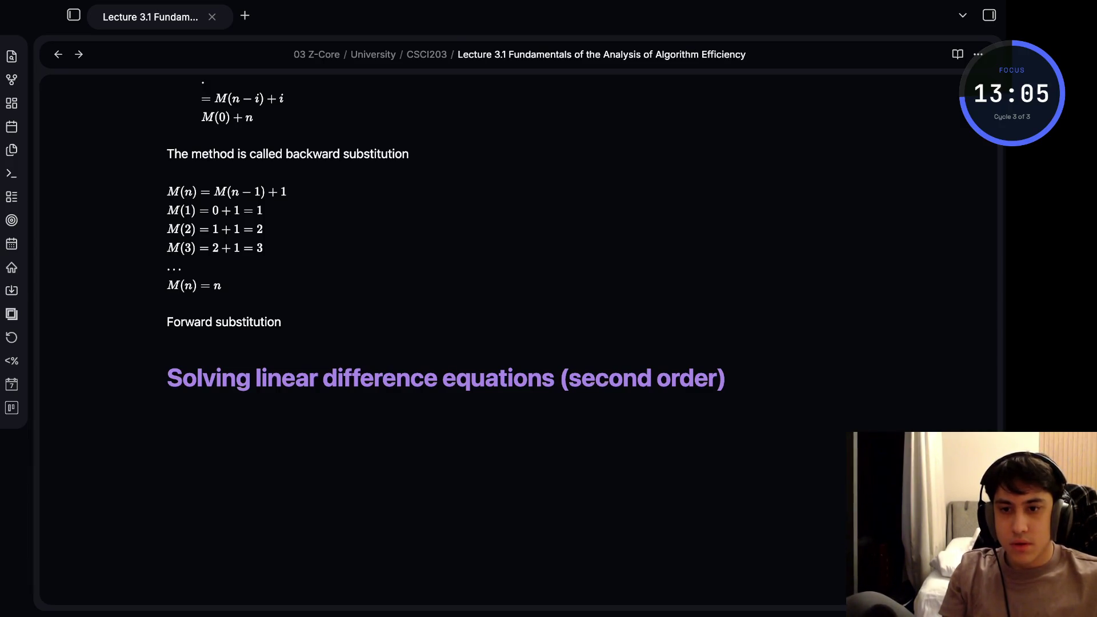
key("alt+Tab")
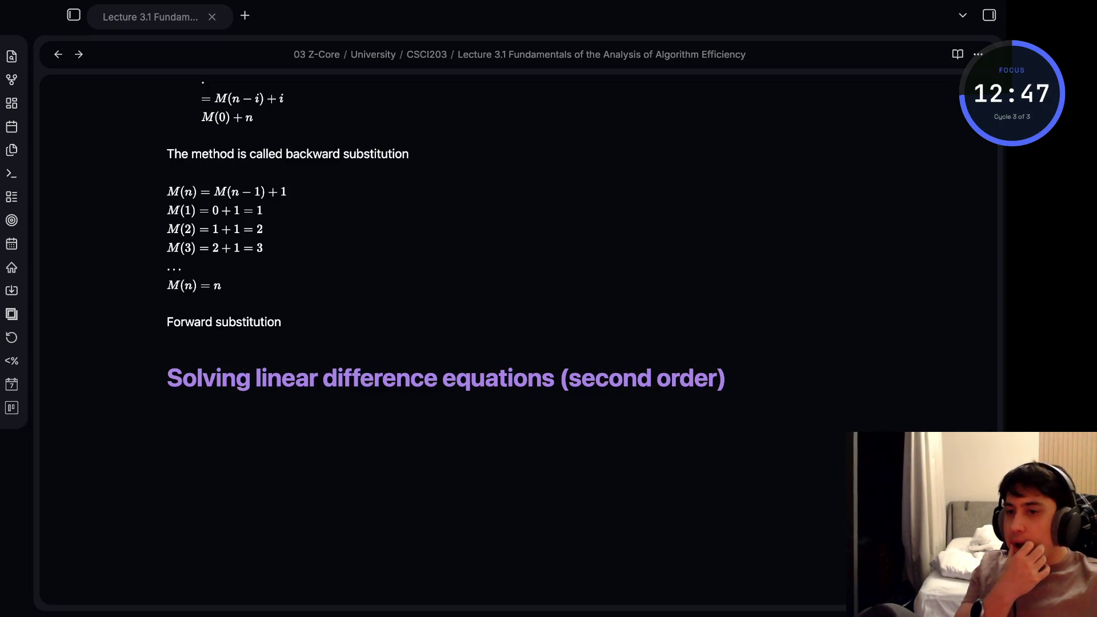
key("alt+Tab")
Delete the second-order heading line, jump to the note's top and show the vault file tree
left_click_drag(728, 378, 328, 378)
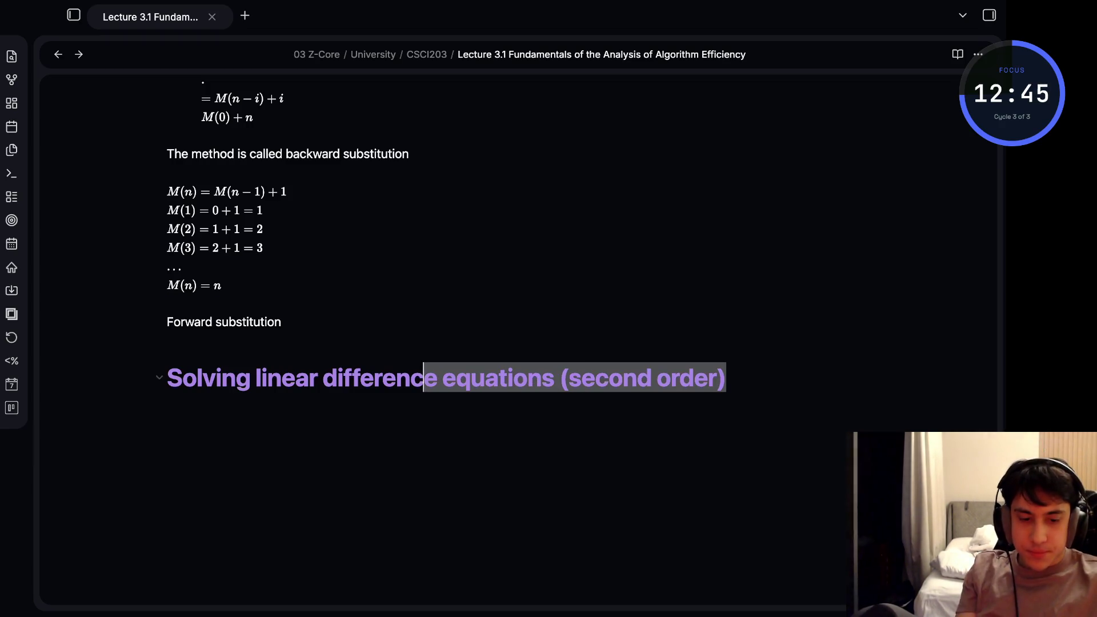
left_click(691, 378)
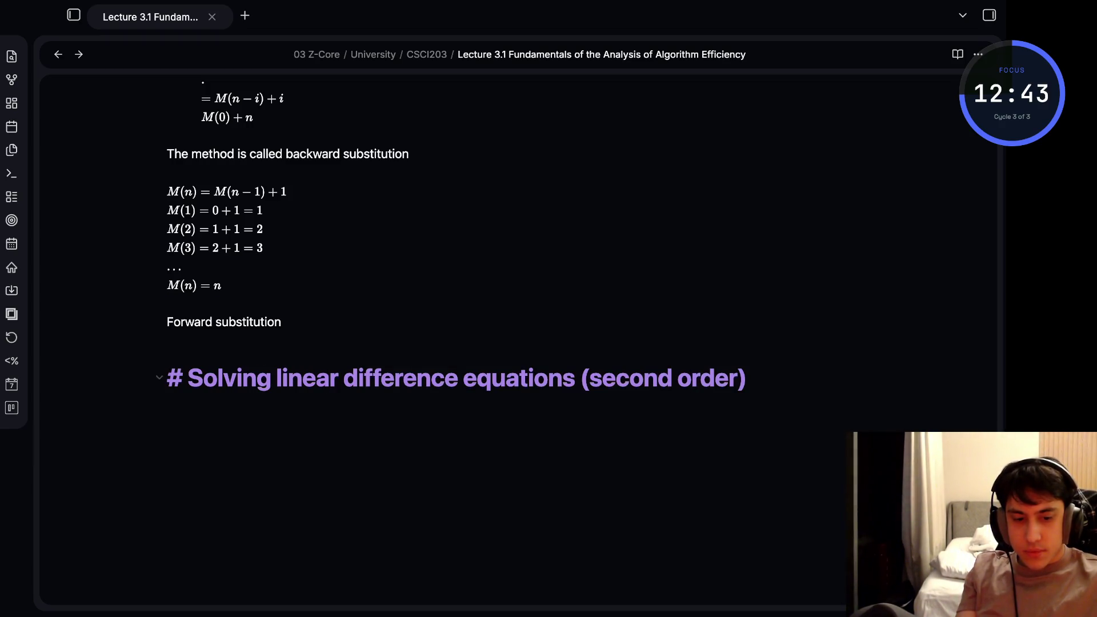
key("shift+Home")
key("BackSpace")
key("BackSpace")
key("BackSpace")
key("Return")
key("Return")
key("ctrl+Home")
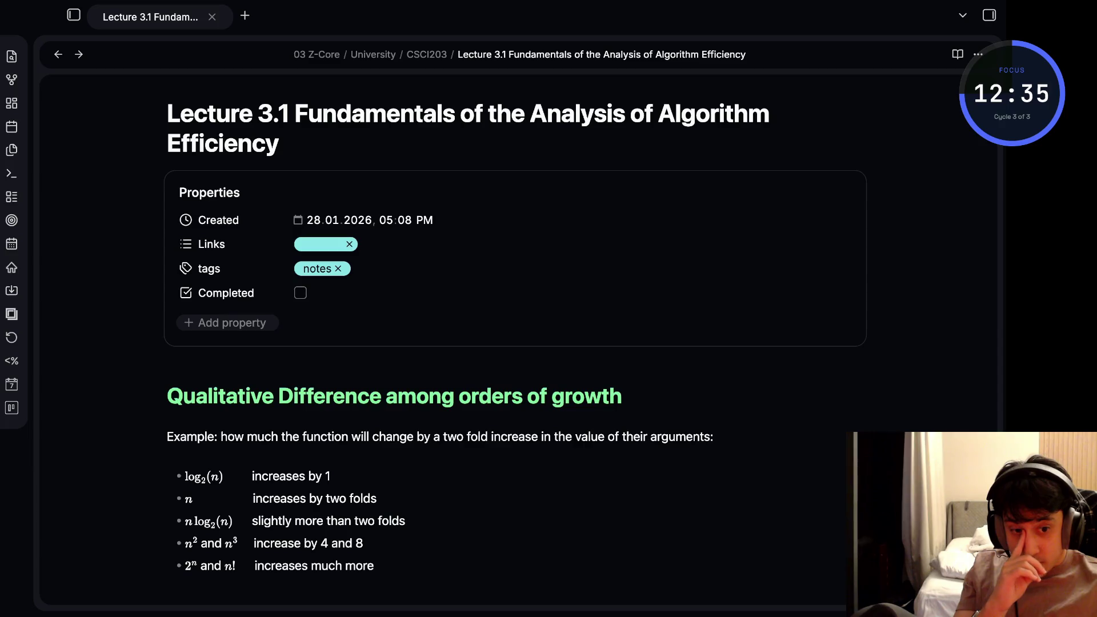
scroll(514, 335, "down", 3)
scroll(514, 334, "down", 3)
scroll(514, 335, "down", 1)
scroll(514, 335, "down", 1)
scroll(515, 335, "down", 4)
scroll(514, 334, "down", 3)
scroll(514, 334, "down", 2)
scroll(514, 335, "down", 3)
scroll(515, 334, "down", 4)
scroll(514, 334, "down", 3)
scroll(515, 334, "up", 1)
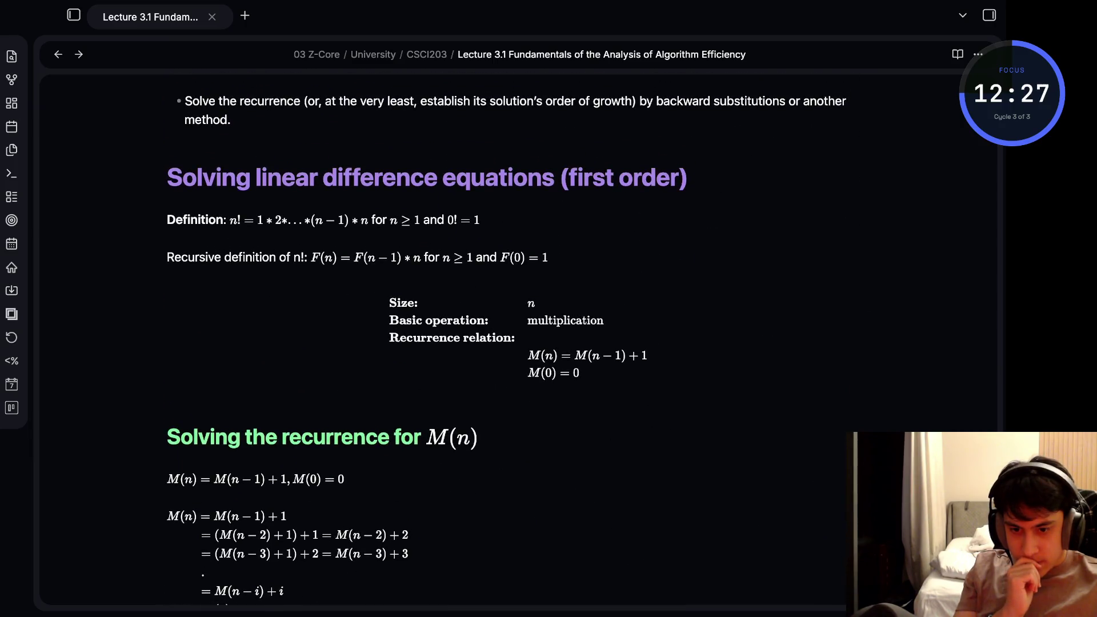
scroll(515, 335, "down", 1)
scroll(515, 335, "down", 4)
scroll(515, 334, "down", 1)
scroll(514, 335, "up", 7)
scroll(515, 334, "up", 5)
scroll(515, 335, "up", 4)
scroll(514, 334, "up", 1)
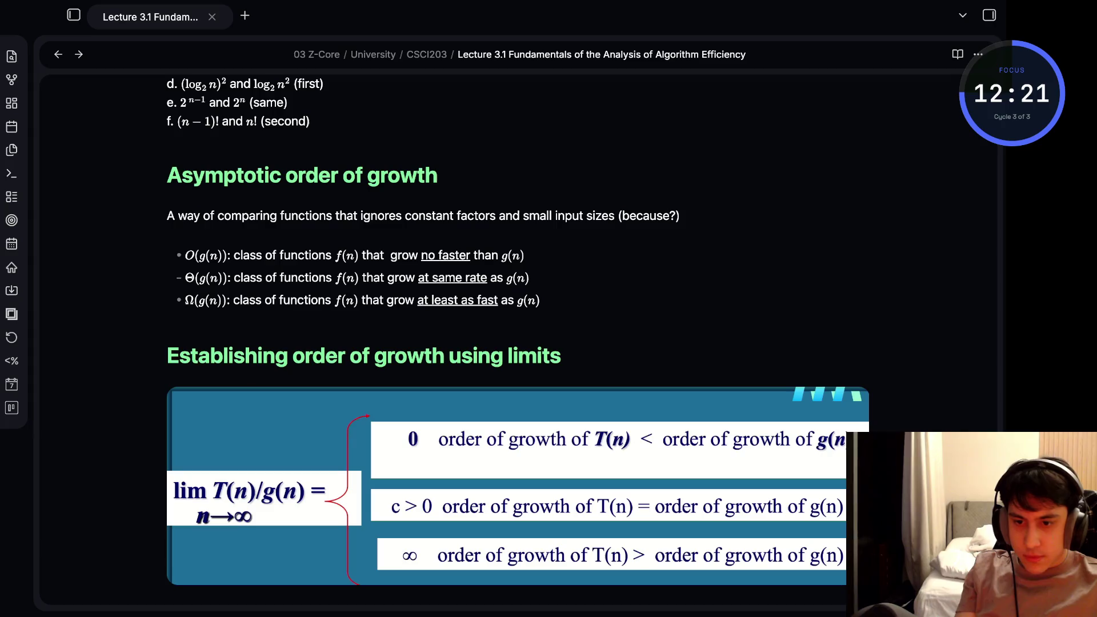
key("ctrl+shift+l")
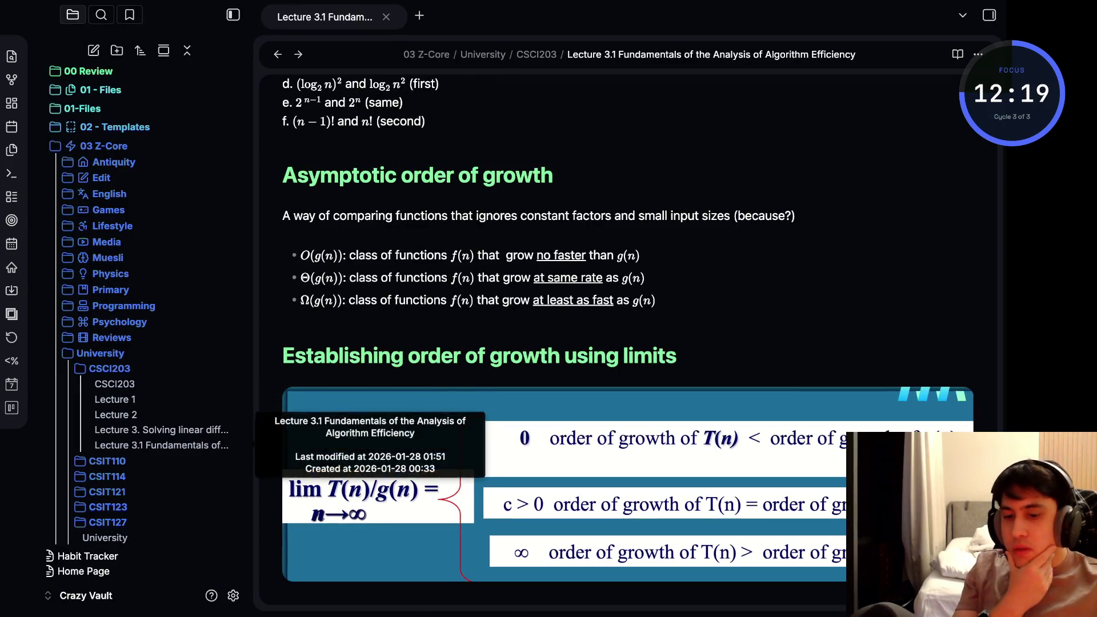
Open the Lecture 3 second-order equations note and start a blank new tab
left_click(162, 429)
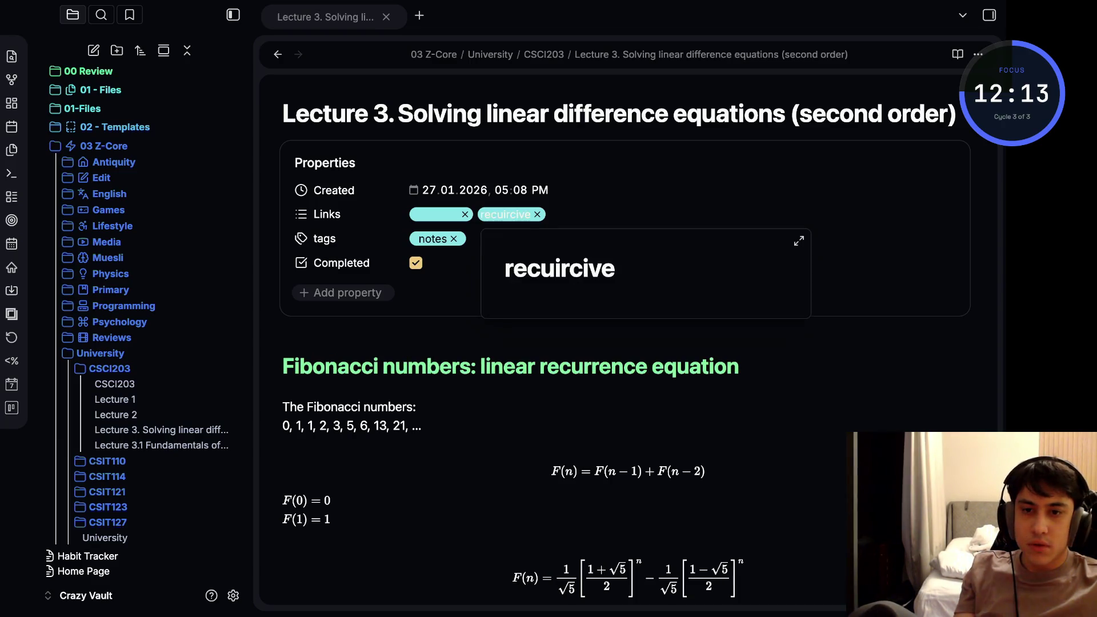
key("super+t")
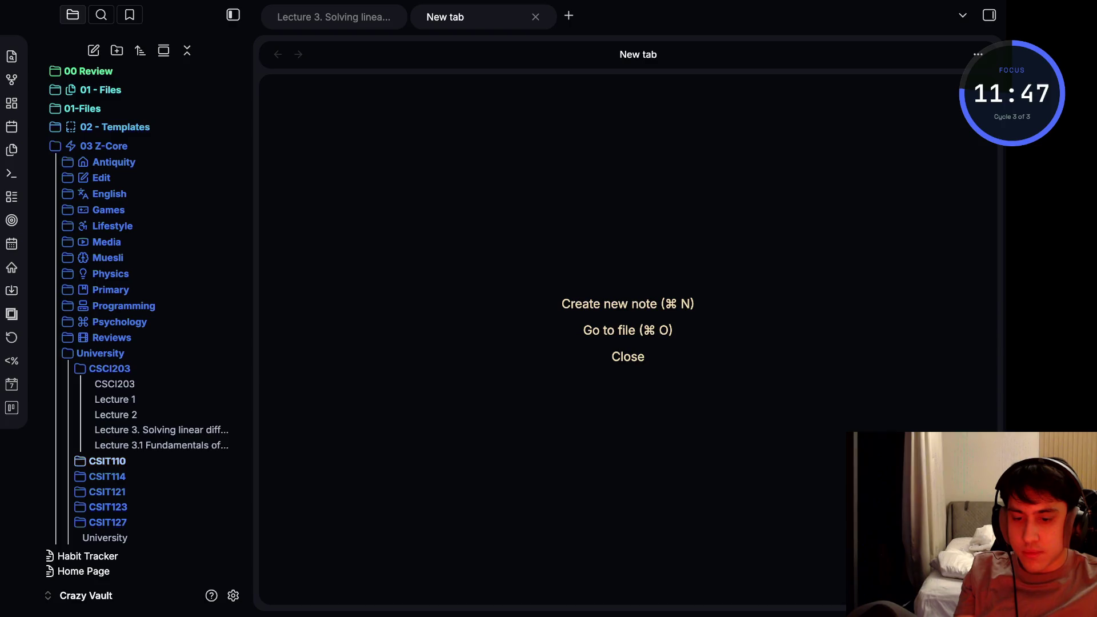
Follow the recuircive link and retitle that note 'Recursion'
left_click(161, 430)
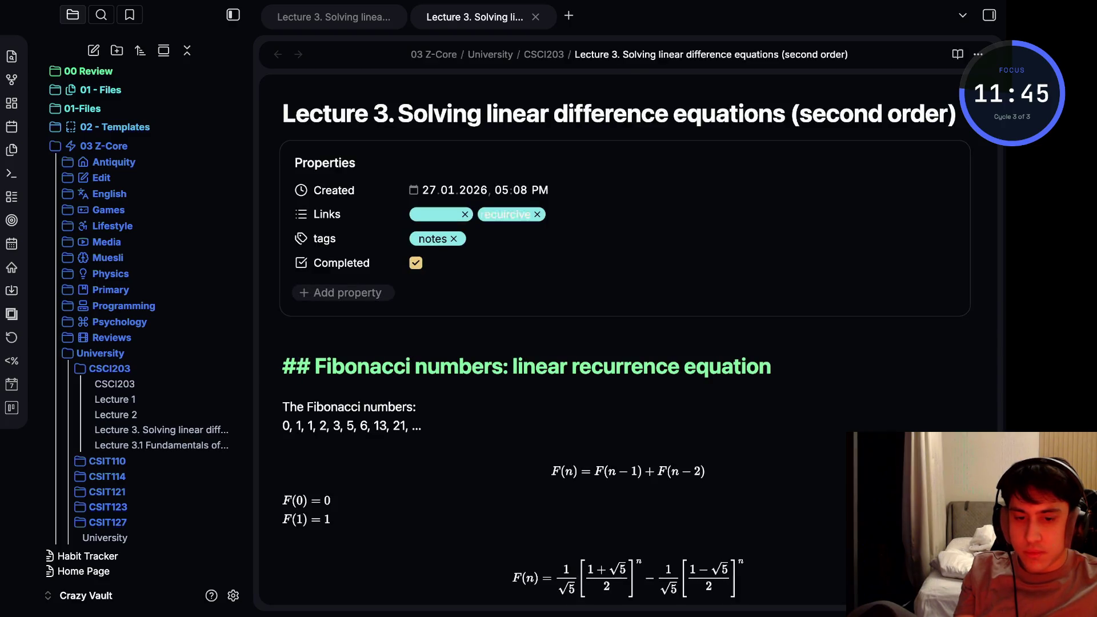
key("ctrl+o")
type("recuircive")
key("shift+Return")
key("Up")
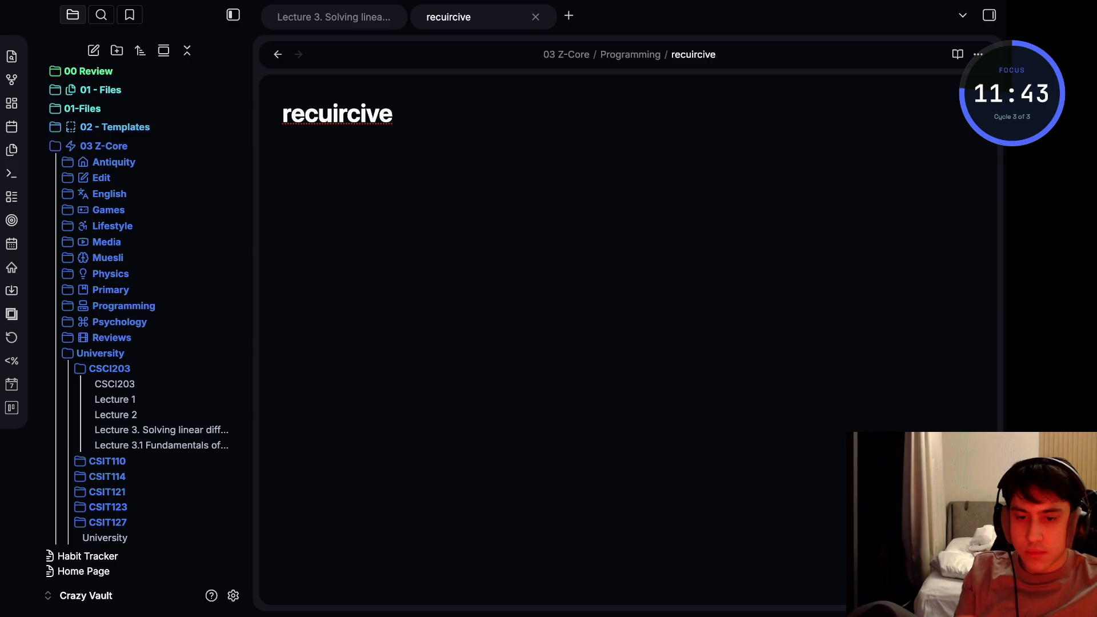
key("ctrl+a")
type("recursion")
key("BackSpace")
type("R")
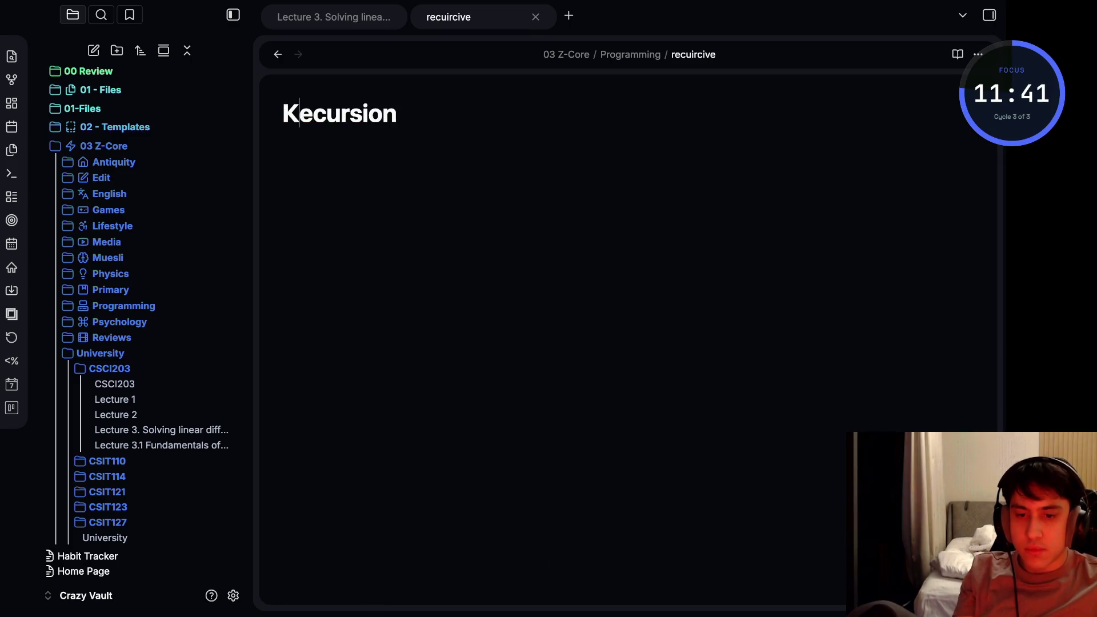
key("BackSpace")
type("R")
key("End")
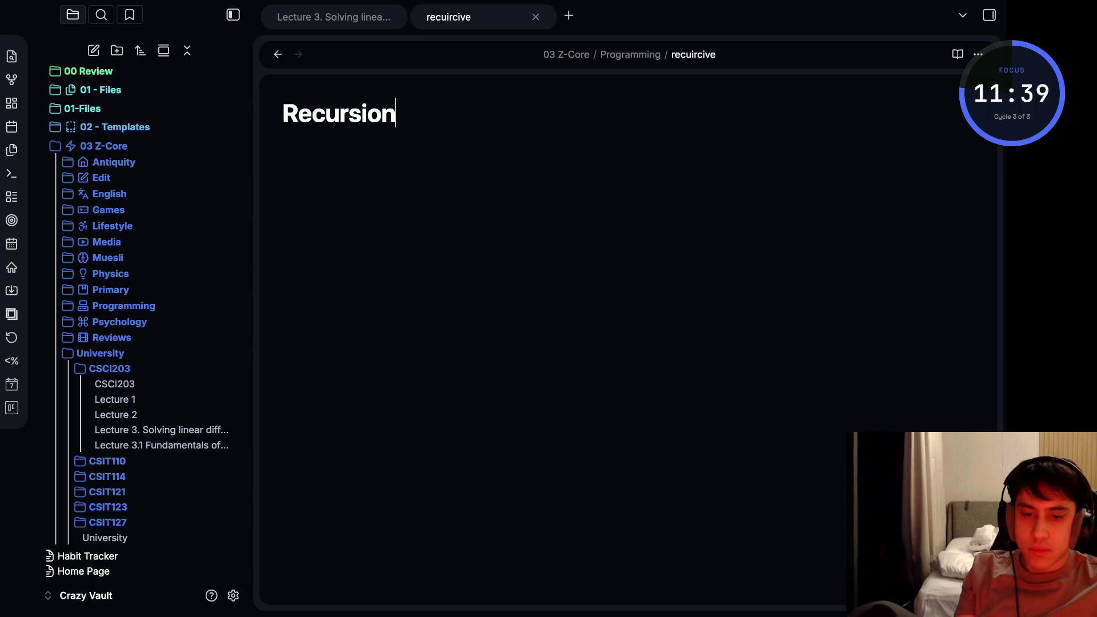
key("ctrl+Tab")
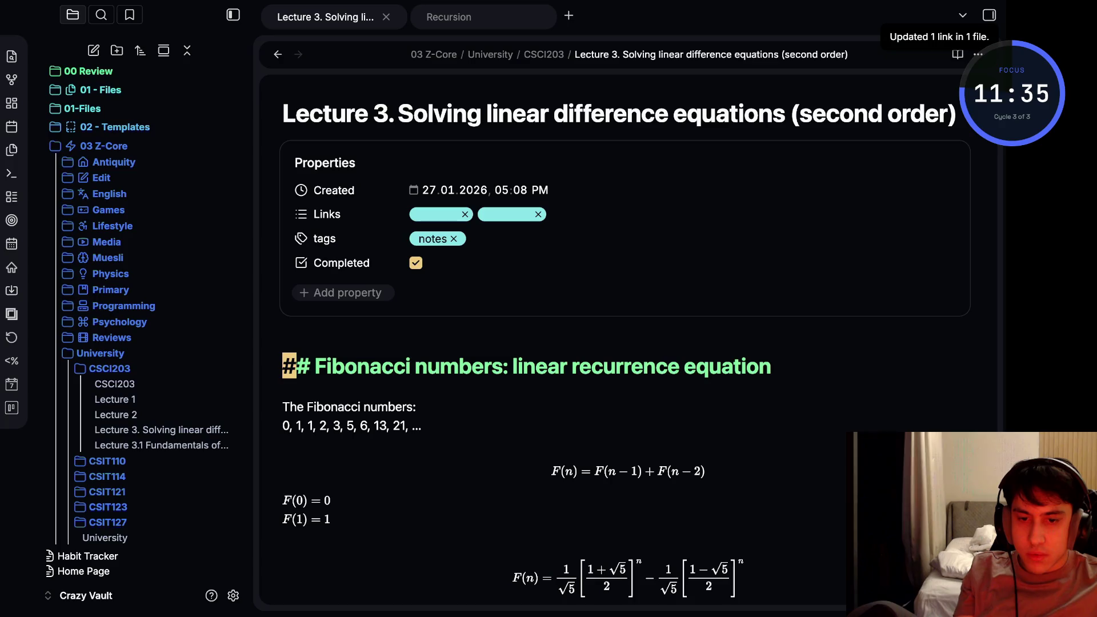
Add a [[Recursion]] link to Lecture 3.1's Links property
key("ctrl+alt+Left")
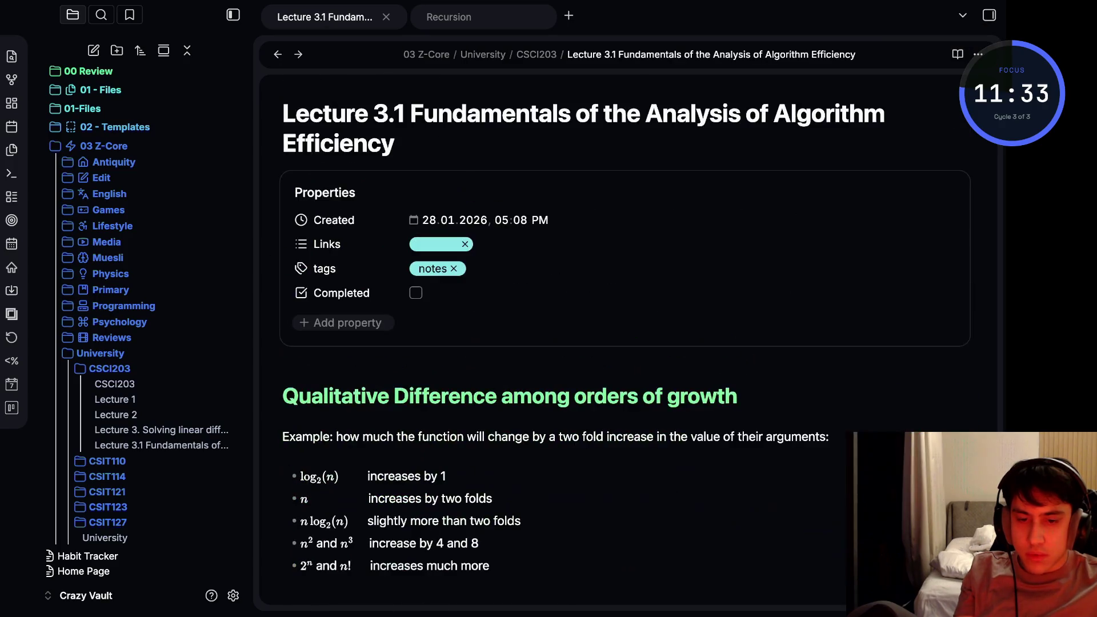
type("[")
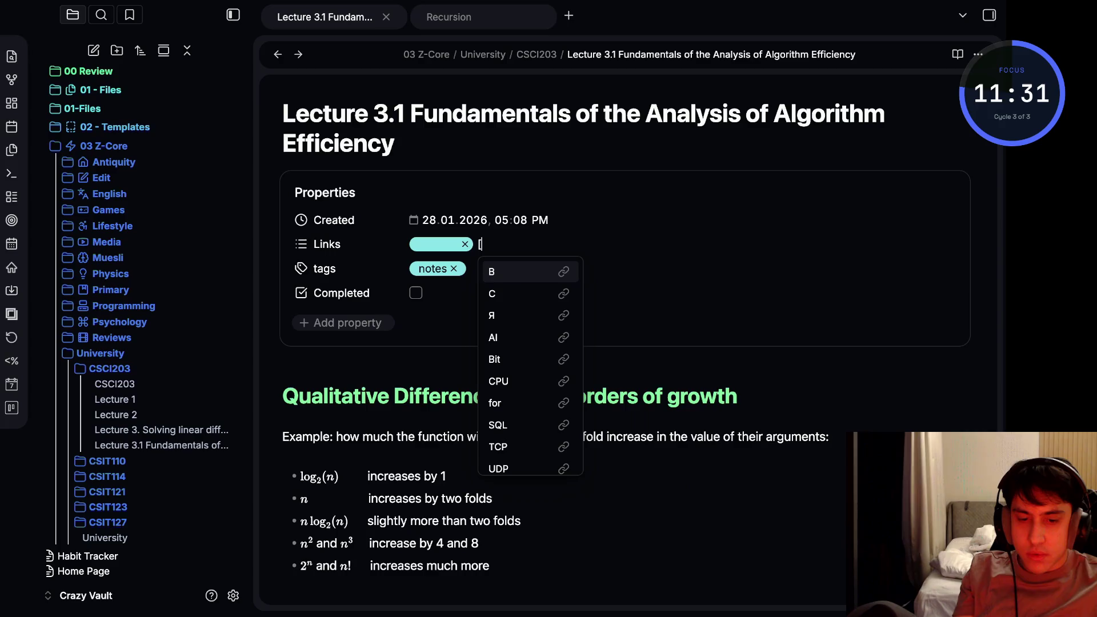
type("[re")
key("Return")
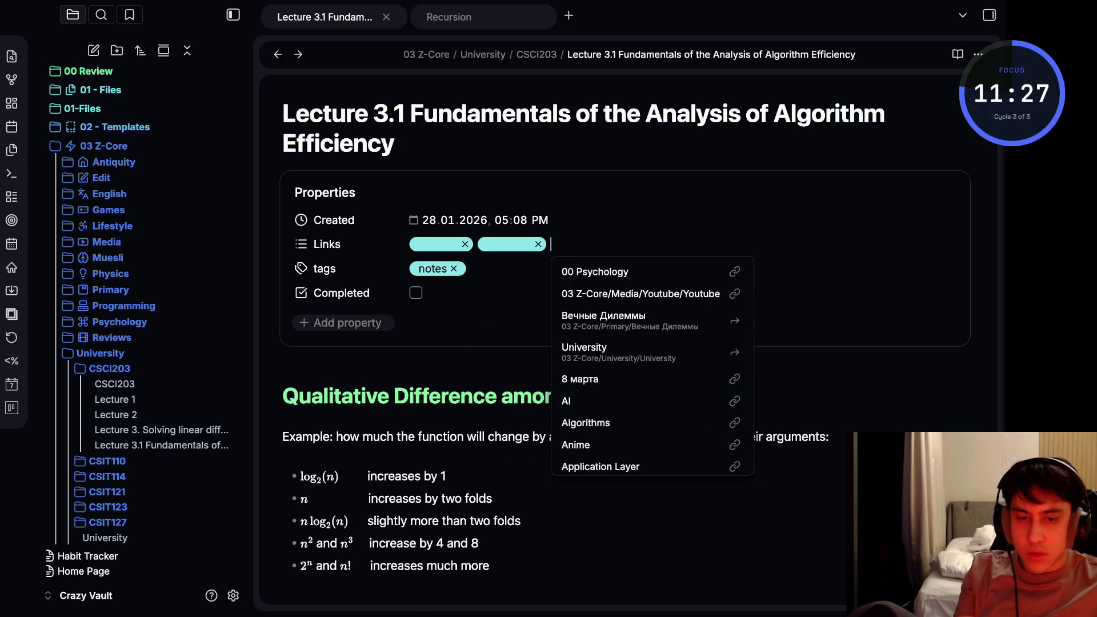
key("Escape")
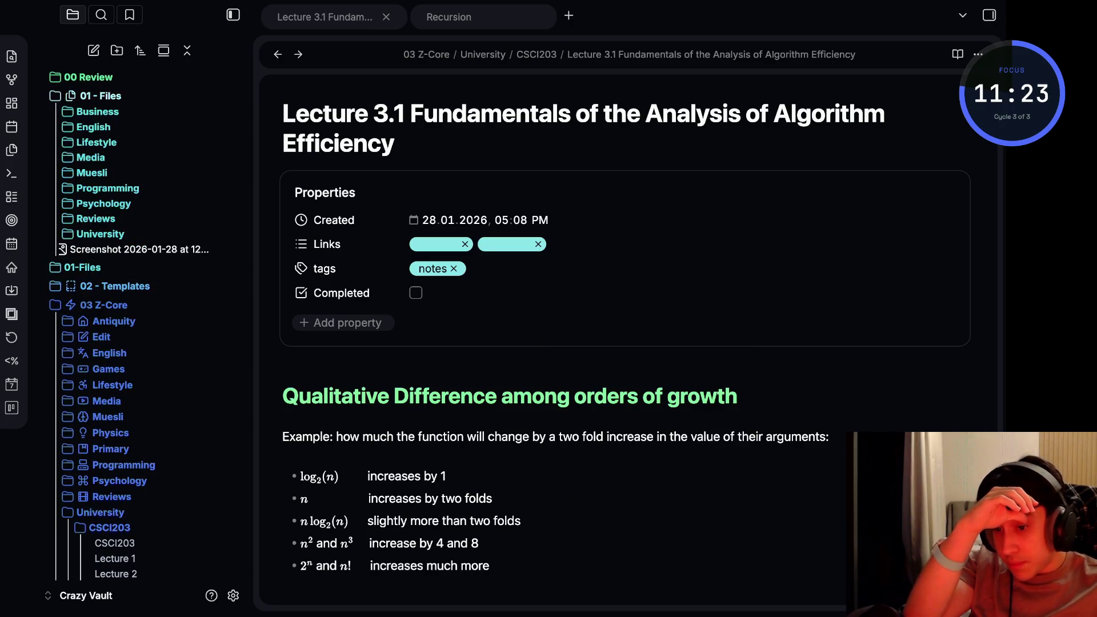
left_click(137, 250)
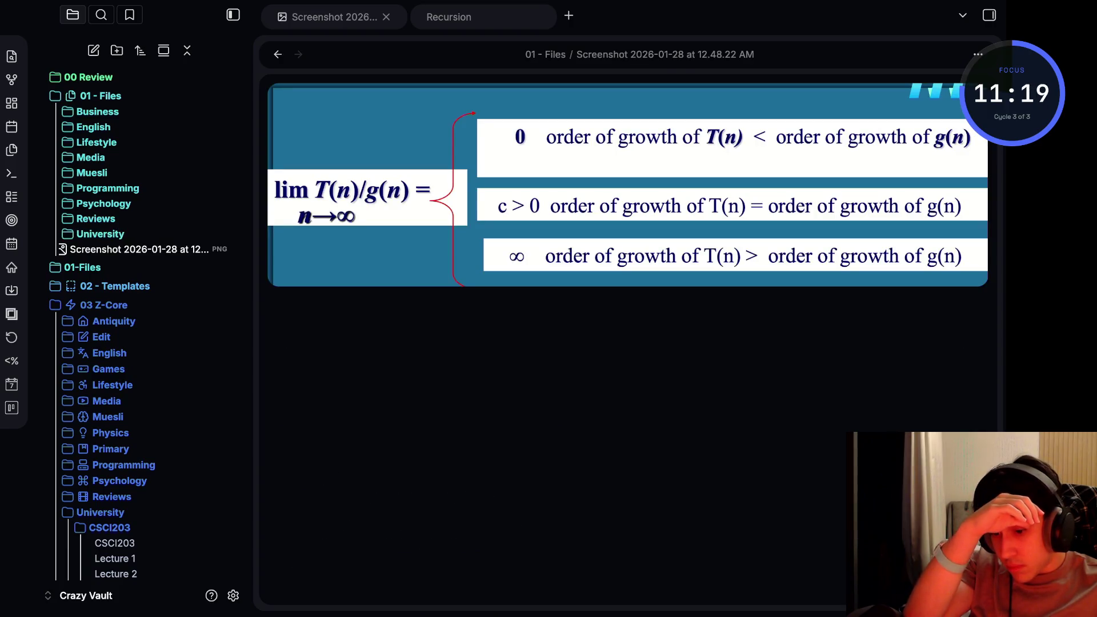
Rename the order-of-growth screenshot to CSICI203_lecture3.1 and expand the University > CSIT203 folders
key("F2")
key("BackSpace")
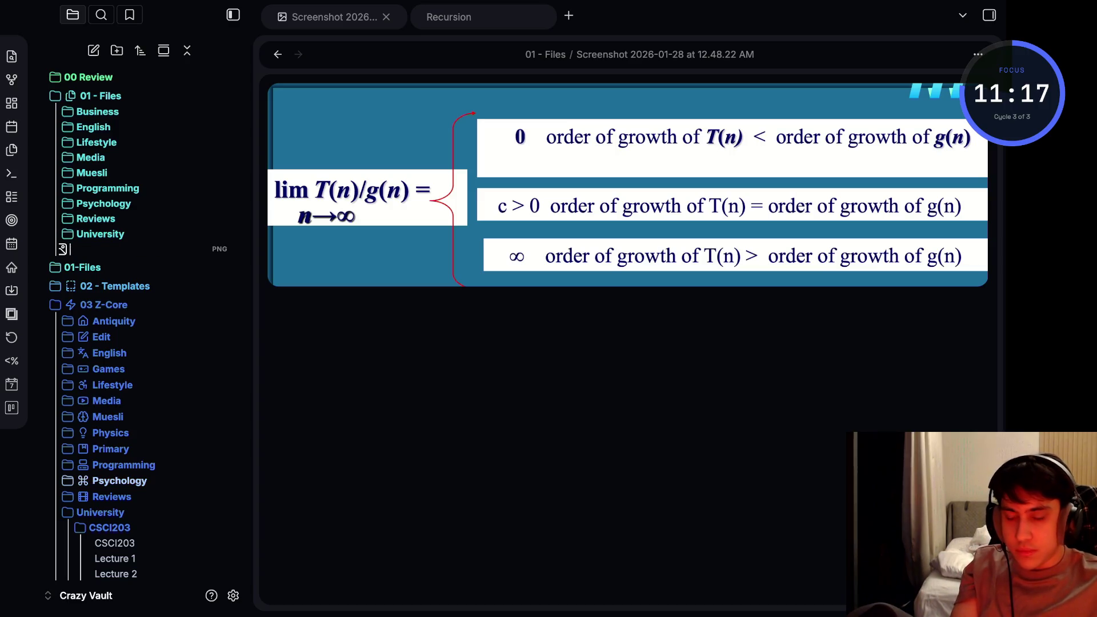
type("CSIT")
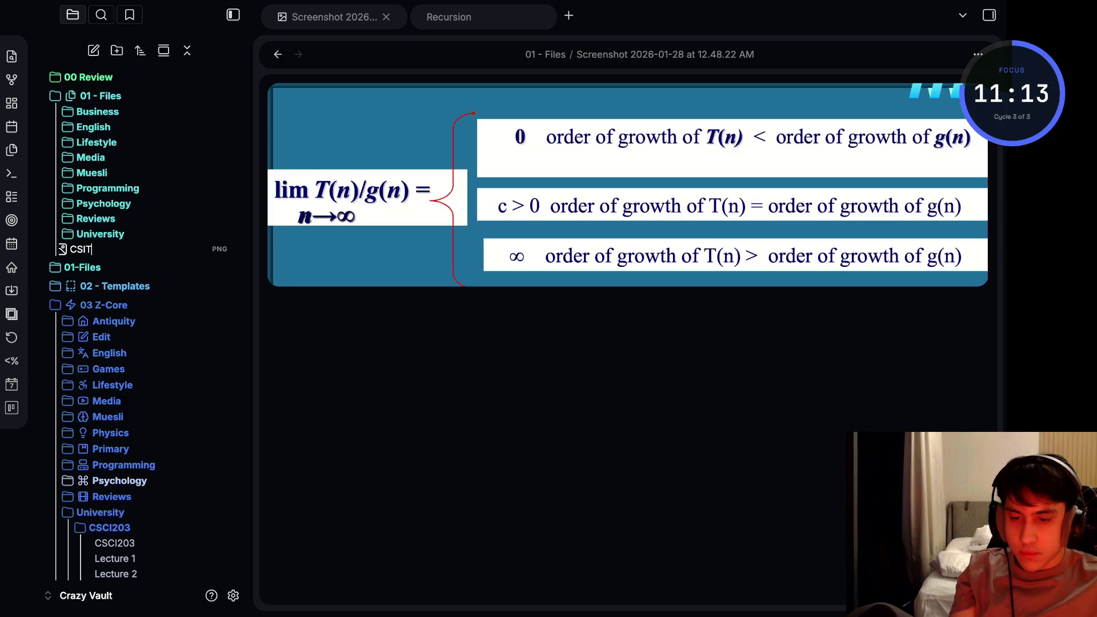
key("BackSpace")
type("CI203_lec")
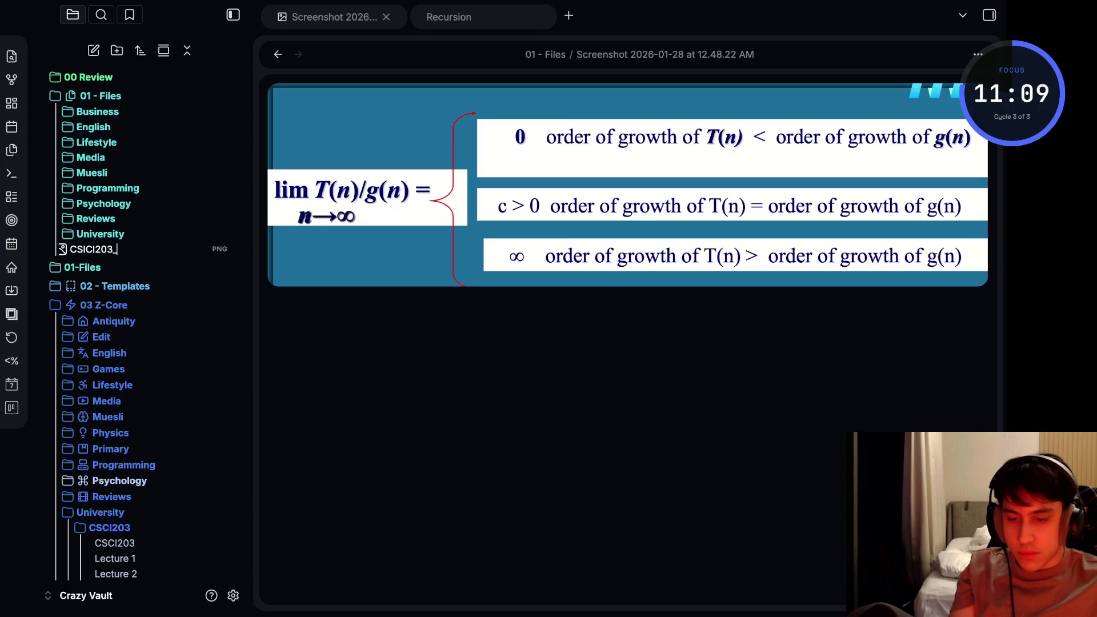
type("ture3")
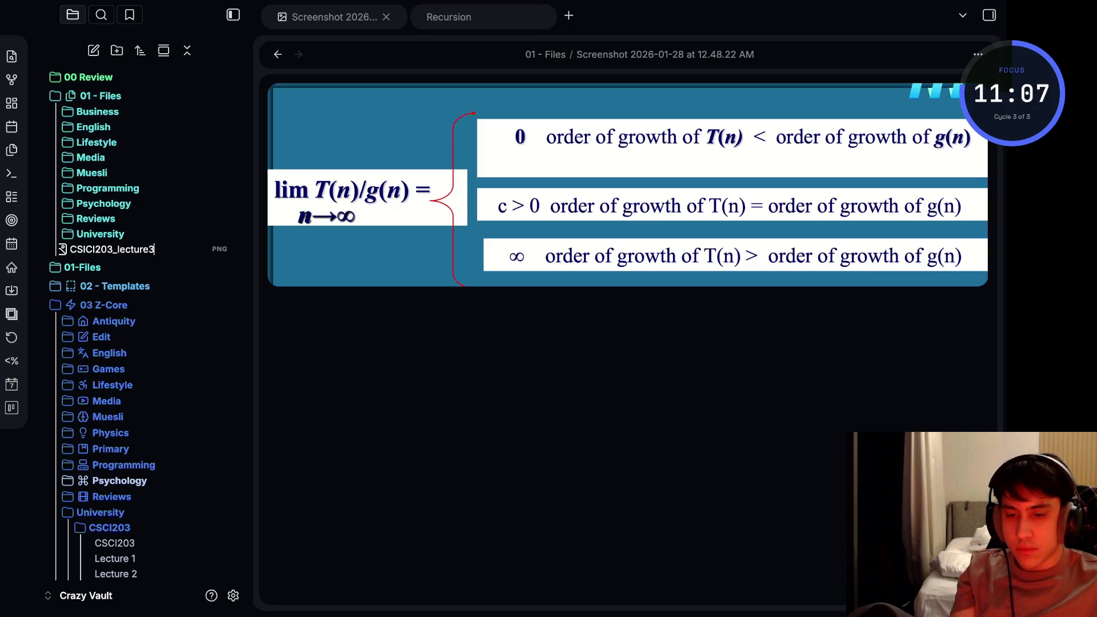
type(".1_")
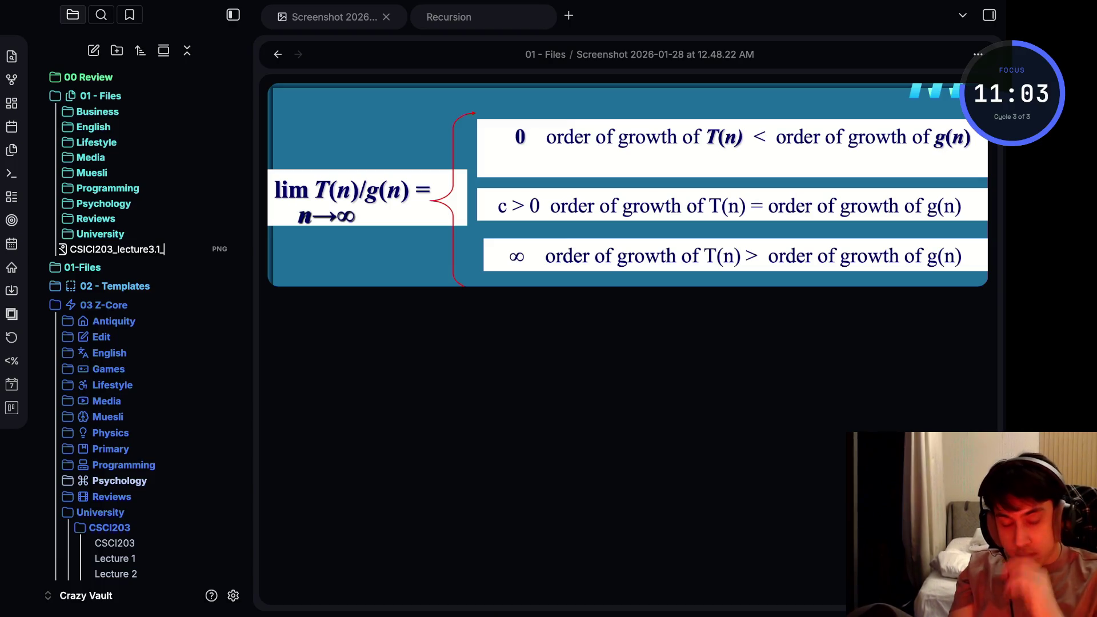
key("BackSpace")
key("Return")
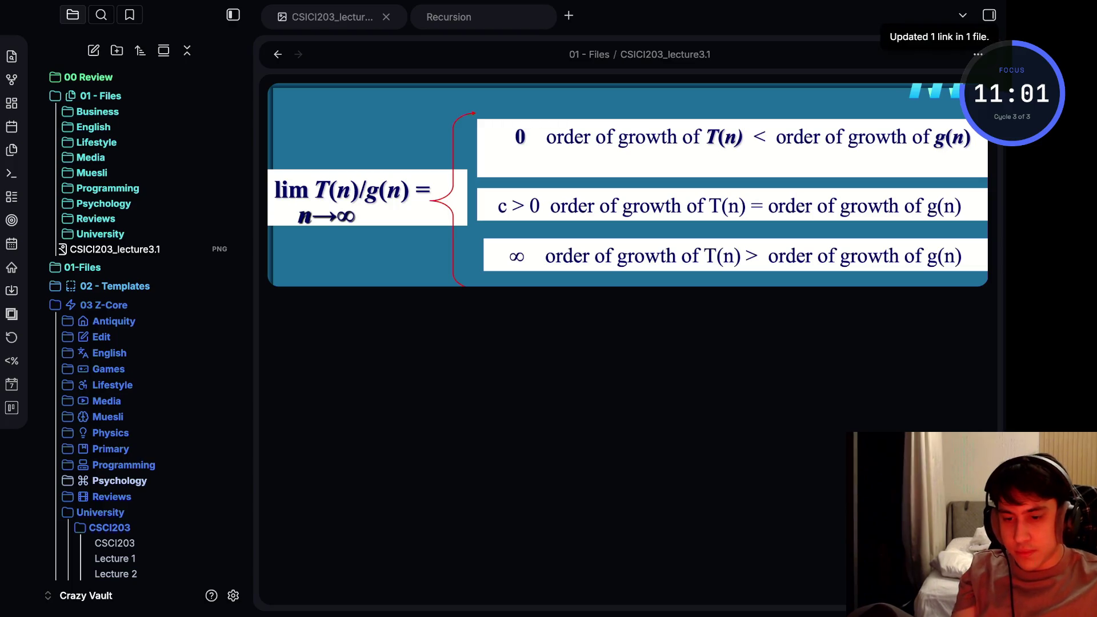
left_click(100, 235)
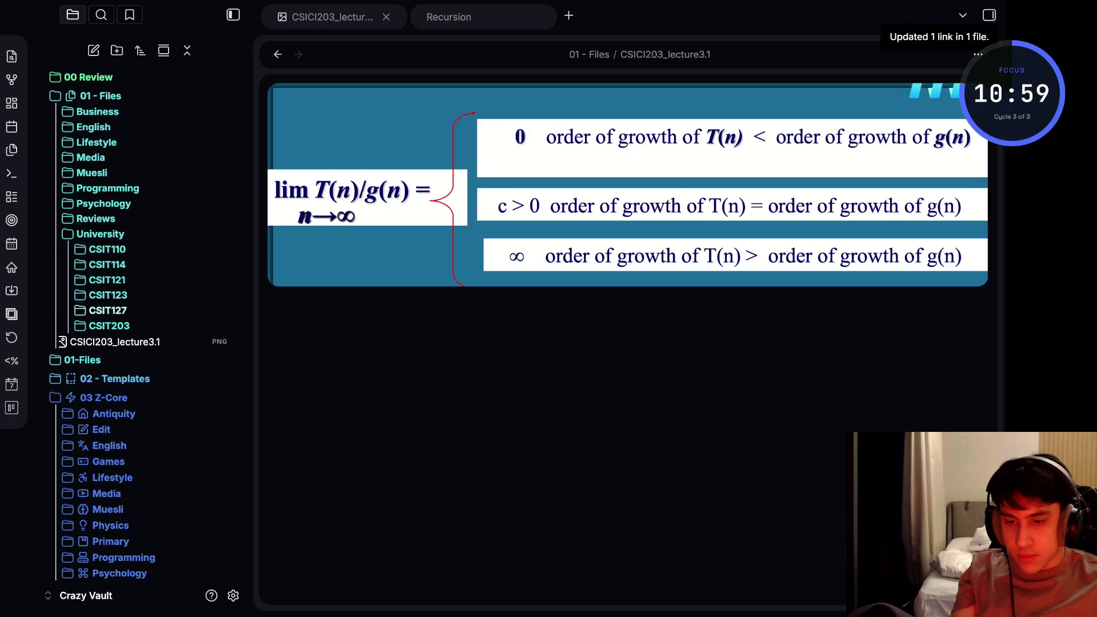
left_click(109, 325)
scroll(137, 326, "down", 1)
Browse the two screenshots already filed in CSIT203's lecture folder 2
left_click(117, 301)
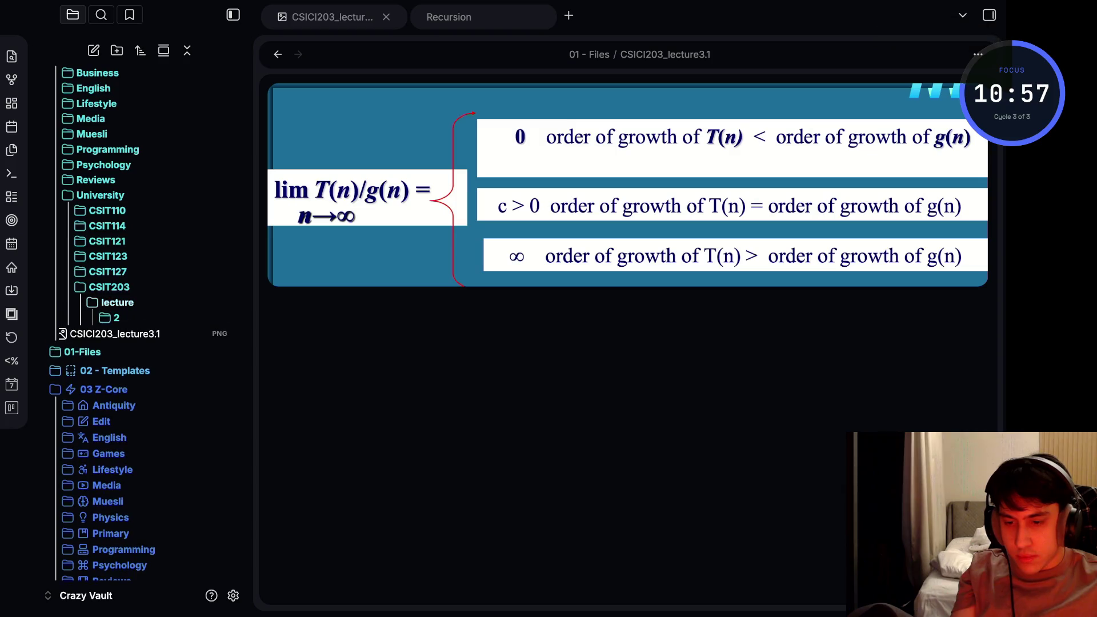
scroll(137, 343, "down", 1)
left_click(115, 277)
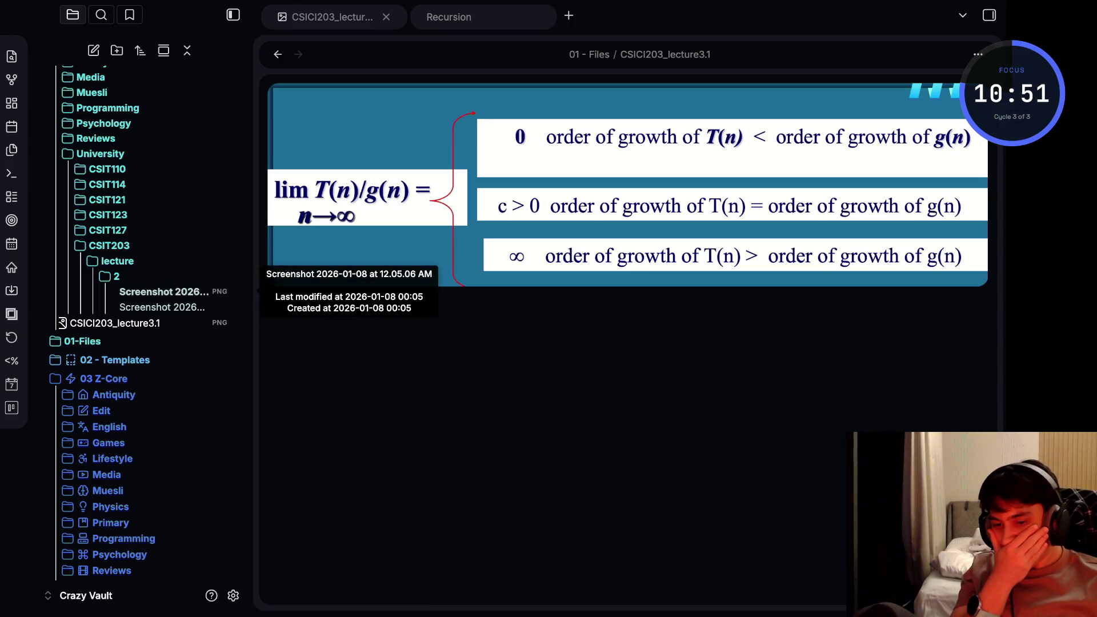
left_click(163, 291)
left_click(163, 307)
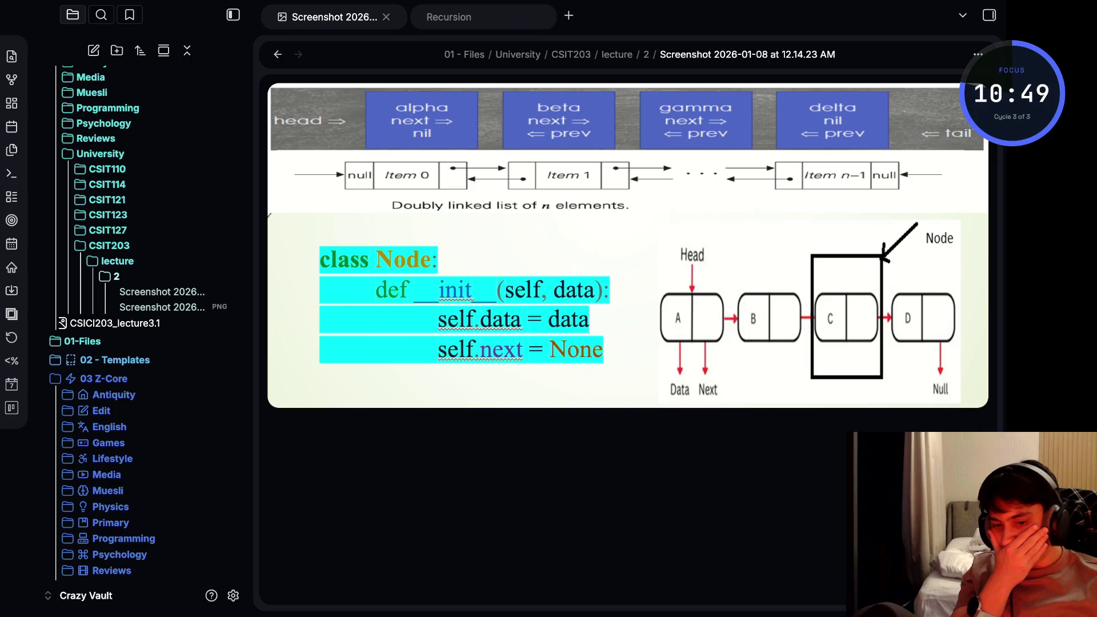
left_click(115, 276)
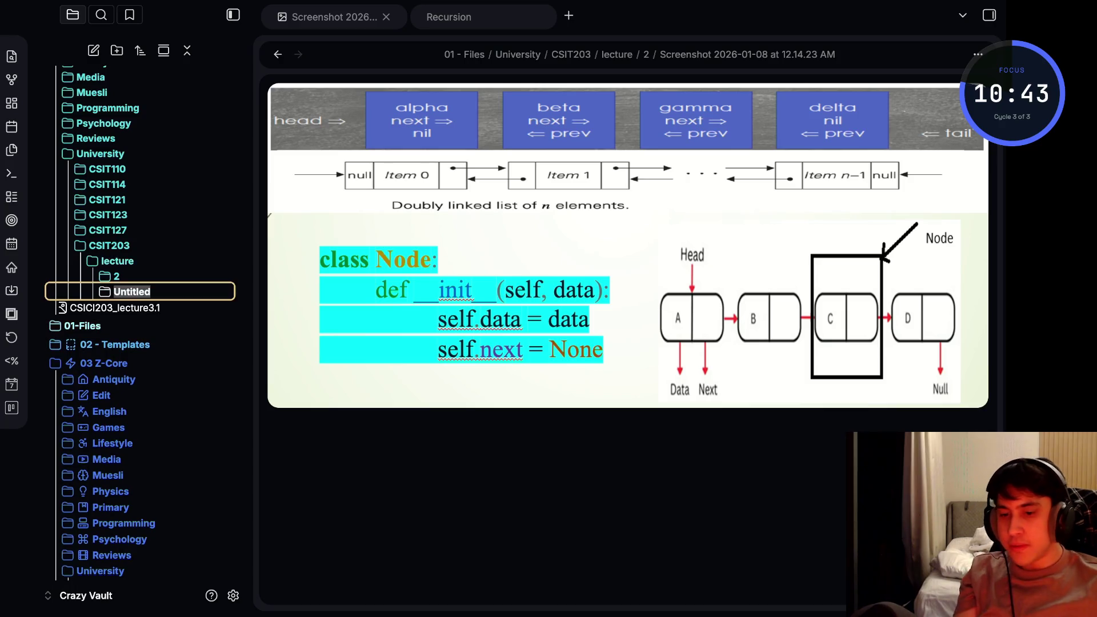
type("3")
Create folder 3 under CSIT203/lecture and move the lecture3.1 screenshot into it
key("Return")
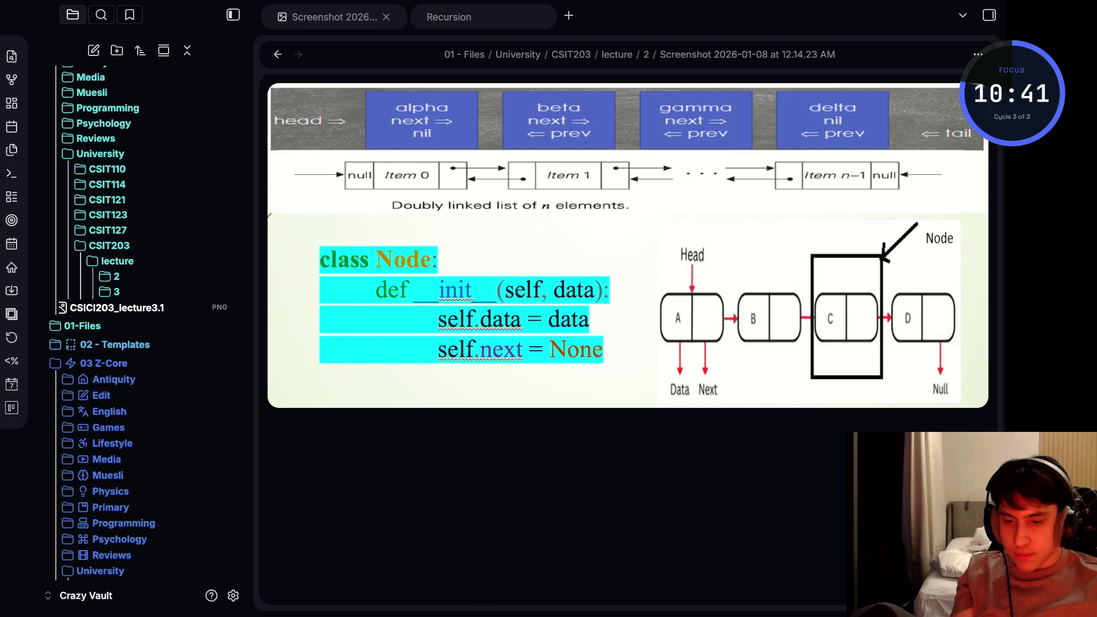
key("F2")
left_click_drag(112, 307, 122, 315)
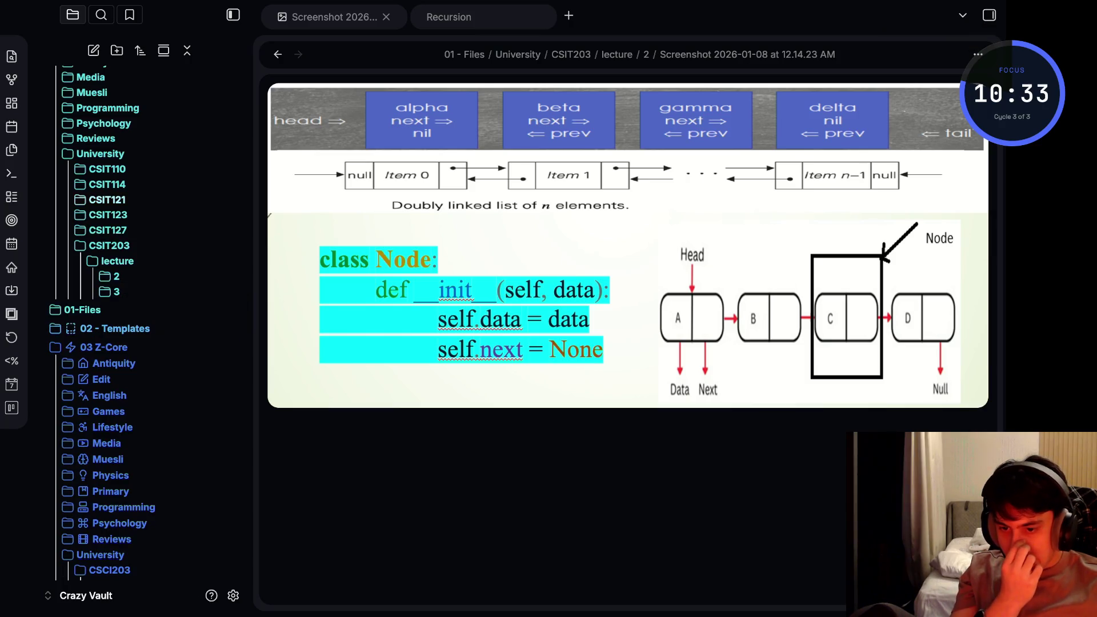
Check the folder layout of CSIT121 and CSIT127's Lecture folder 3
left_click(107, 198)
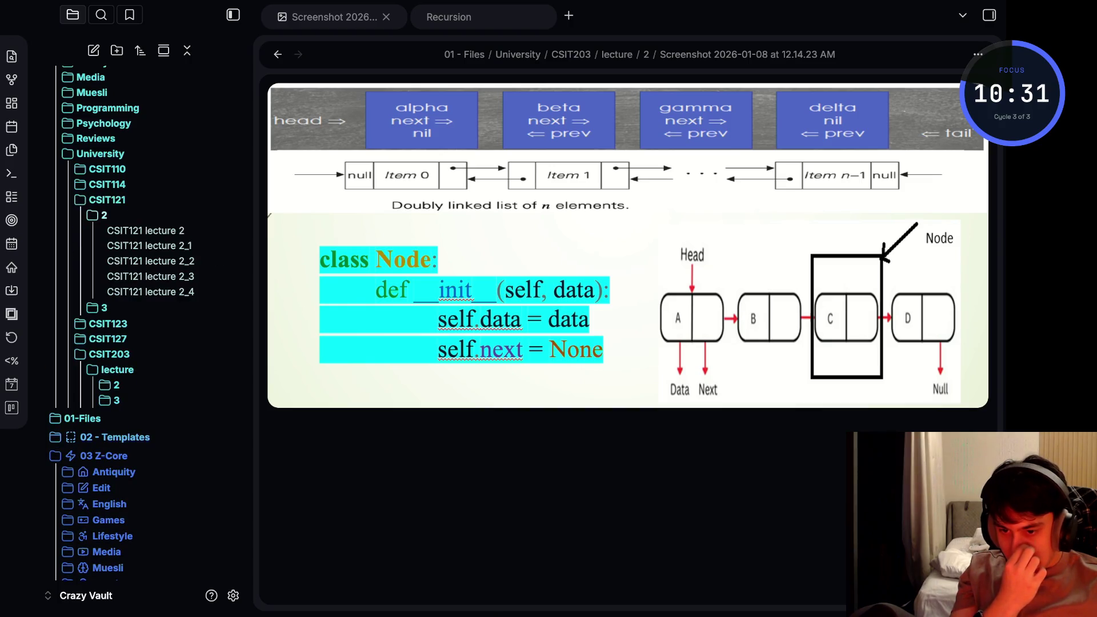
left_click(107, 199)
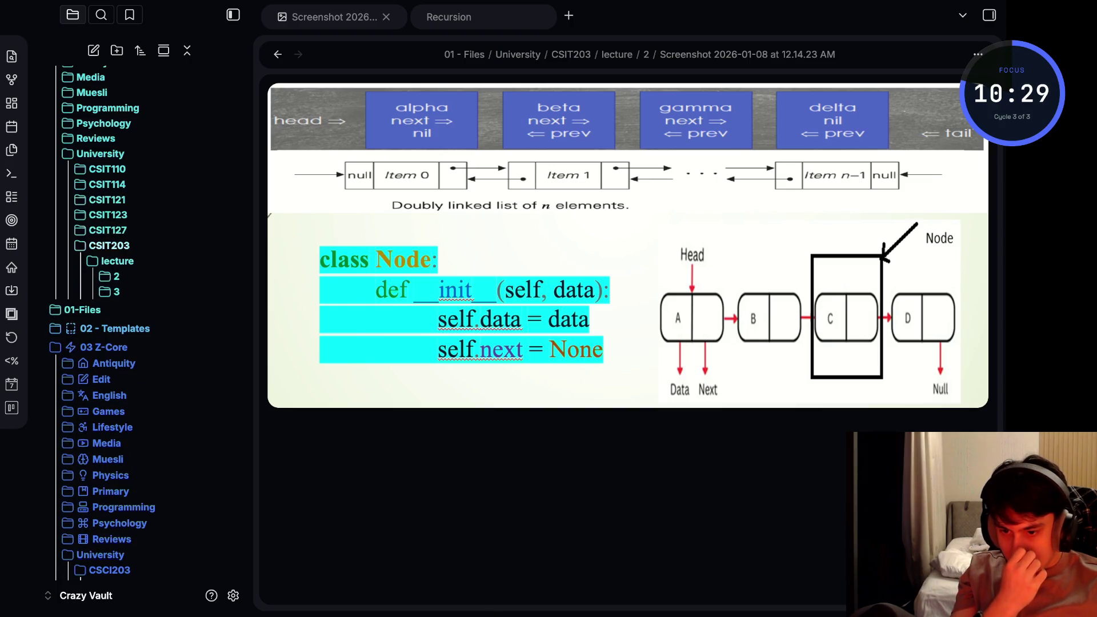
left_click(107, 229)
left_click(118, 245)
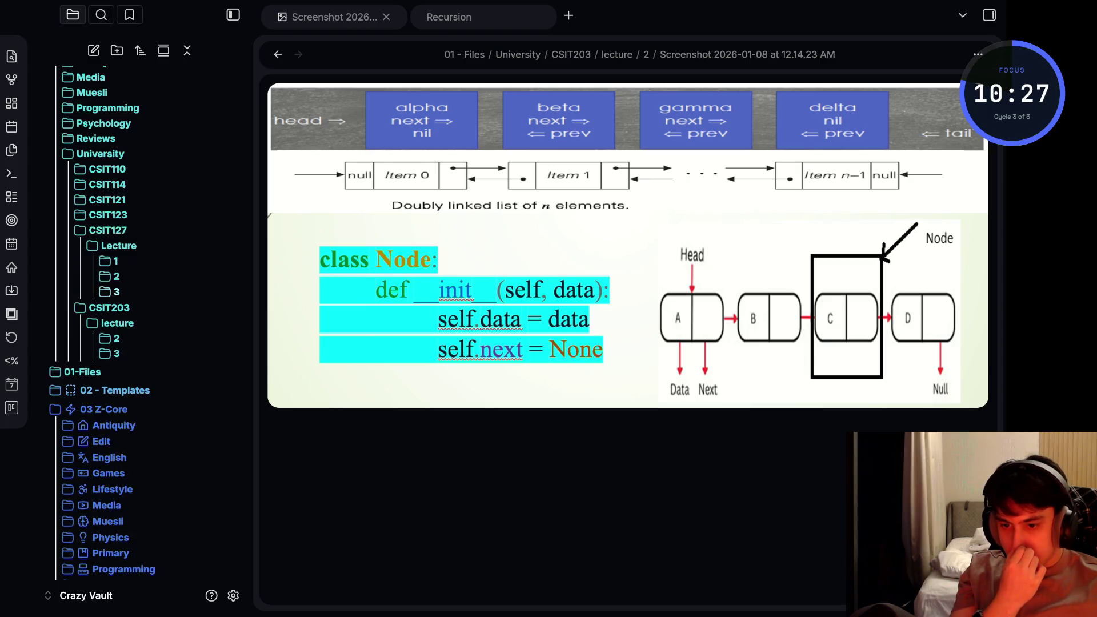
left_click(115, 292)
left_click(116, 291)
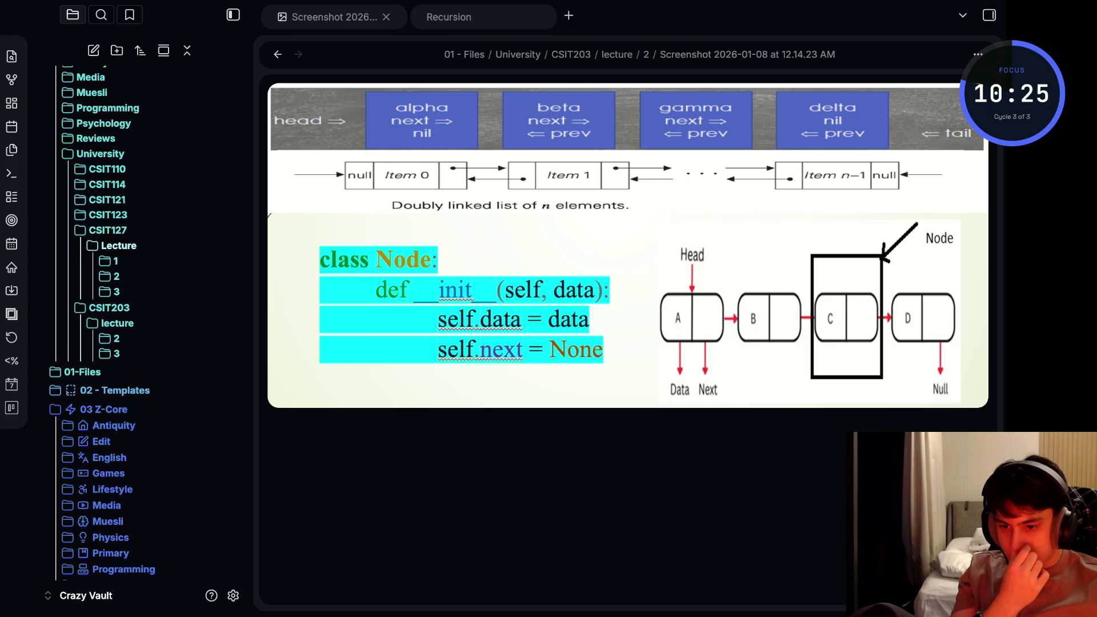
left_click(119, 245)
left_click(107, 230)
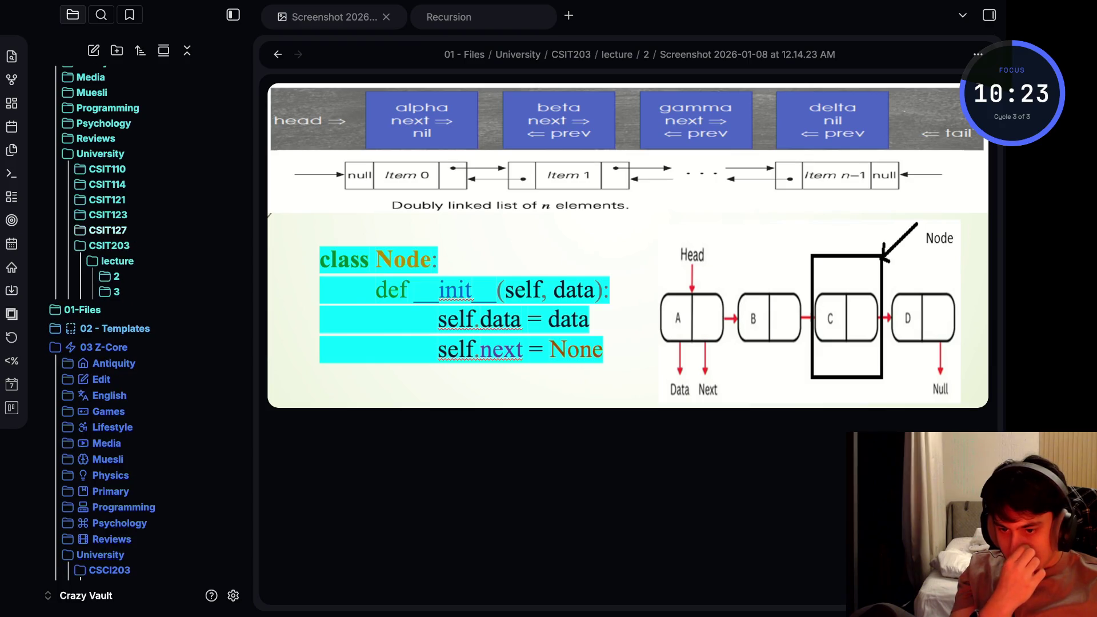
scroll(128, 258, "up", 2)
scroll(129, 326, "down", 1)
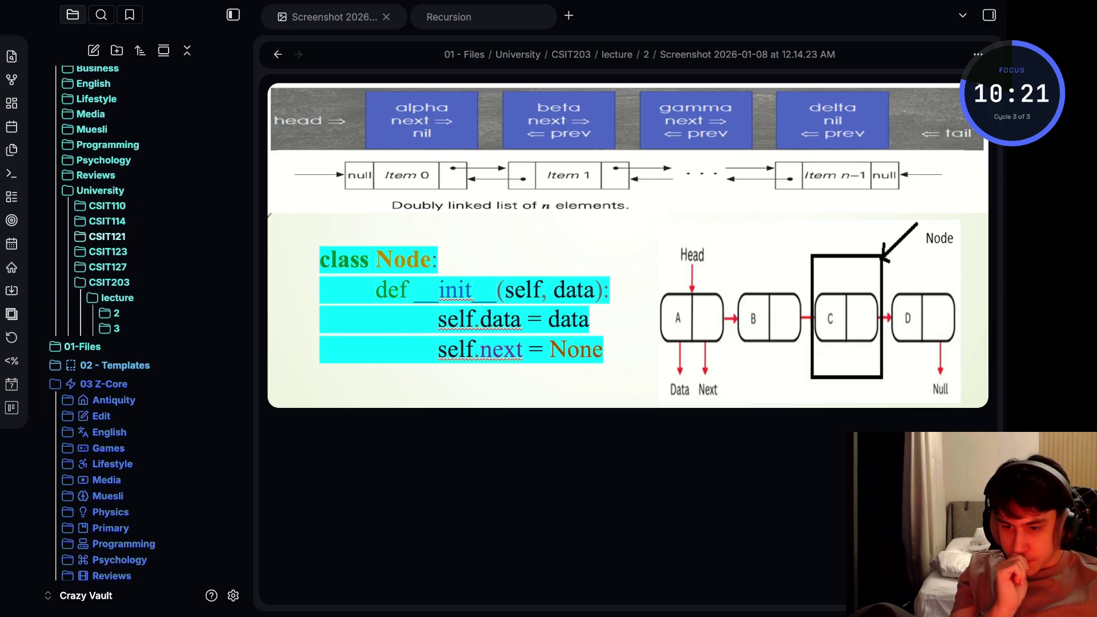
Peek inside CSIT110, CSIT114, CSIT121, CSIT123 and CSIT127's lecture image folders
left_click(107, 206)
left_click(107, 222)
left_click(107, 237)
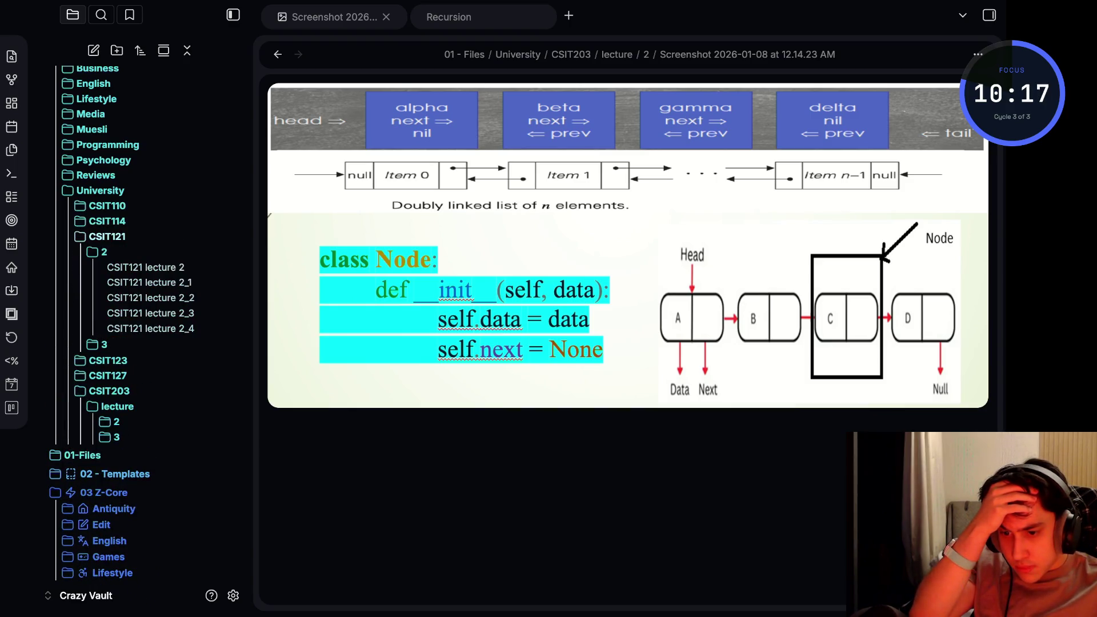
left_click(108, 236)
left_click(108, 253)
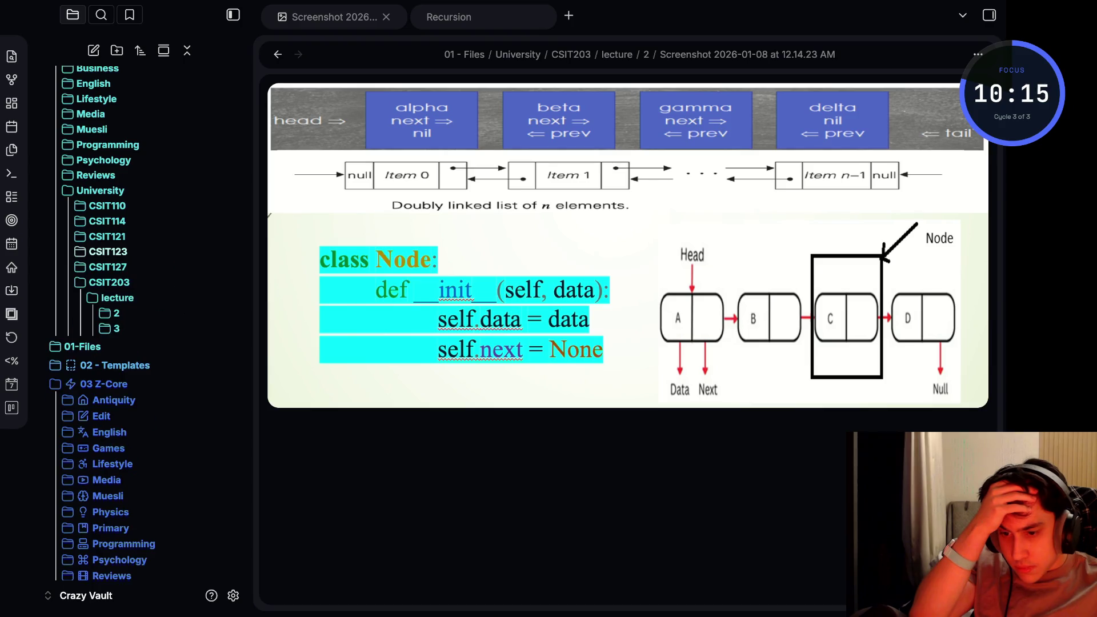
left_click(107, 252)
left_click(107, 252)
left_click(118, 282)
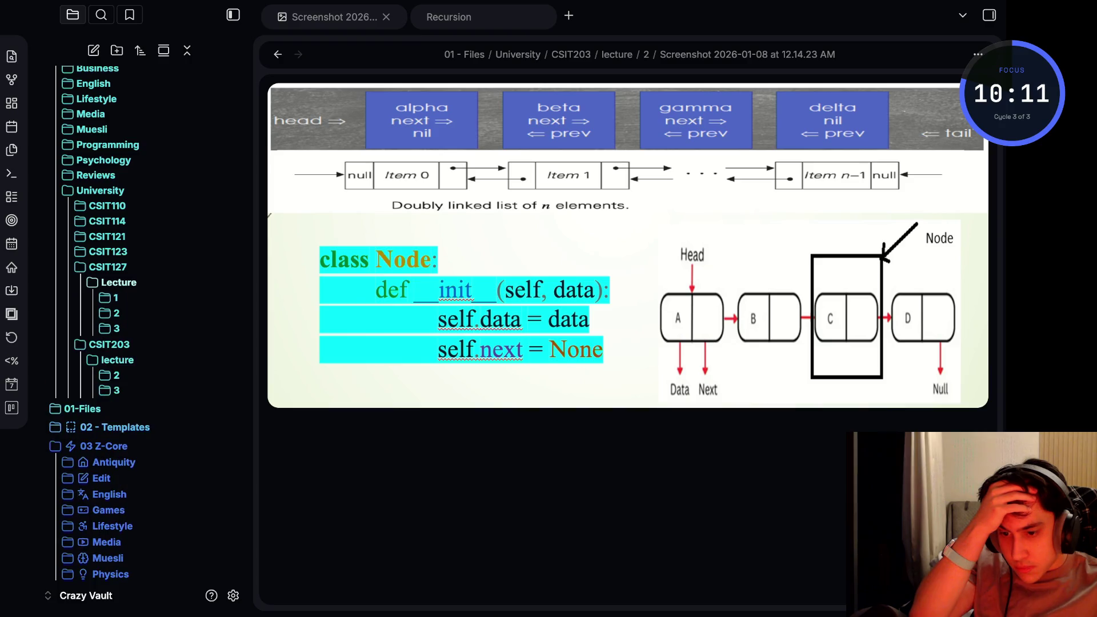
left_click(116, 328)
left_click(116, 328)
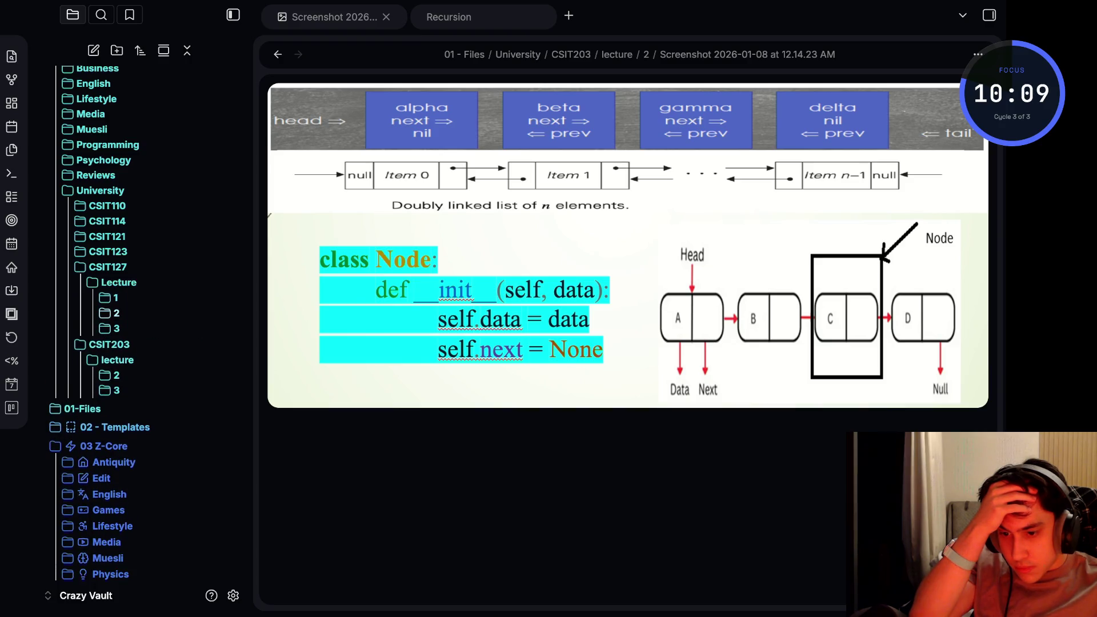
left_click(115, 313)
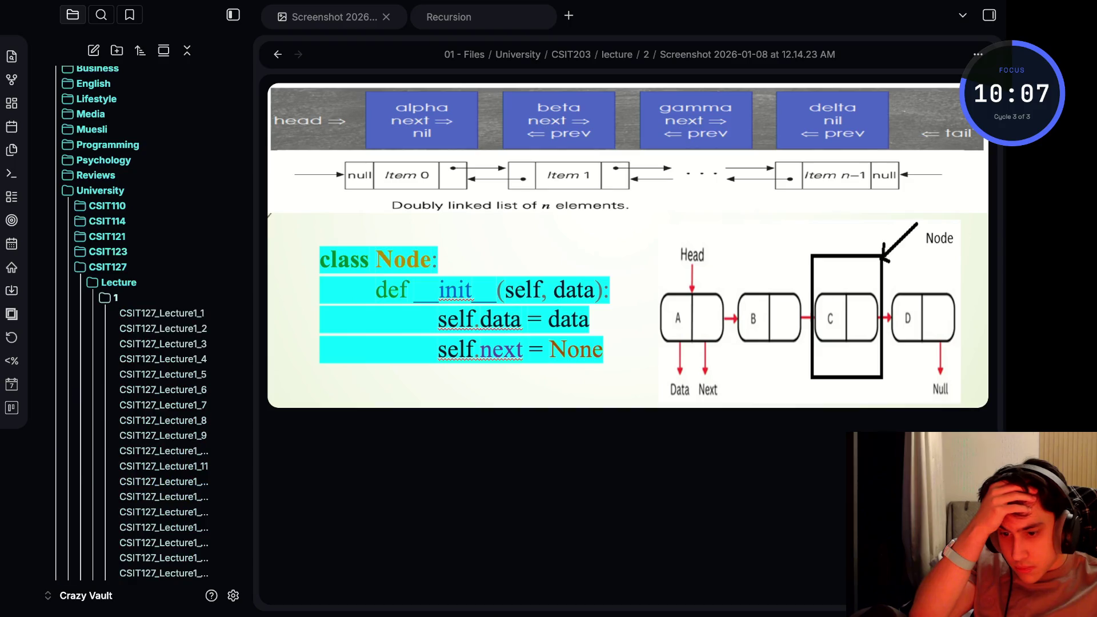
scroll(164, 428, "down", 3)
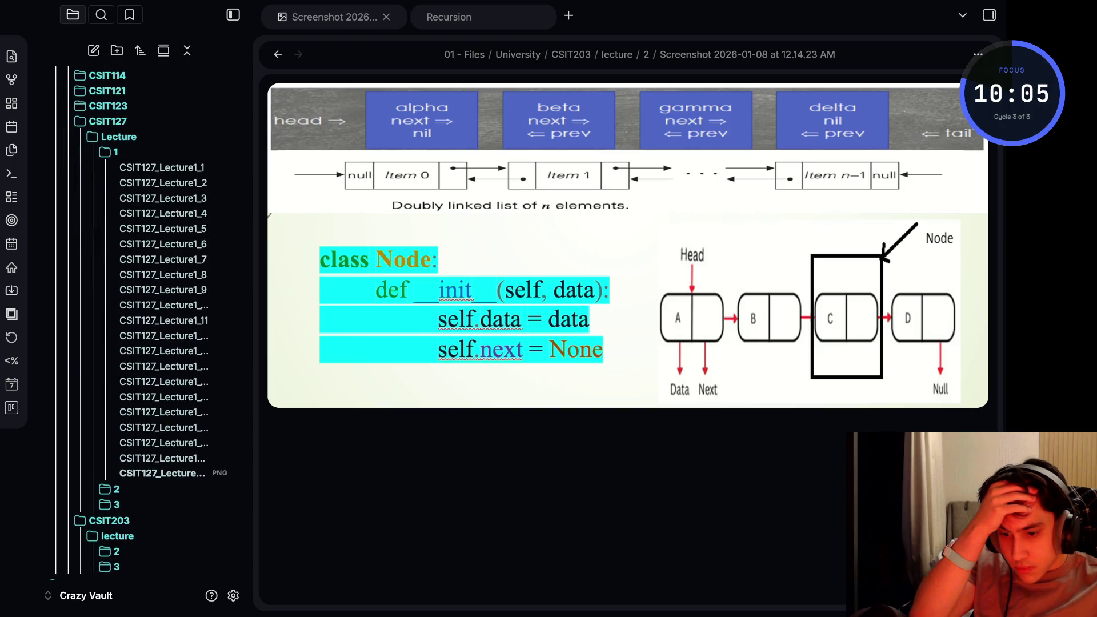
key("Up")
key("Up")
key("Up")
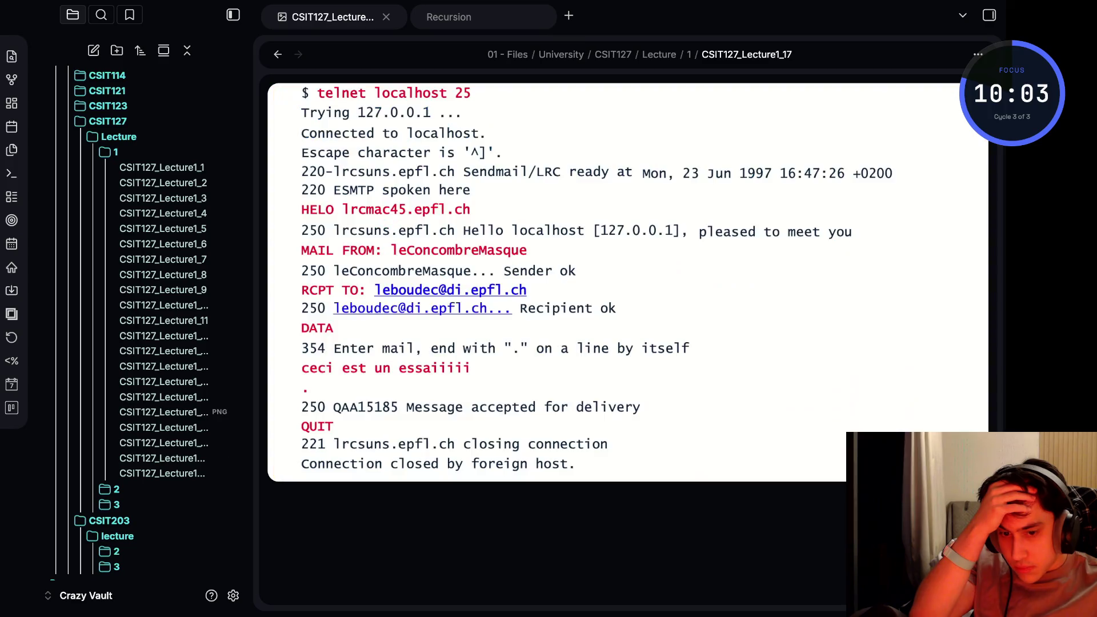
key("Left")
key("Left")
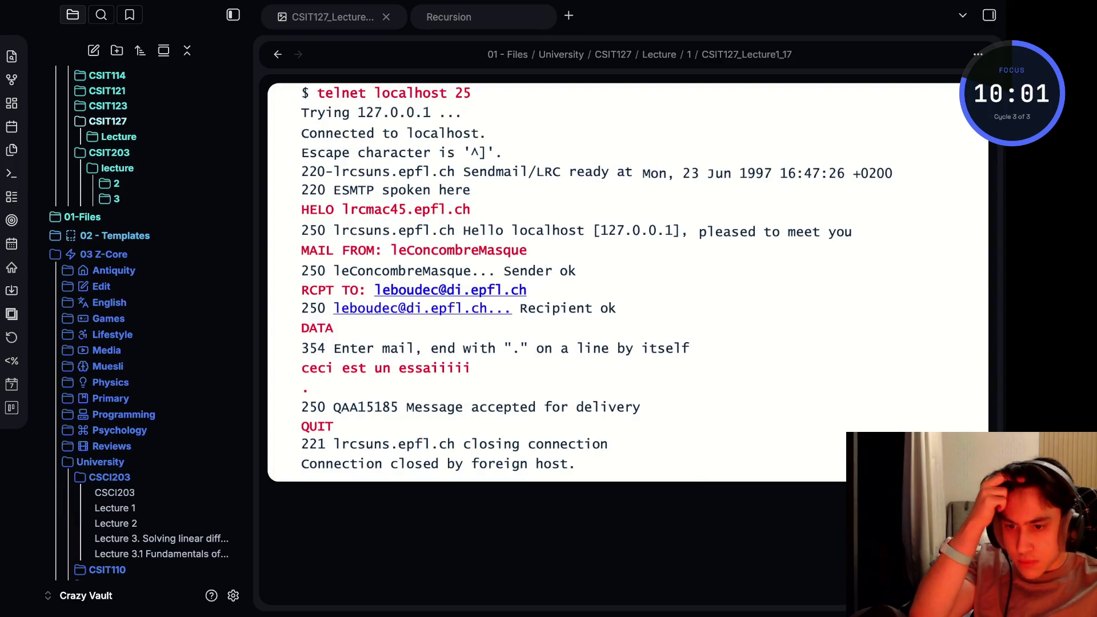
Open the CSICI203_lecture3 screenshot from CSIT203 lecture folder 3
key("Right")
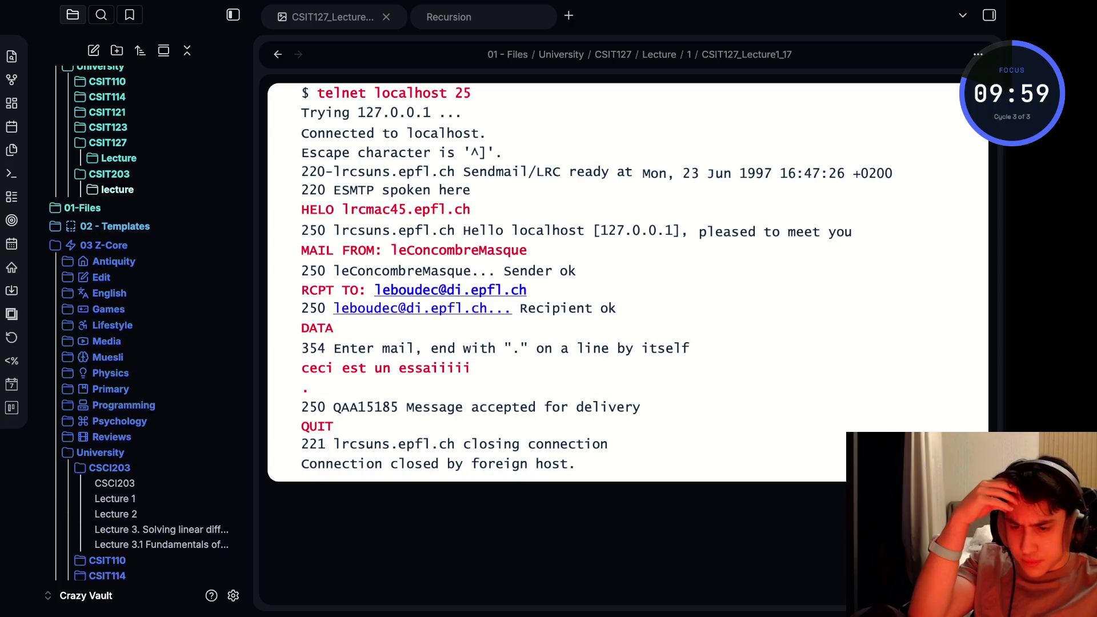
key("Right")
key("Left")
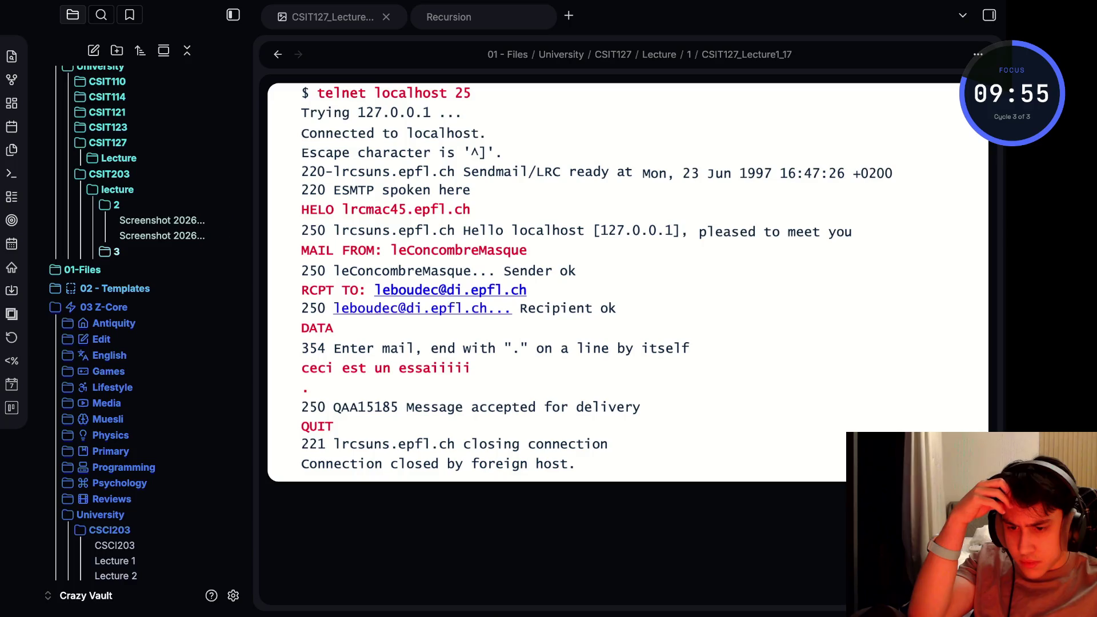
key("Right")
key("Down")
key("Return")
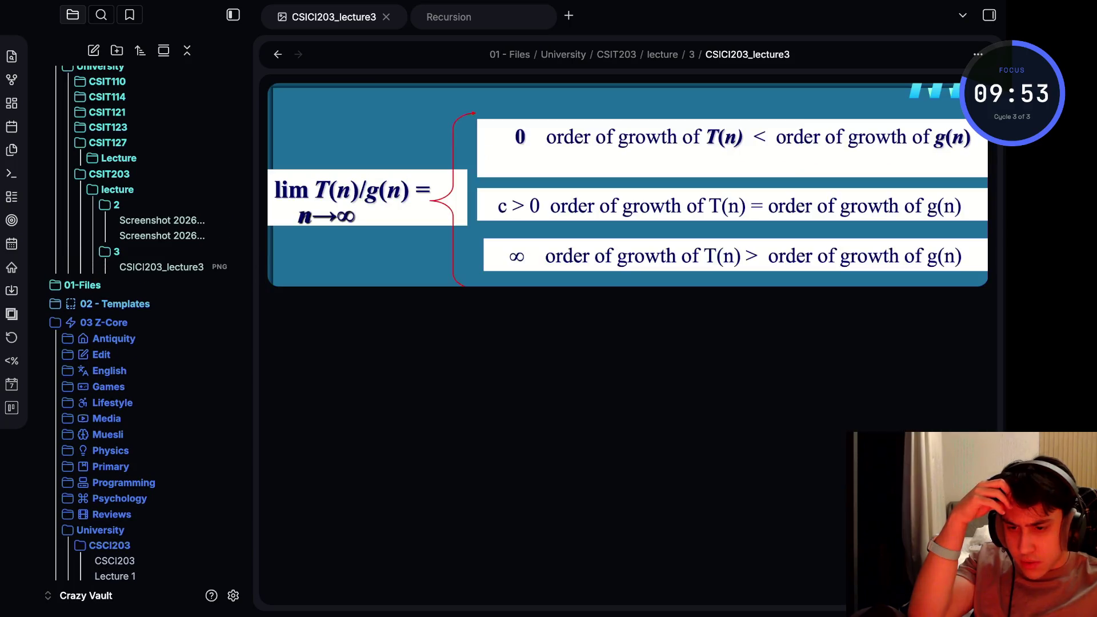
scroll(129, 327, "up", 1)
scroll(129, 326, "up", 1)
scroll(129, 326, "up", 2)
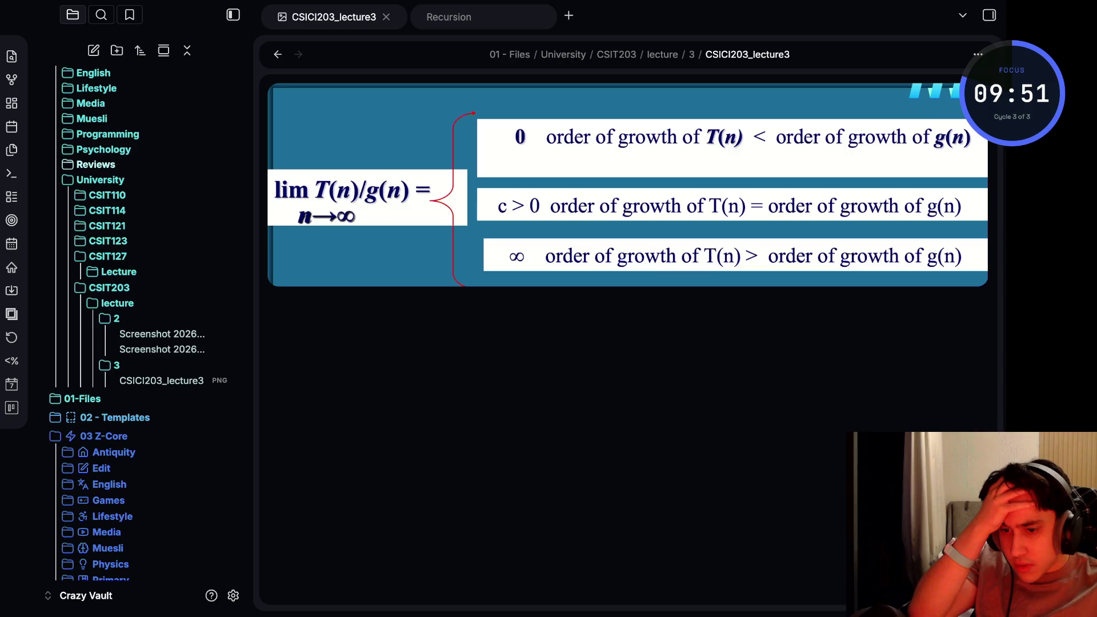
Expand and collapse the Reviews and Programming folders, then move down to CSIT123
key("Right")
key("Right")
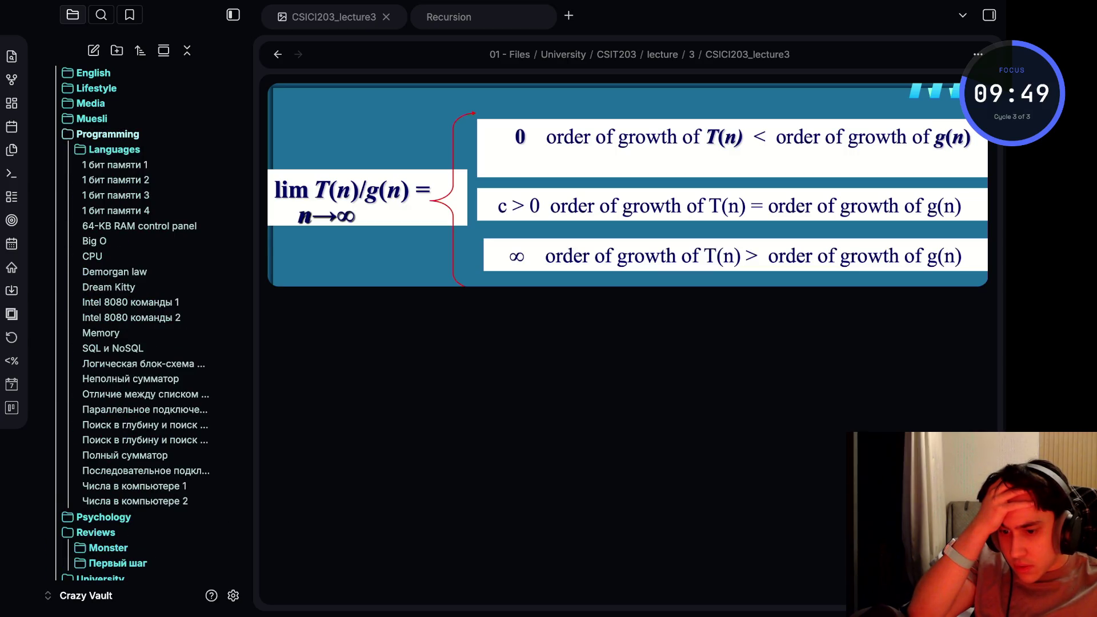
key("Left")
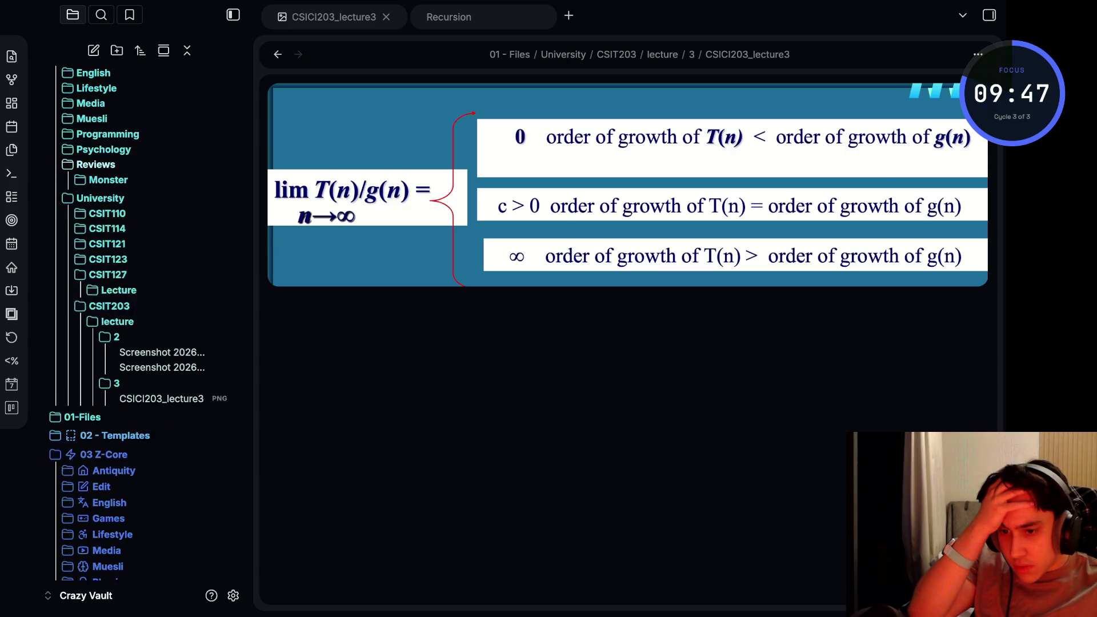
key("Left")
key("Right")
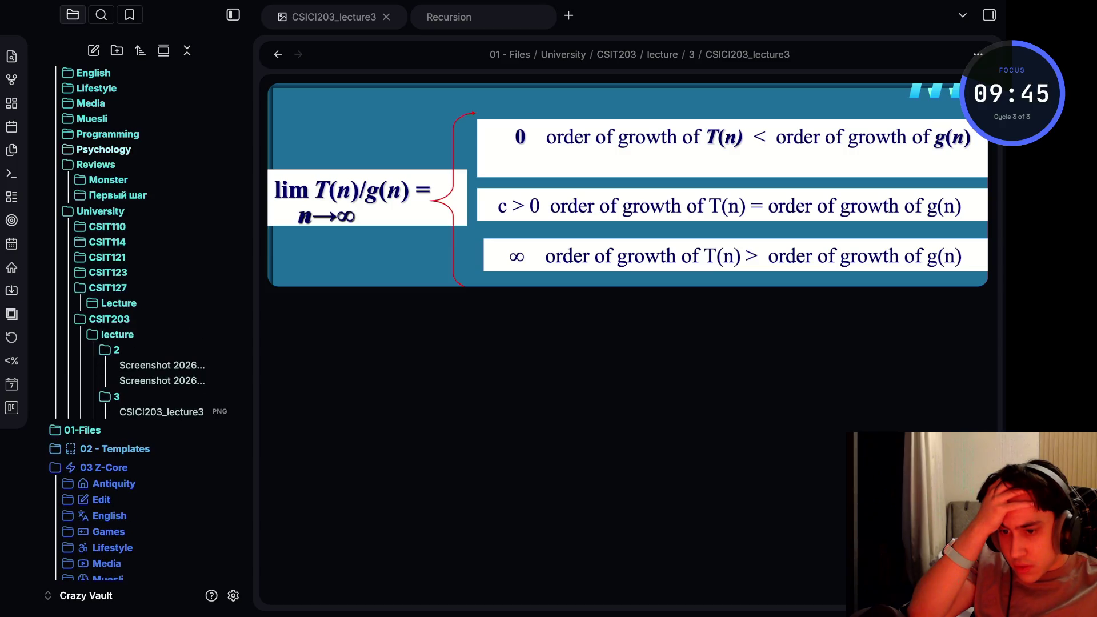
key("Down")
key("Up")
key("Left")
key("Down")
key("Down")
key("Down")
key("Down")
key("Down")
key("Down")
key("Down")
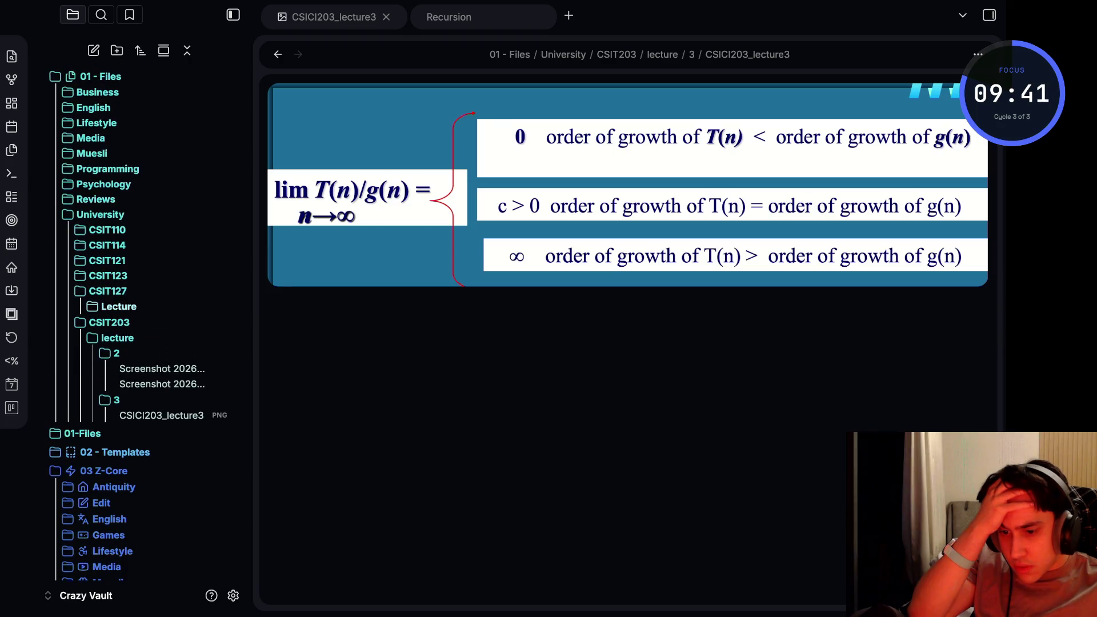
Browse CSIT127's lecture subfolders and Lecture1 images, then collapse them and move to CSIT203
key("Right")
key("Down")
key("Down")
key("Down")
key("Right")
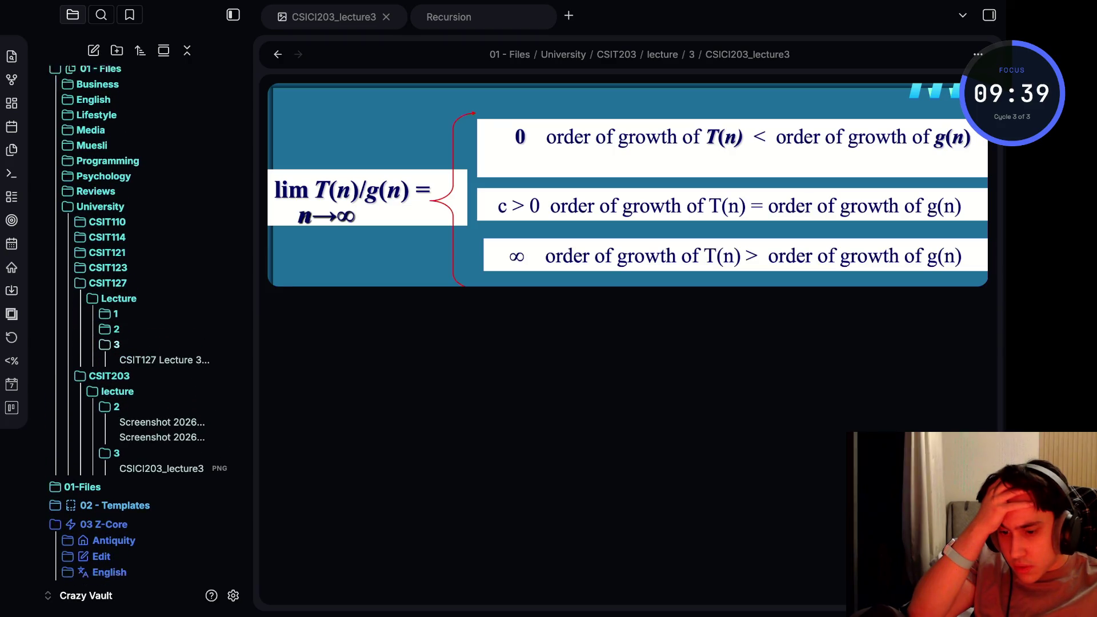
key("Up")
key("Right")
key("Up")
key("Right")
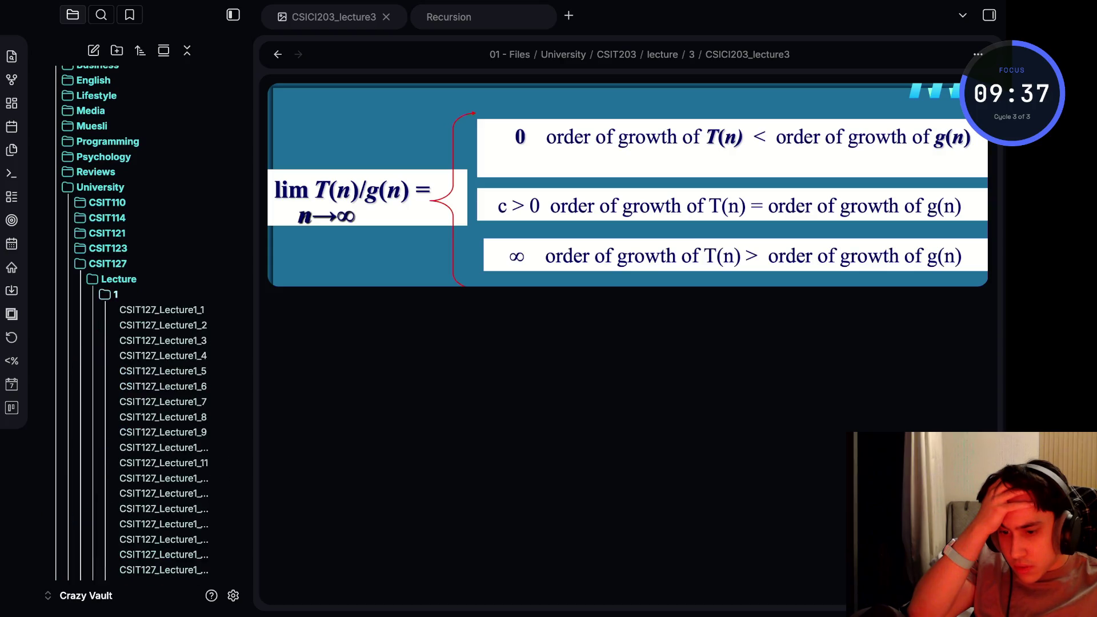
key("Down")
key("Down")
key("Down")
key("Up")
key("Up")
key("Up")
key("Down")
key("Down")
key("Down")
key("Down")
key("Down")
key("Down")
key("Down")
key("Down")
key("Down")
key("Down")
key("Down")
key("Left")
key("Left")
key("Left")
key("Left")
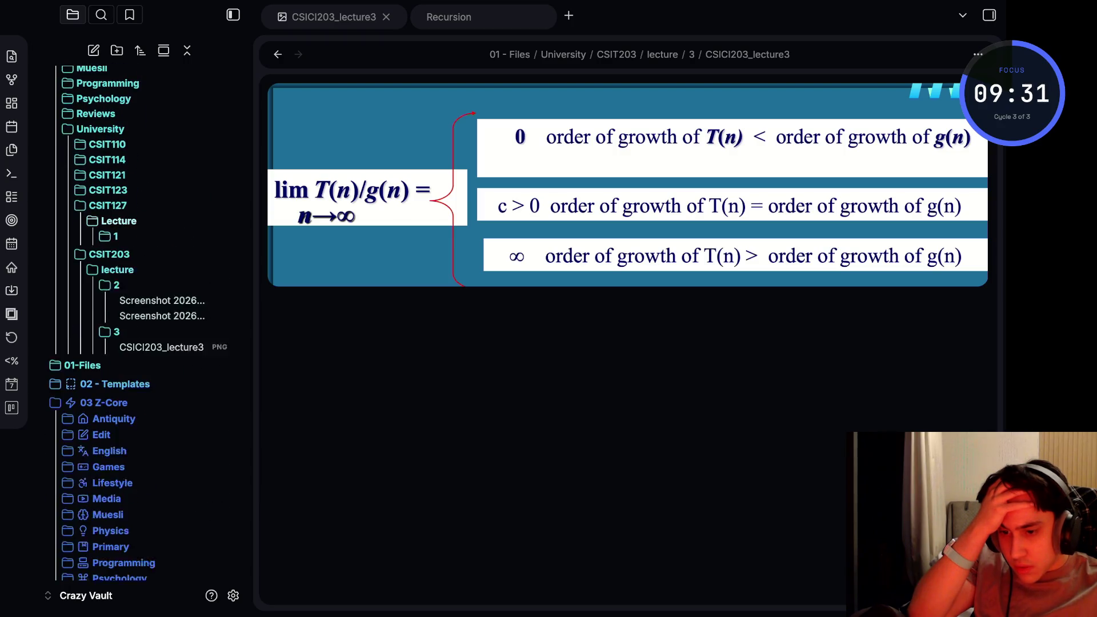
key("Up")
key("Left")
key("Down")
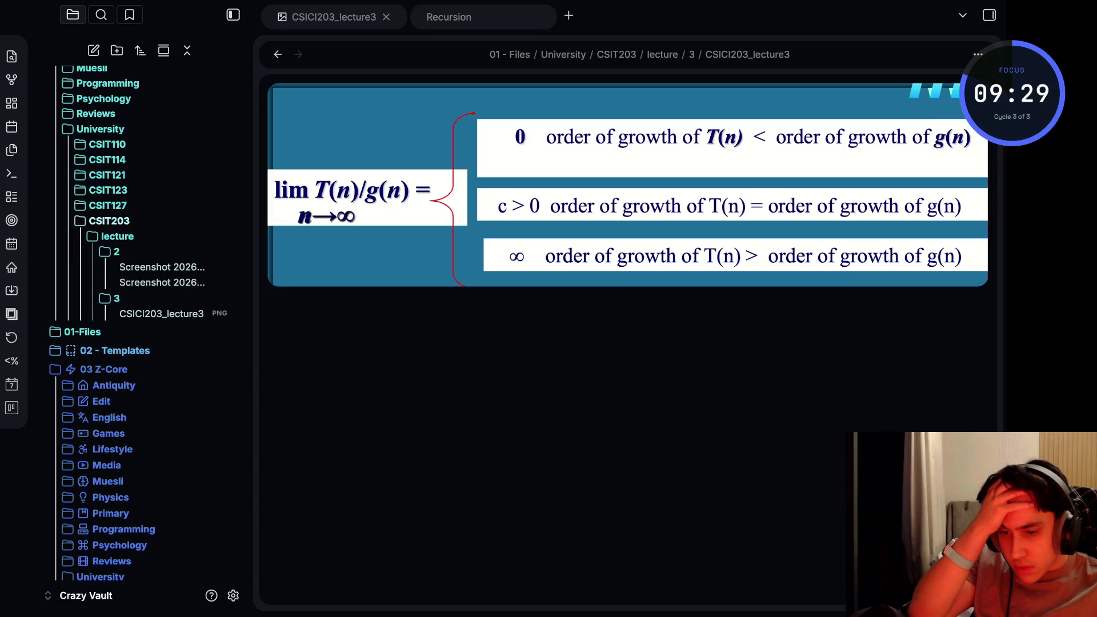
Open the CSCI203 note 'Lecture 3. Solving linear difference equations (second order)'
key("Left")
key("Right")
key("Left")
key("Right")
key("Down")
key("Down")
key("Down")
key("Down")
key("Down")
key("Down")
key("Down")
key("Down")
key("Up")
key("Return")
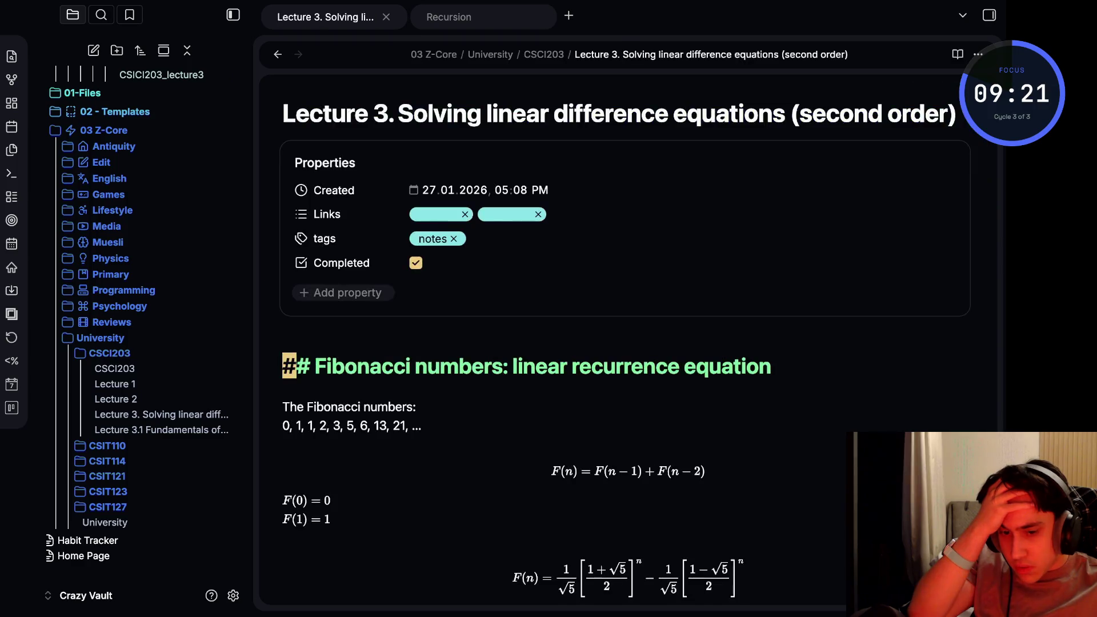
scroll(626, 343, "down", 5)
scroll(625, 344, "up", 5)
Navigate the explorer to CSIT121's Lecture 3 note and open it
key("Down")
key("Down")
key("Down")
key("Down")
key("Down")
key("Up")
key("Up")
key("Up")
key("Down")
key("Down")
key("Up")
key("Right")
key("Down")
key("Down")
key("Down")
key("Down")
key("Return")
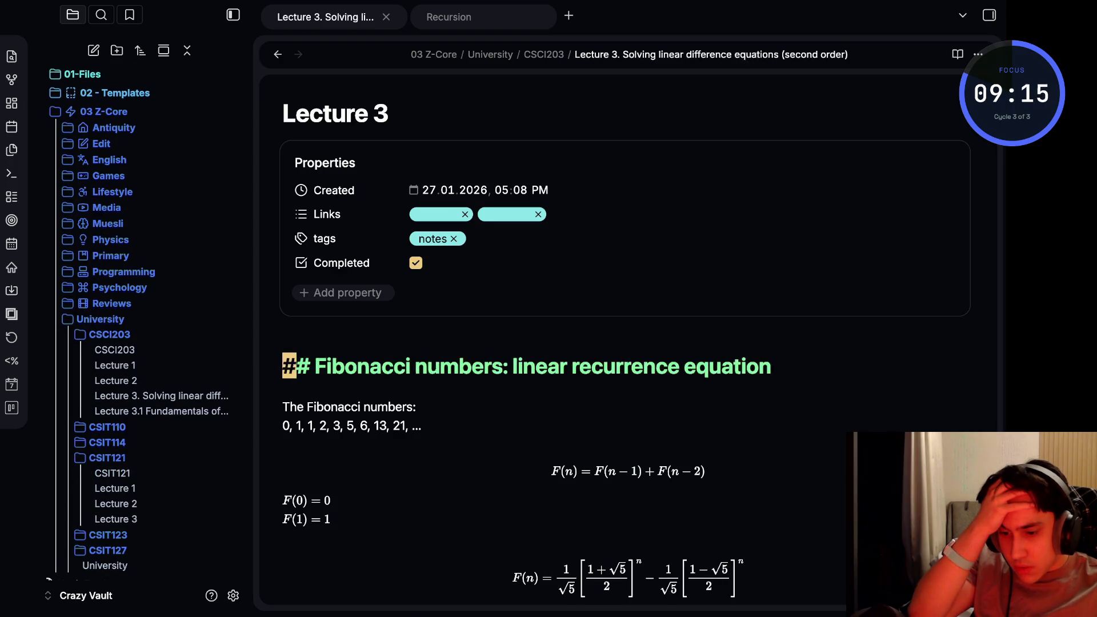
scroll(292, 180, "down", 5)
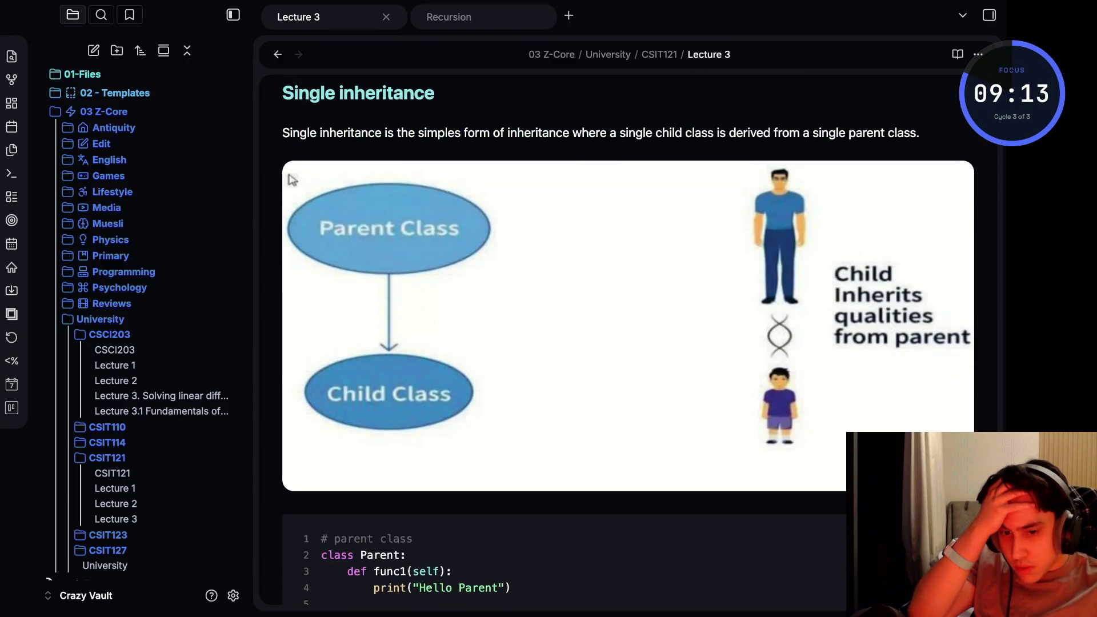
Open the embedded Parent/Child Class inheritance image in its own tab
left_click(292, 180)
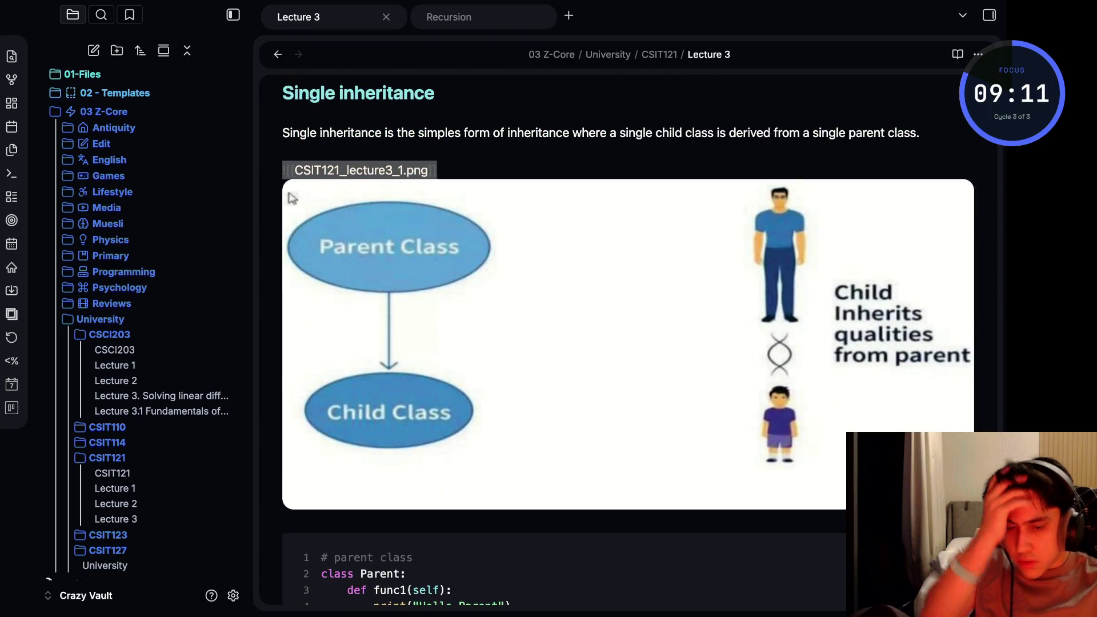
key("ctrl+Return")
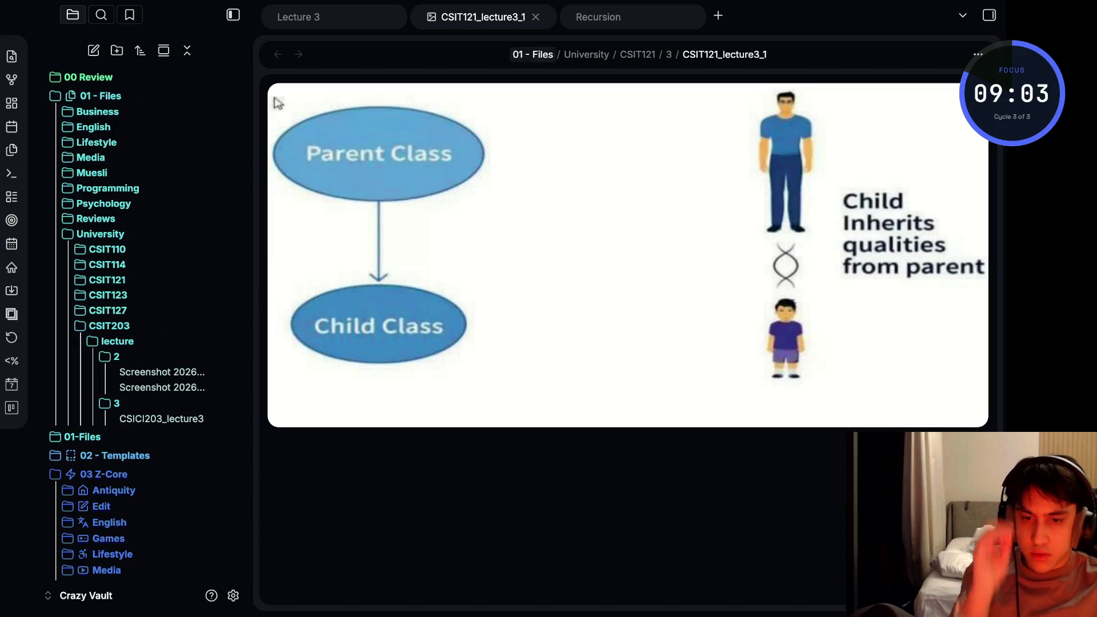
Return to the Lecture 3 note and open the Family Tree image on its own
key("ctrl+shift+Tab")
scroll(625, 344, "down", 5)
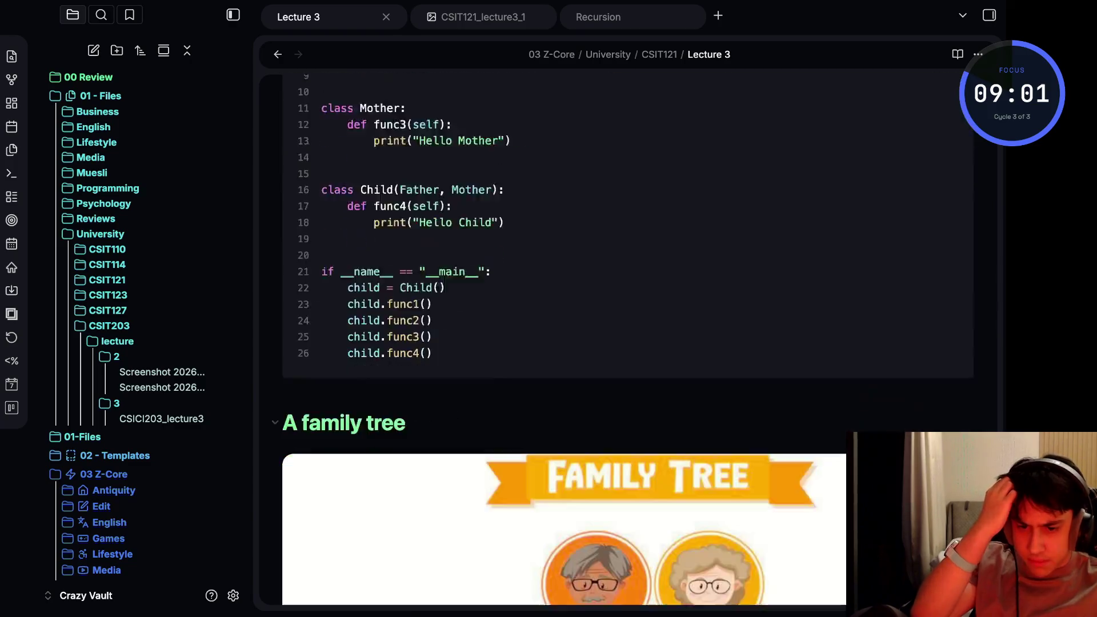
scroll(626, 343, "down", 5)
scroll(626, 343, "down", 2)
scroll(626, 344, "up", 2)
scroll(626, 342, "up", 1)
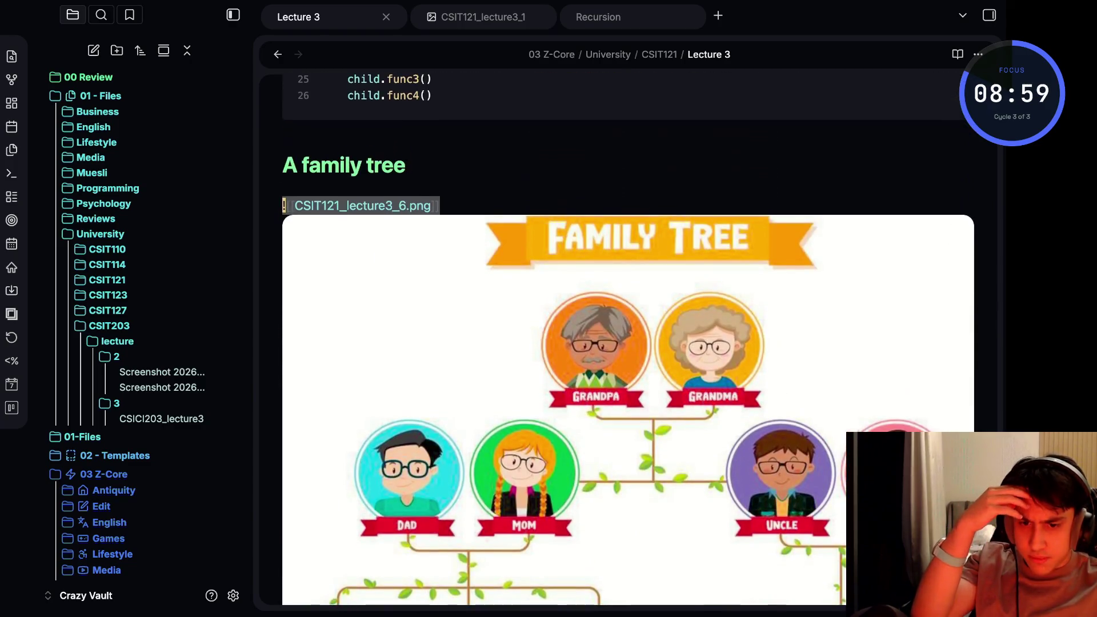
left_click(626, 344)
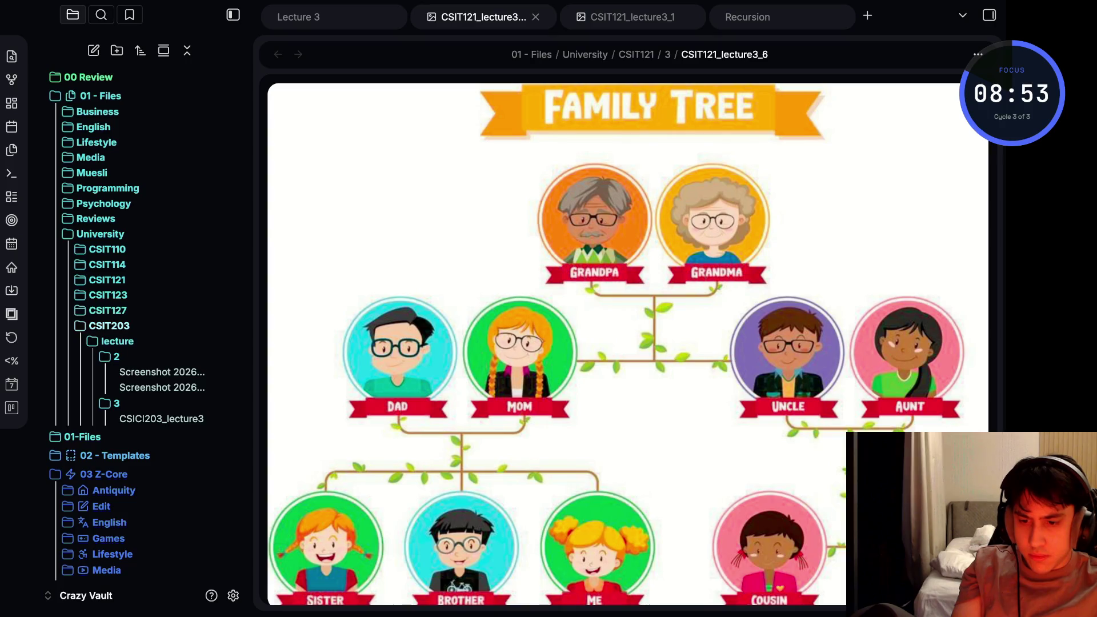
Inspect CSIT121's lecture 3 folder contents, then show the CSICI203_lecture3 image
left_click(107, 280)
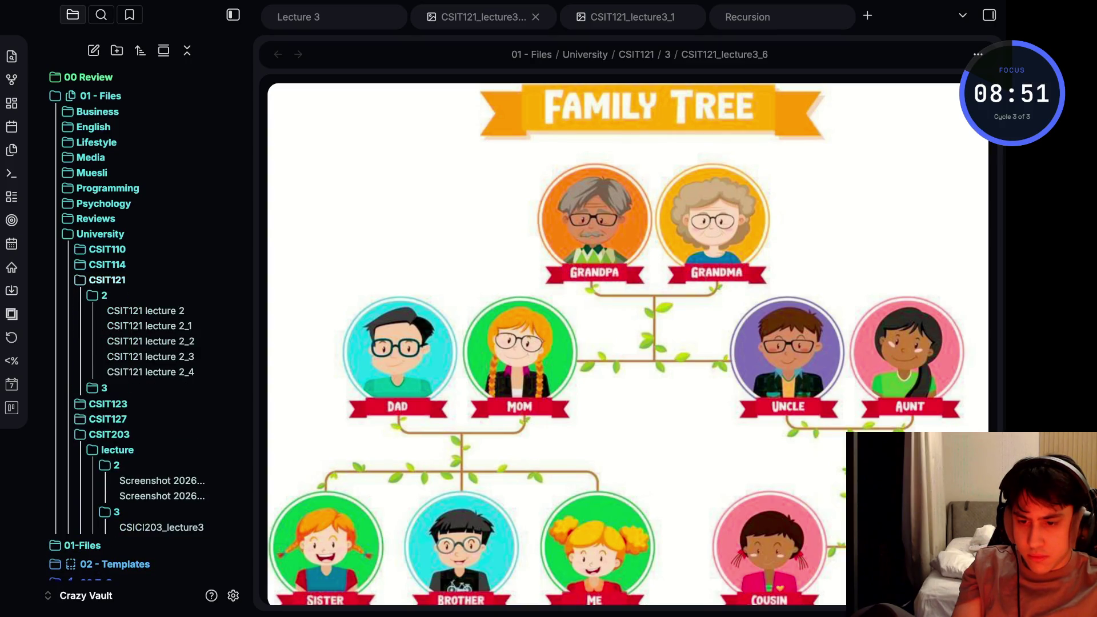
left_click(104, 387)
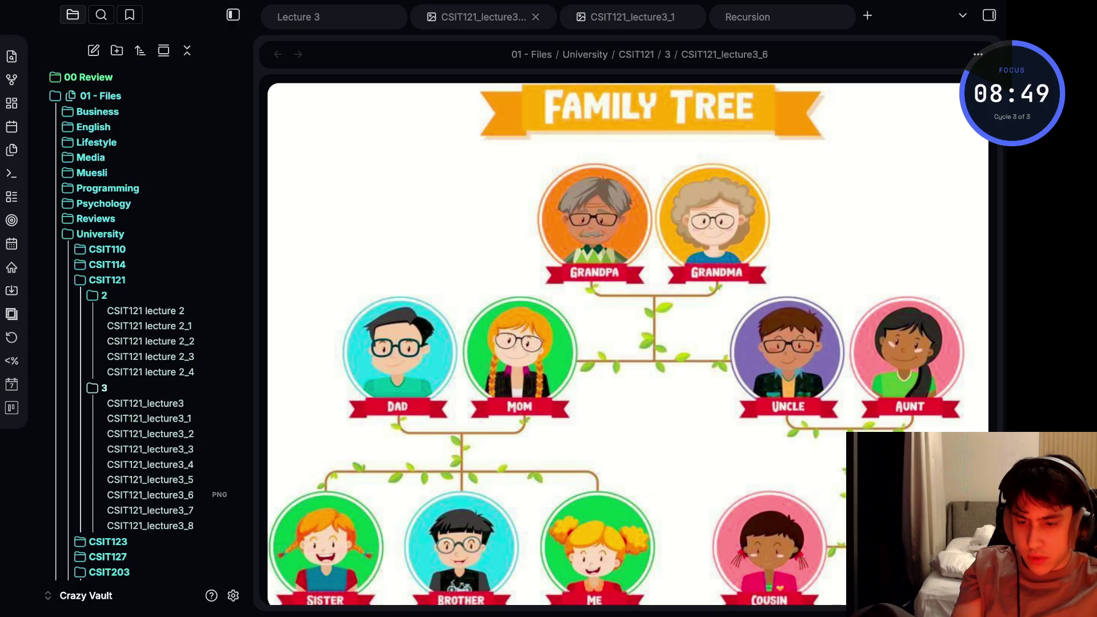
left_click(103, 387)
left_click(104, 294)
left_click(107, 280)
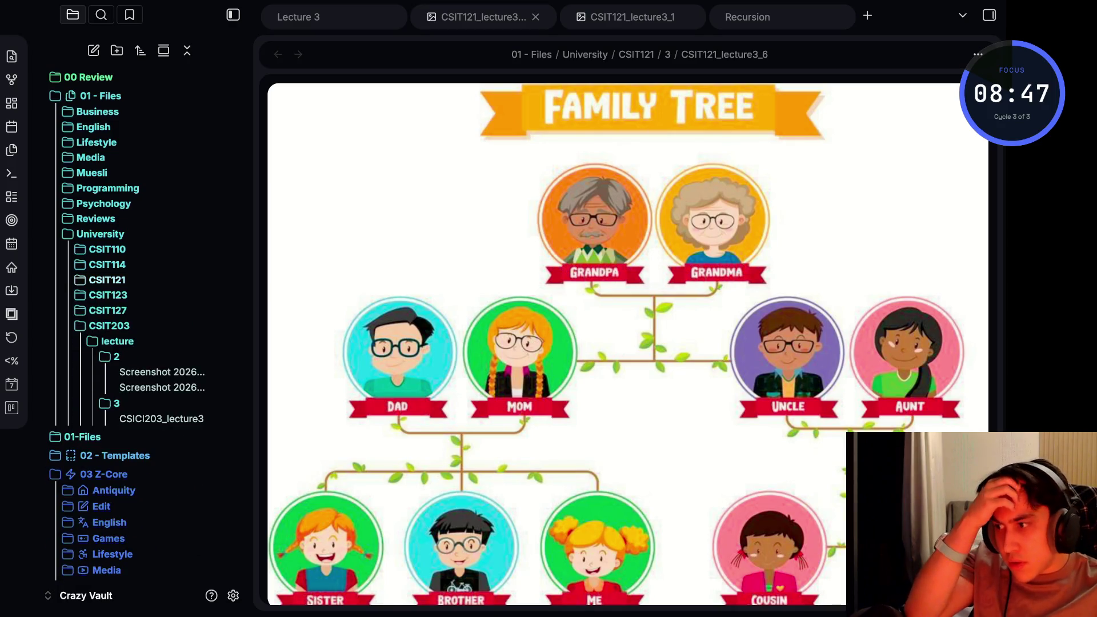
scroll(129, 326, "down", 1)
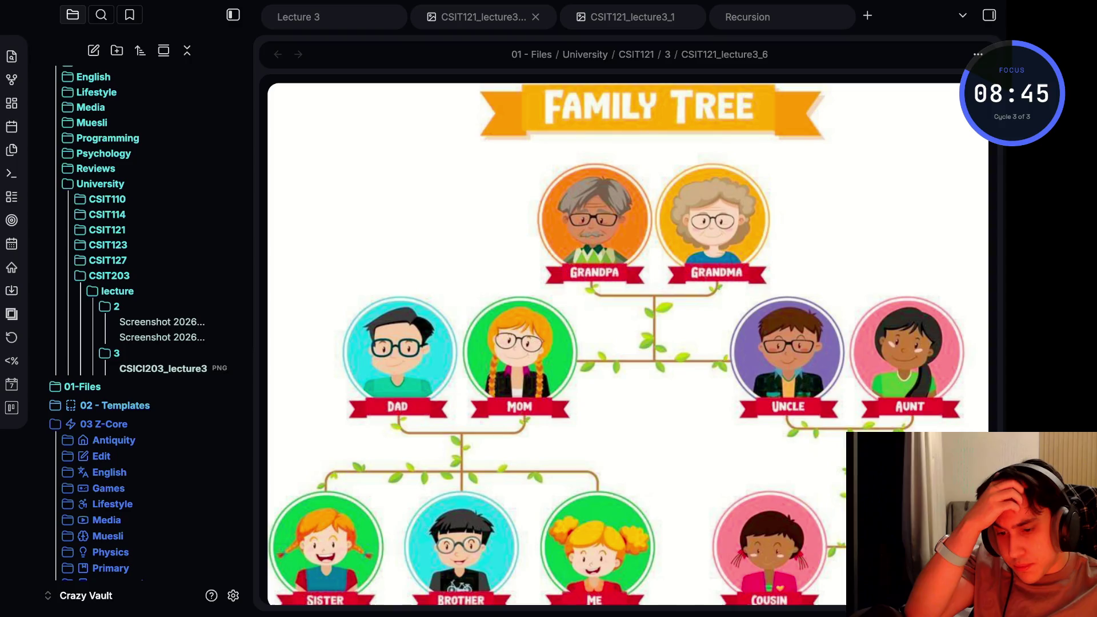
left_click(162, 369)
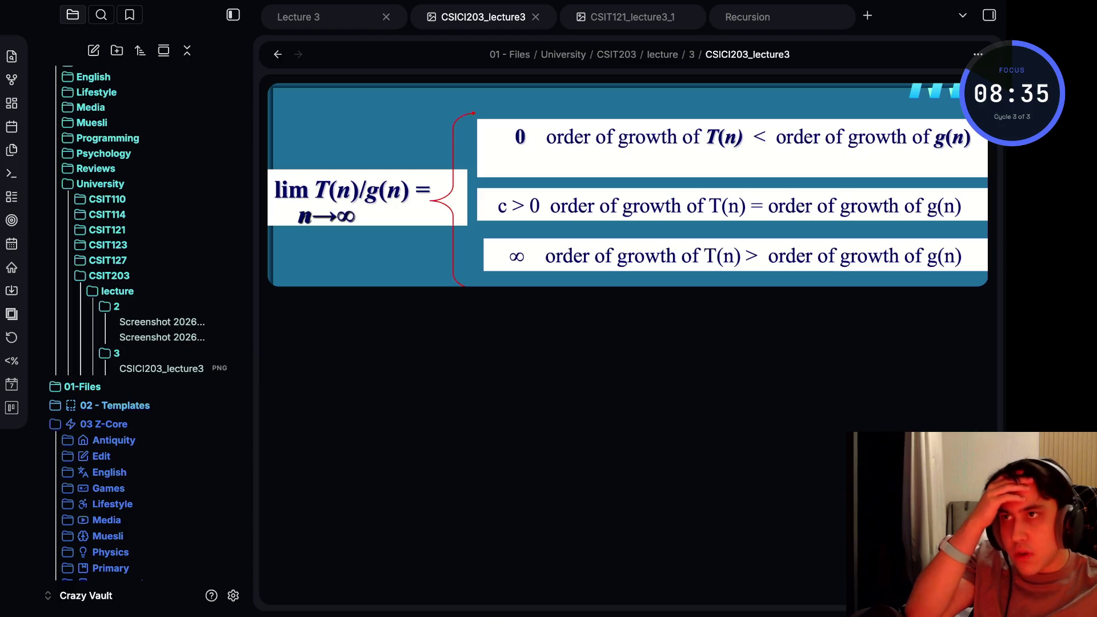
Close the Lecture 3, image and Recursion tabs, leaving an empty new tab
left_click(386, 17)
key("ctrl+Tab")
left_click(361, 17)
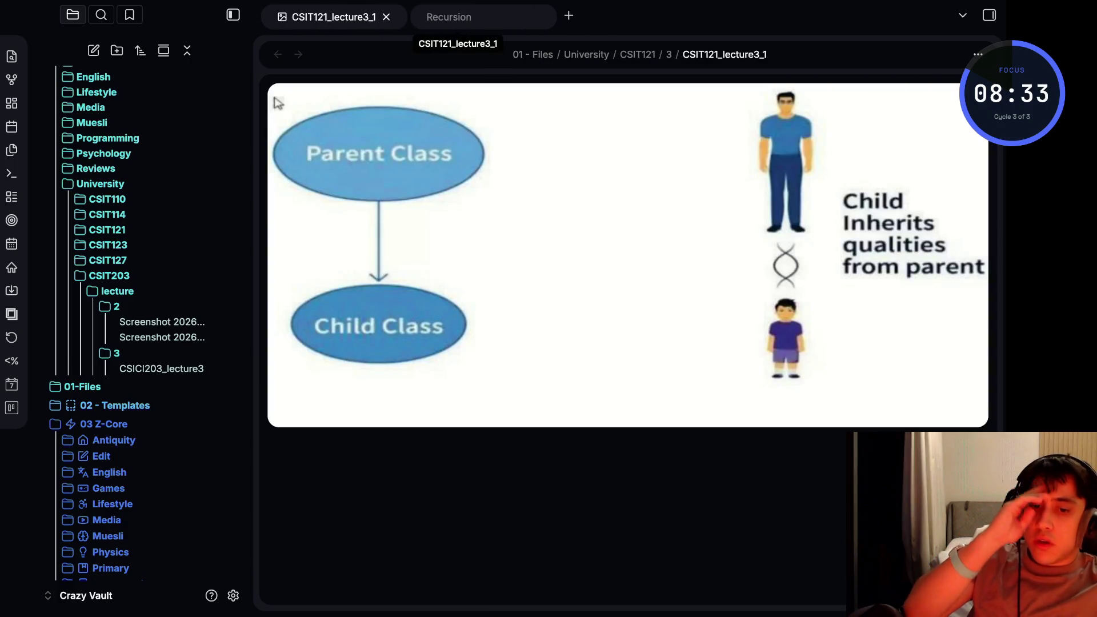
left_click(386, 16)
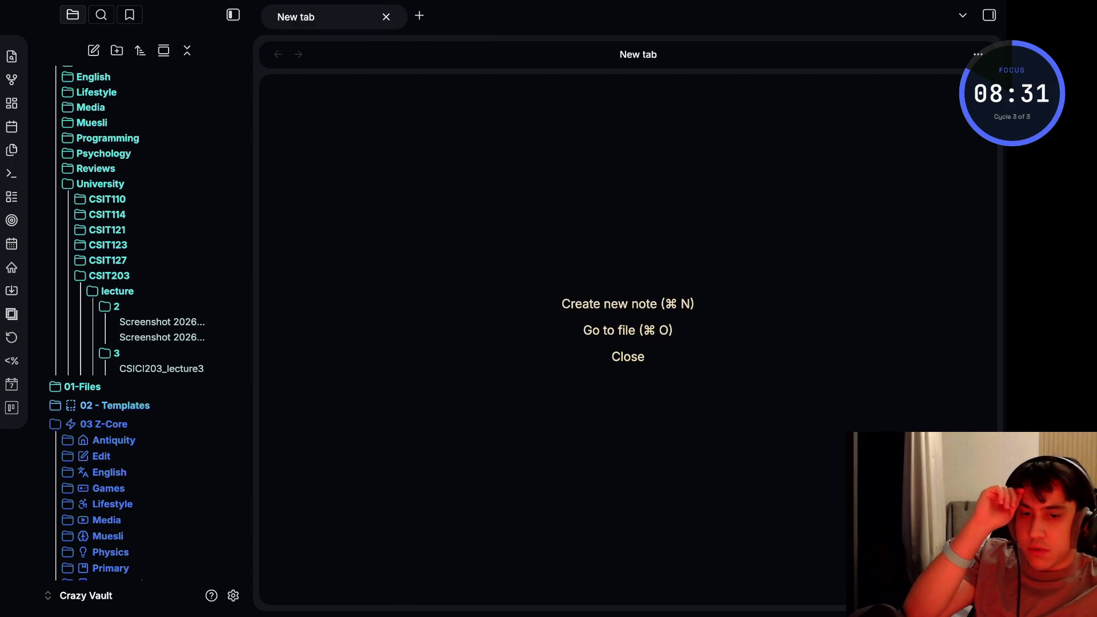
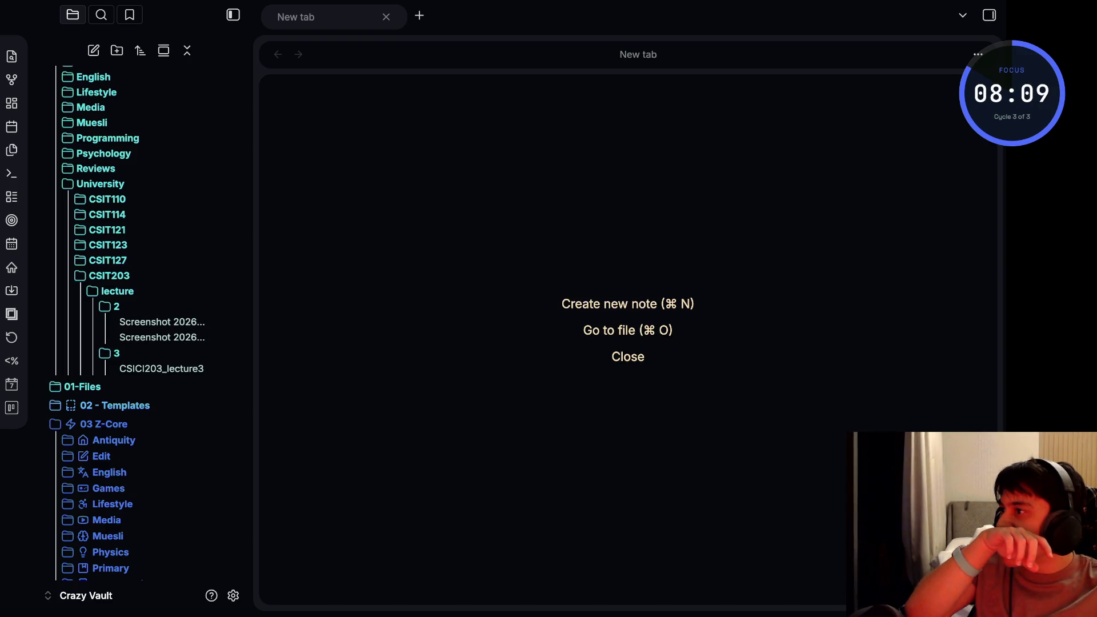
scroll(128, 325, "down", 5)
scroll(129, 326, "down", 2)
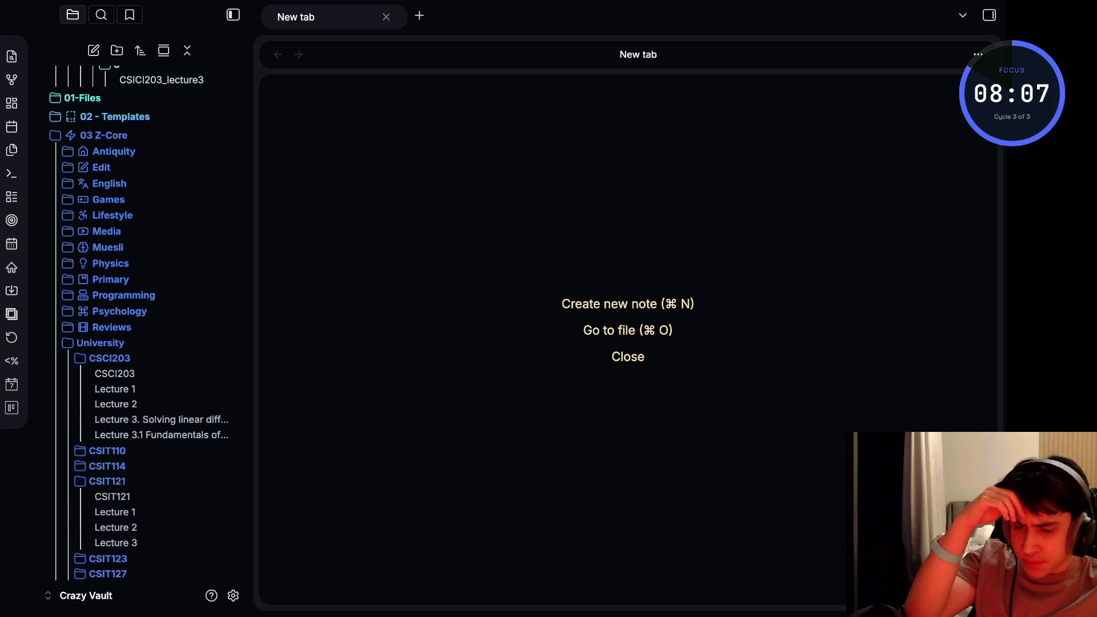
scroll(107, 492, "down", 2)
Peek into the CSIT123 and CSIT114 course folders, then collapse CSCI203
left_click(107, 492)
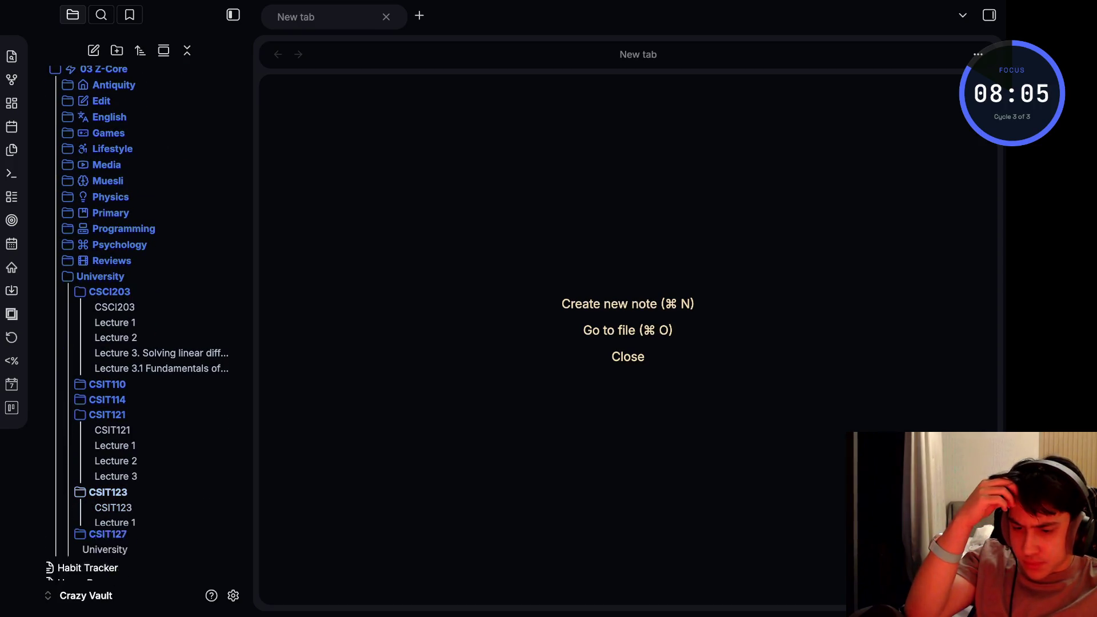
left_click(108, 492)
left_click(107, 399)
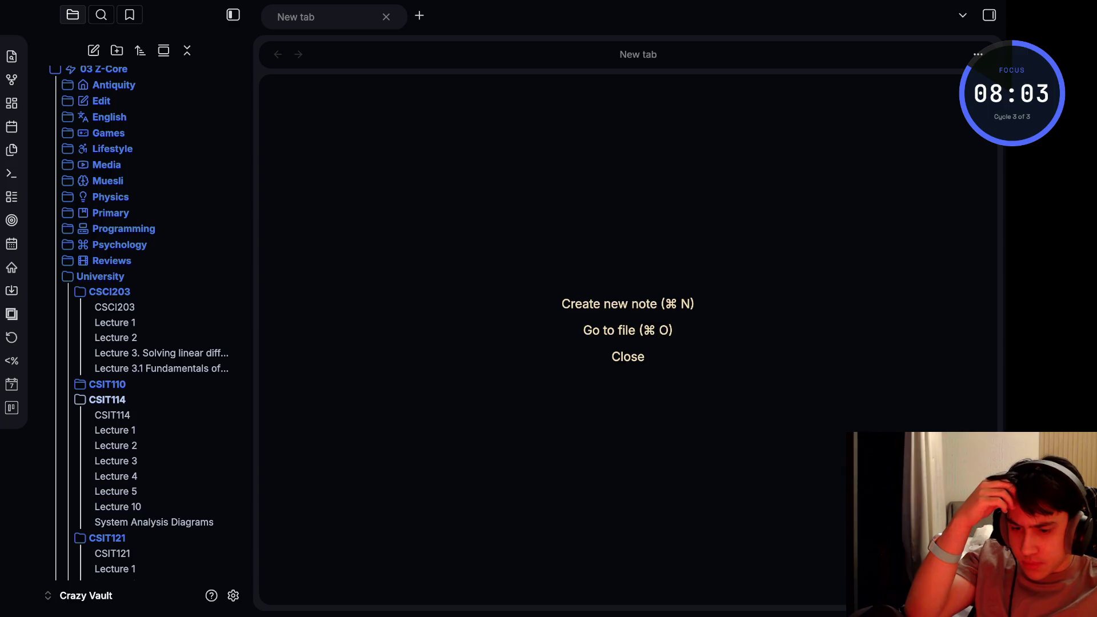
left_click(107, 400)
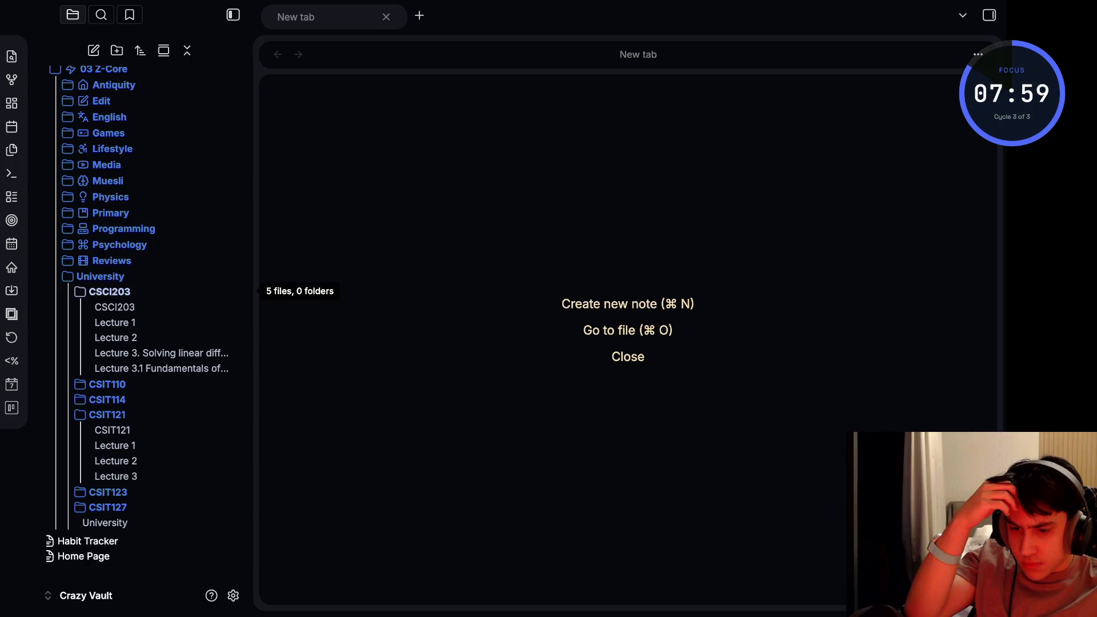
scroll(112, 291, "up", 2)
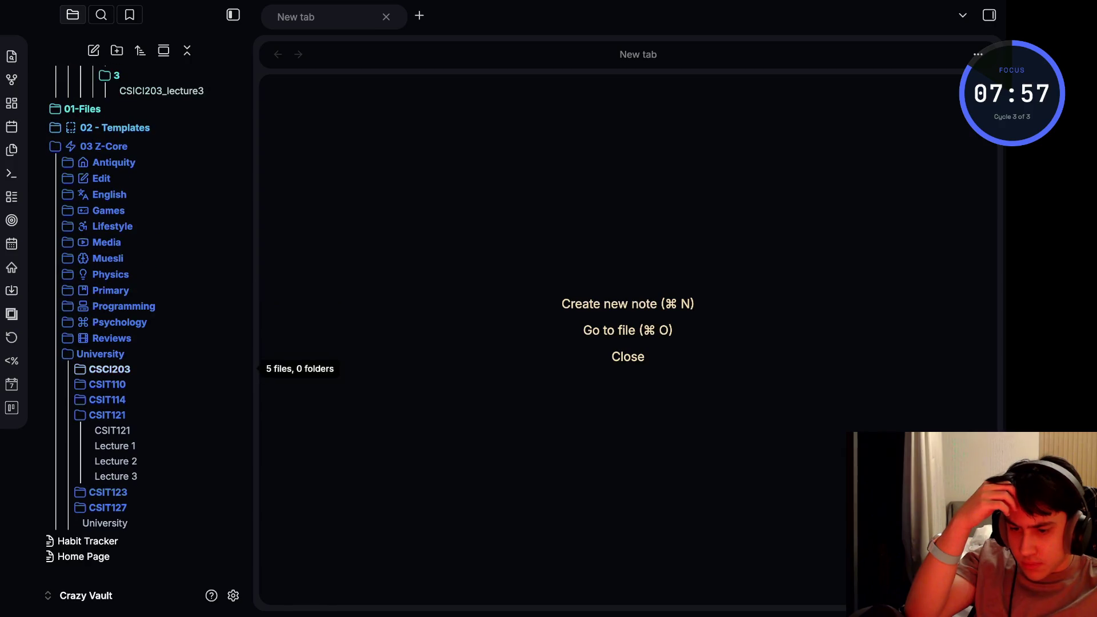
left_click(109, 368)
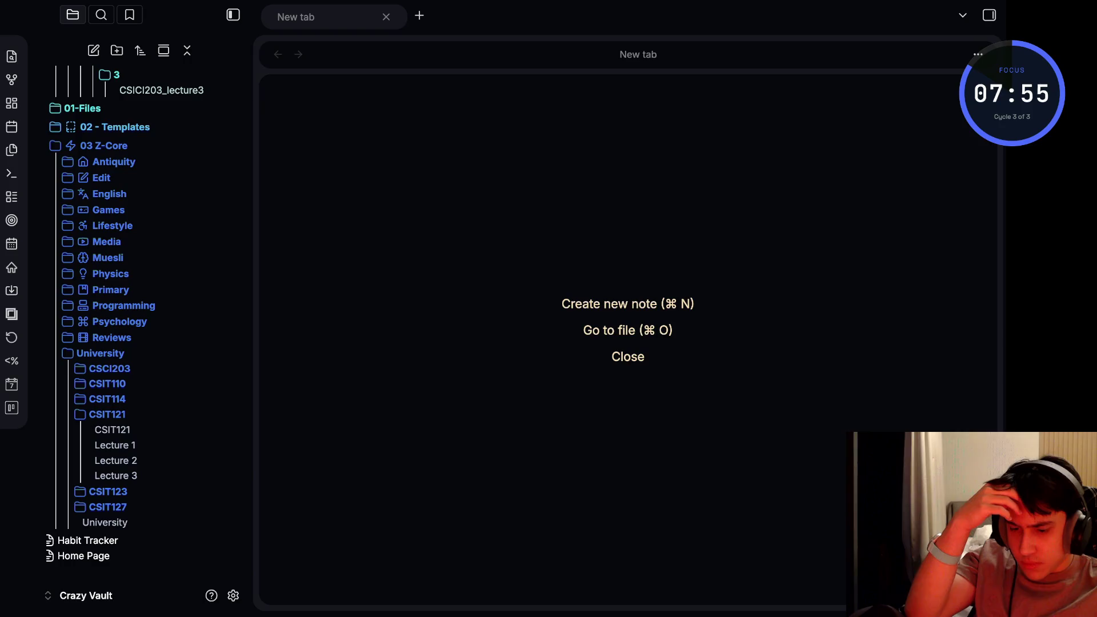
Peek into CSIT127 and CSIT123, then open the CSIT121 Lecture 3 note on inheritance
left_click(108, 507)
scroll(107, 480, "down", 1)
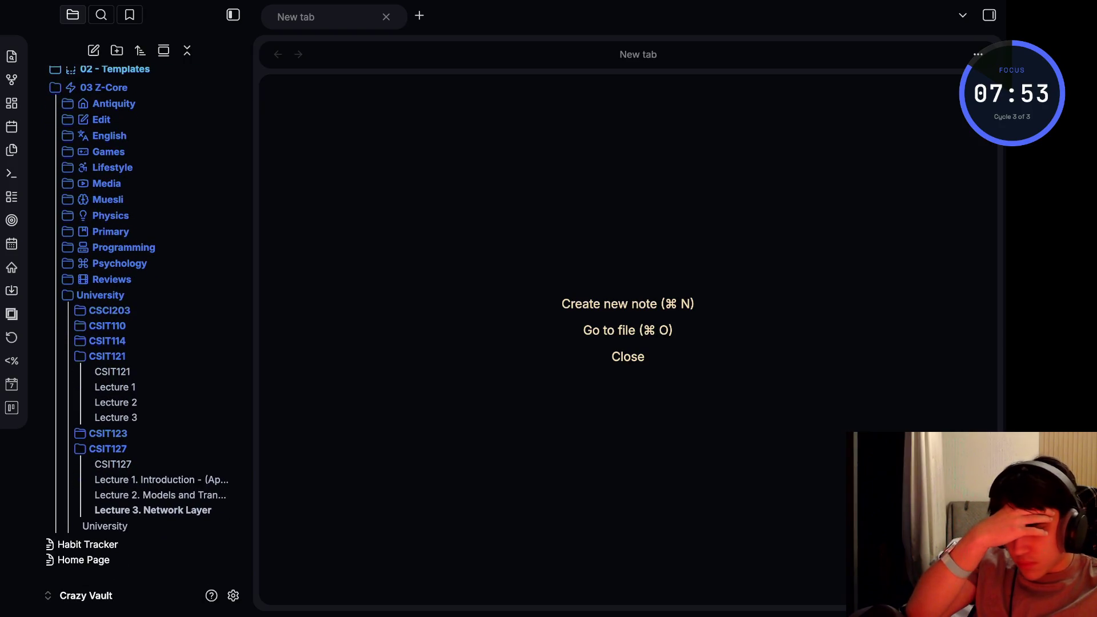
left_click(107, 448)
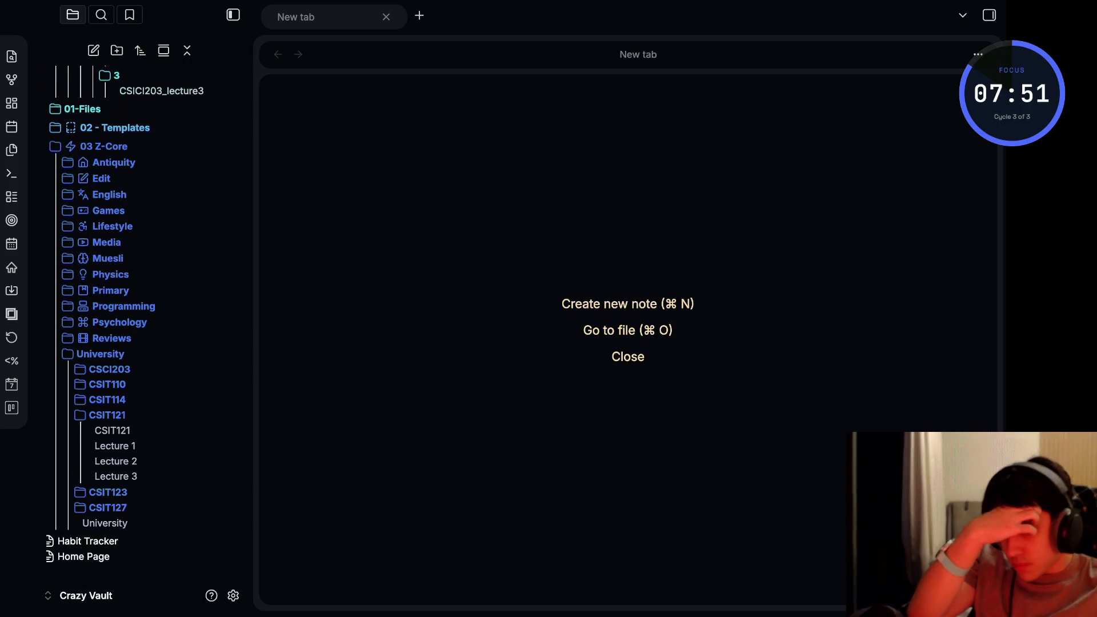
left_click(106, 490)
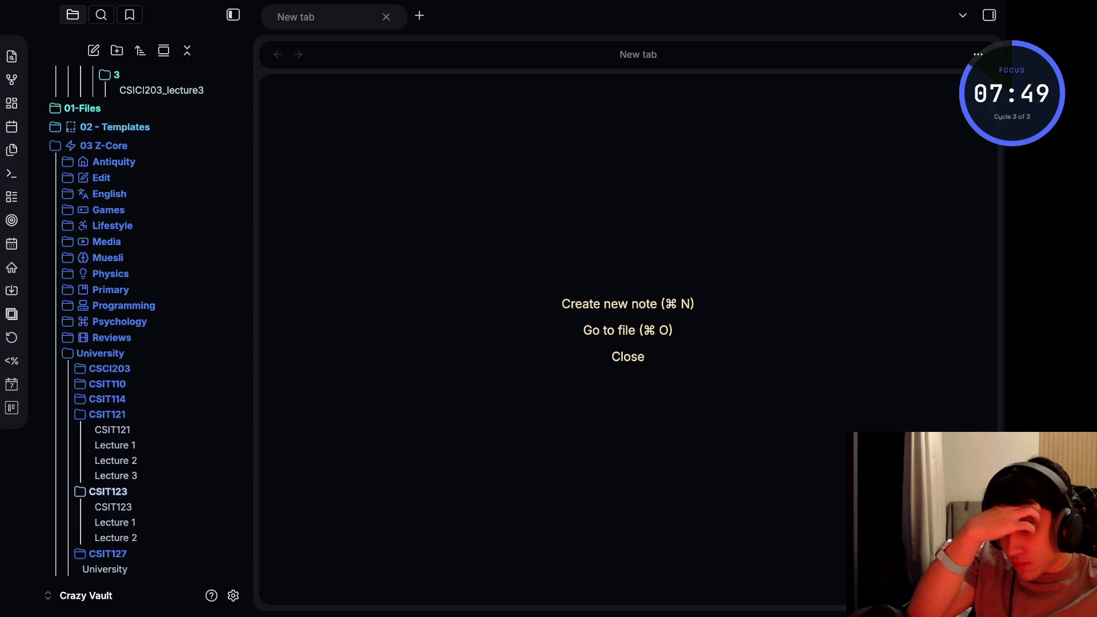
left_click(108, 491)
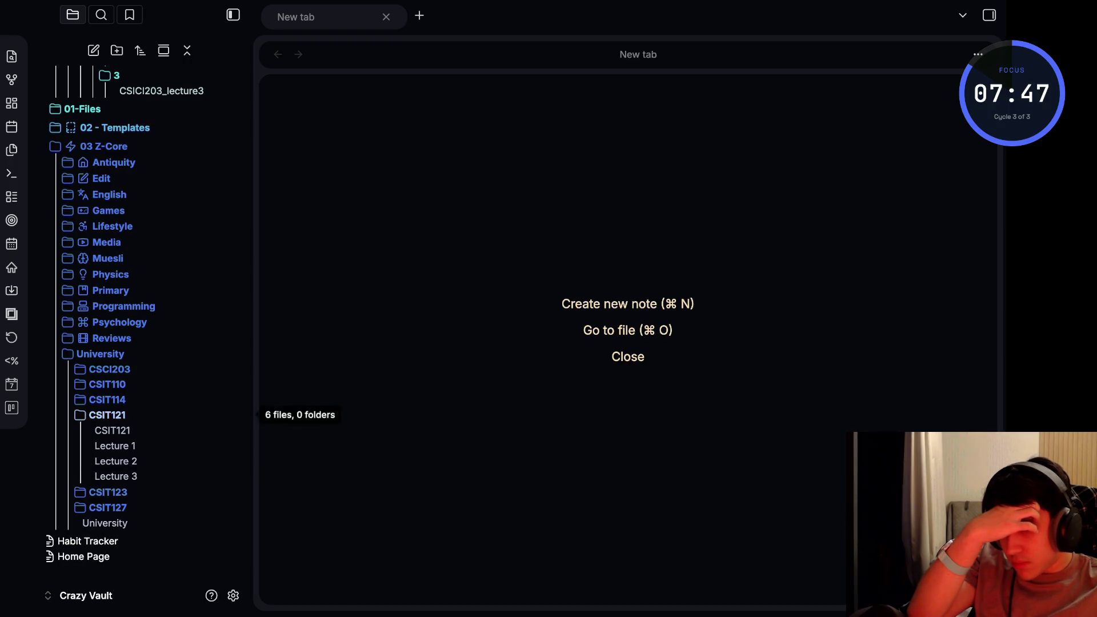
left_click(115, 475)
scroll(284, 369, "down", 6)
scroll(283, 369, "up", 6)
scroll(129, 300, "up", 4)
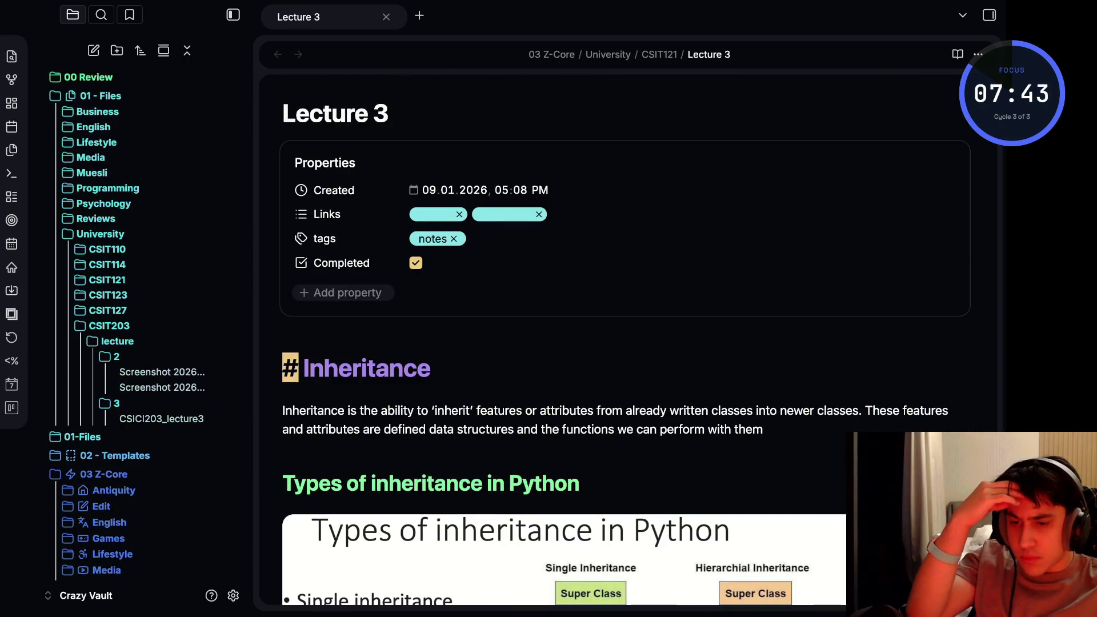
View the CSICI203_lecture3 image, collapse folder 3, and open folder 2's Data Structures screenshot
left_click(164, 418)
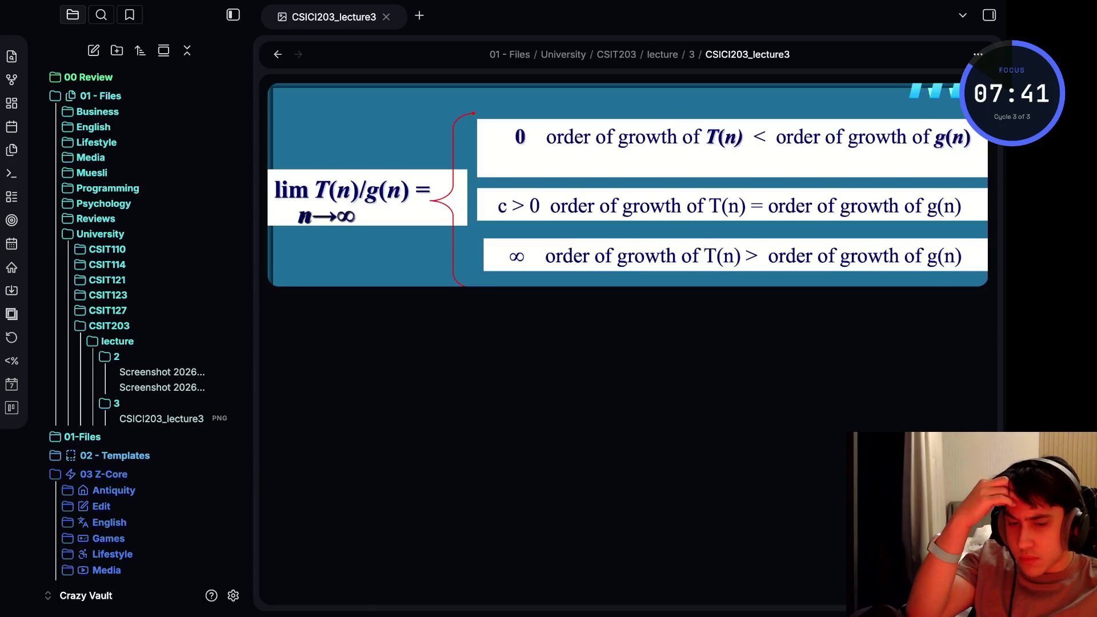
left_click(115, 403)
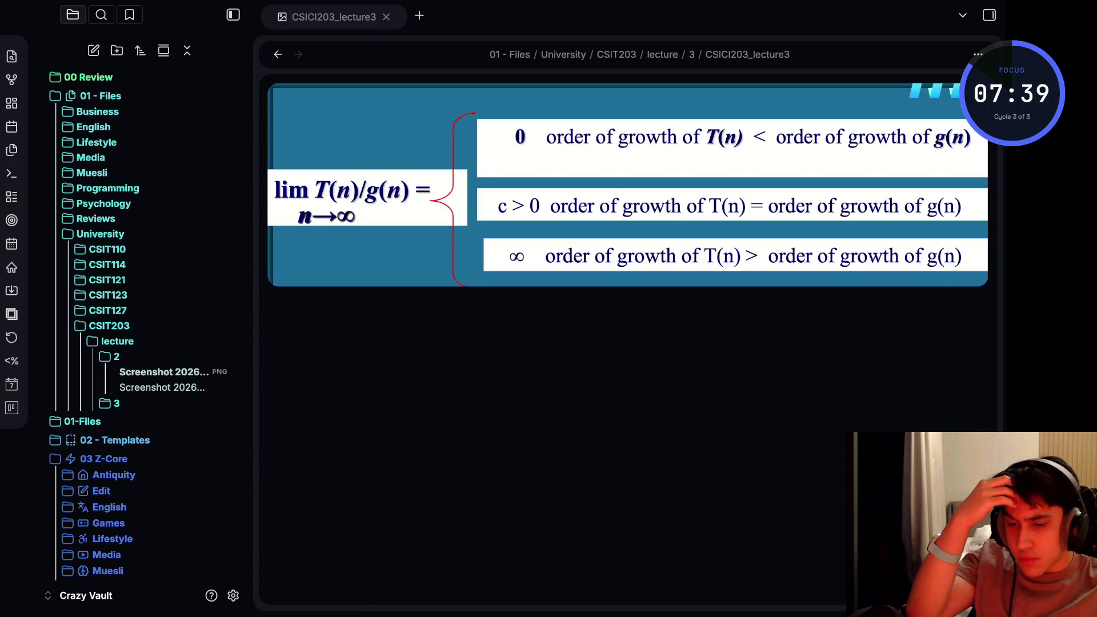
left_click(162, 388)
left_click(162, 372)
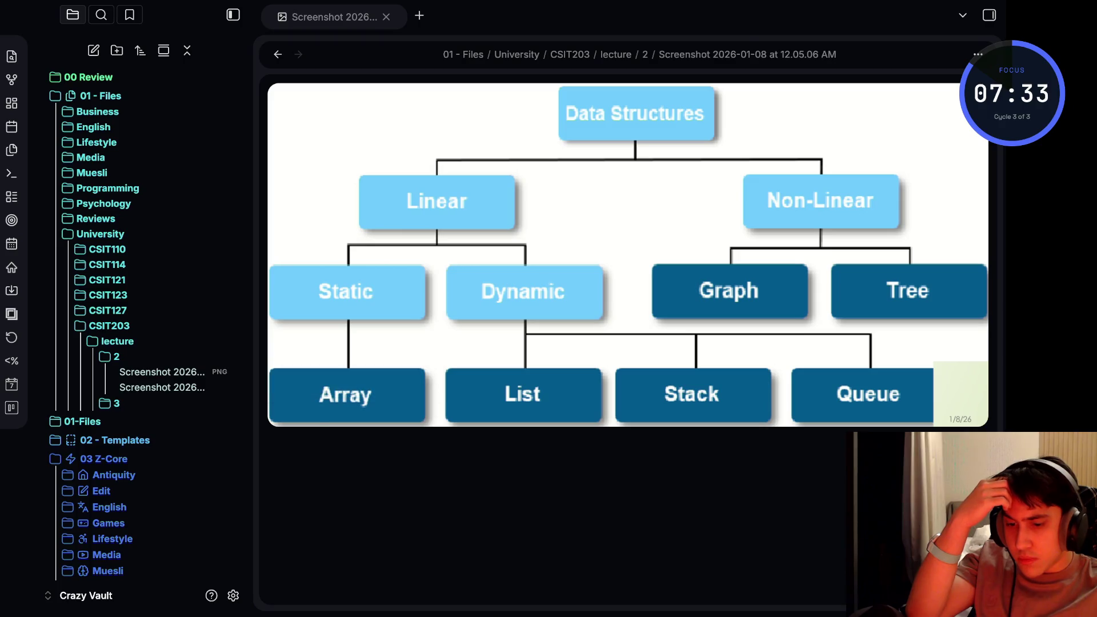
Rename the first folder-2 screenshot to CSCI203_lecture2, correcting the initial CSCI203_lecture1 typo
left_click_drag(162, 371, 109, 507)
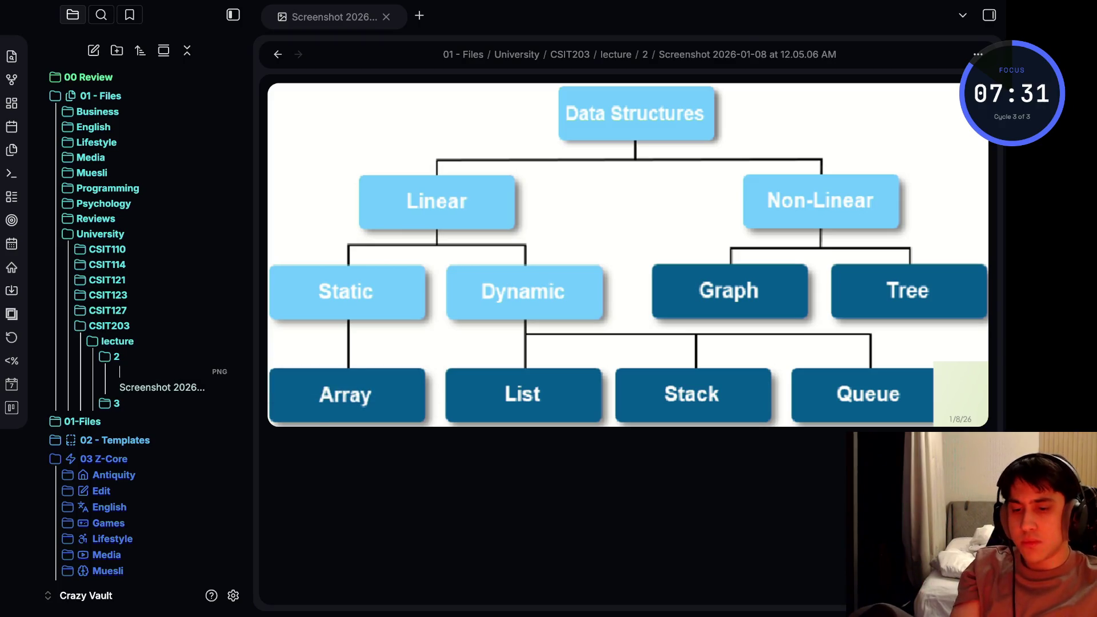
type("CSI")
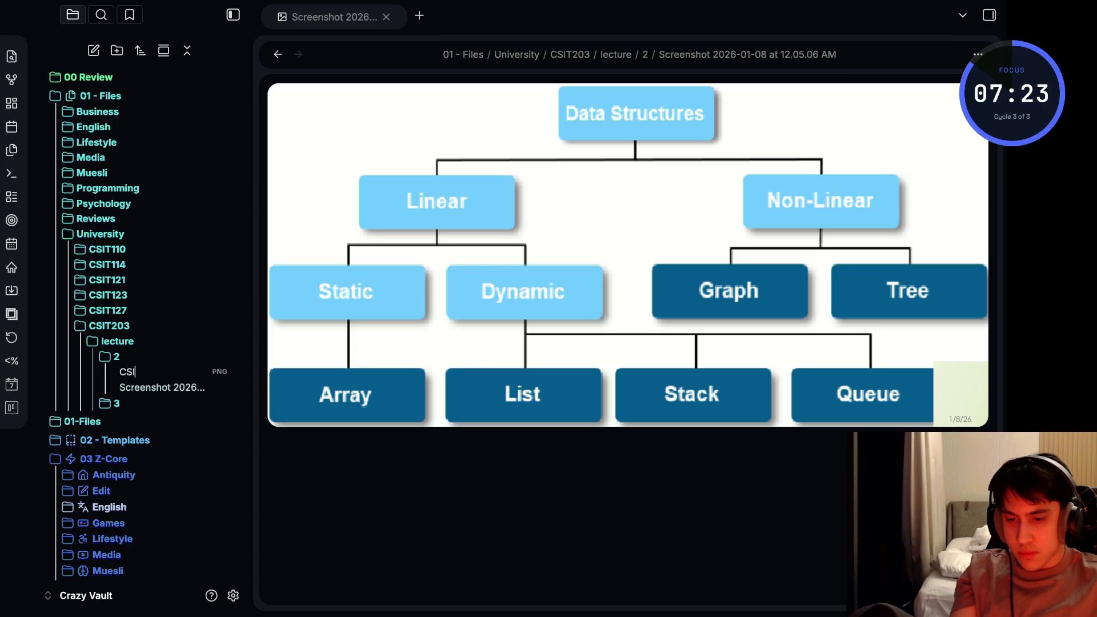
type("C")
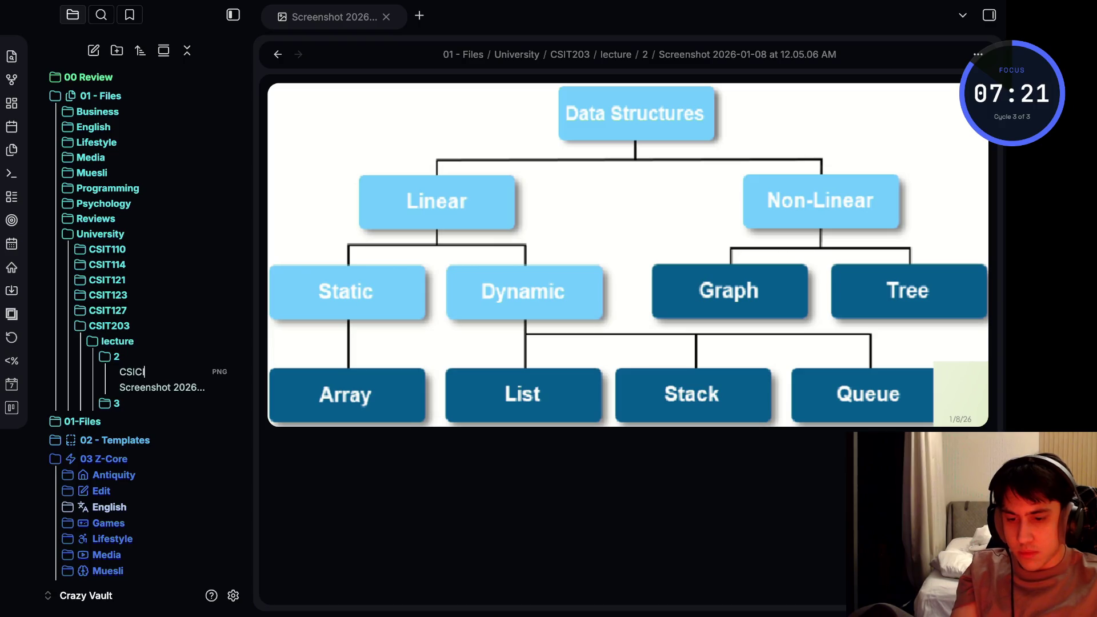
key("BackSpace")
key("BackSpace")
type("CI203")
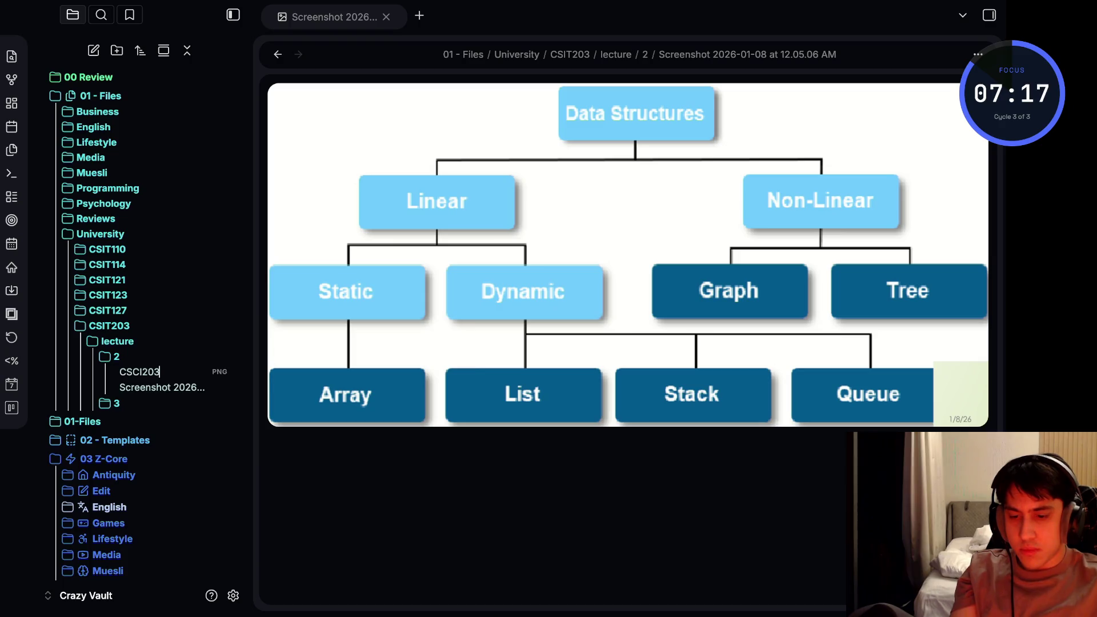
type("_lecture1")
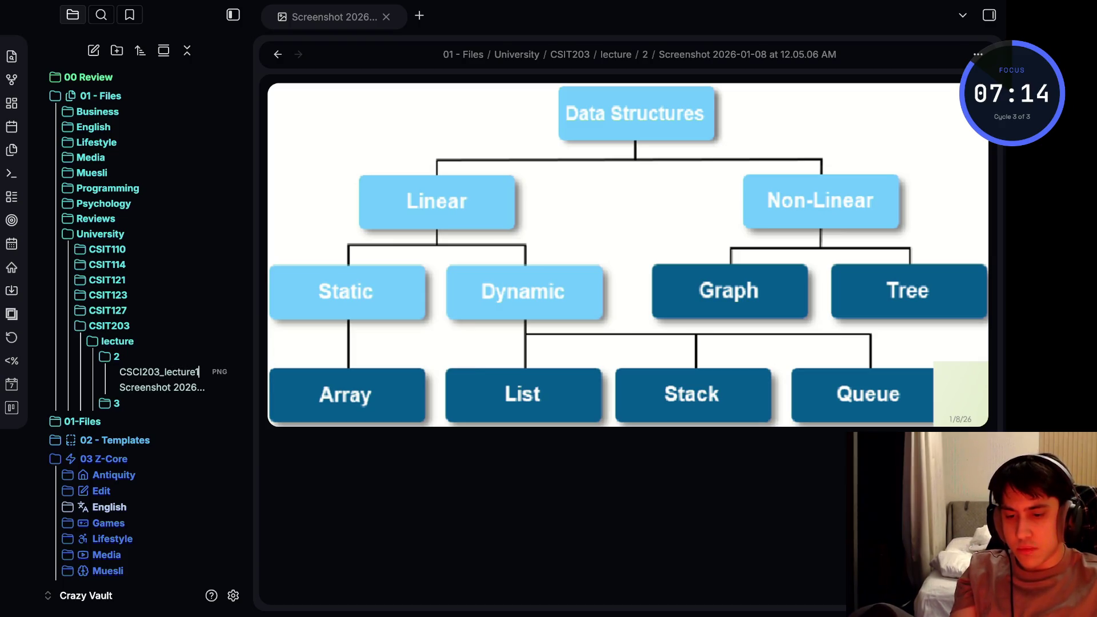
key("Return")
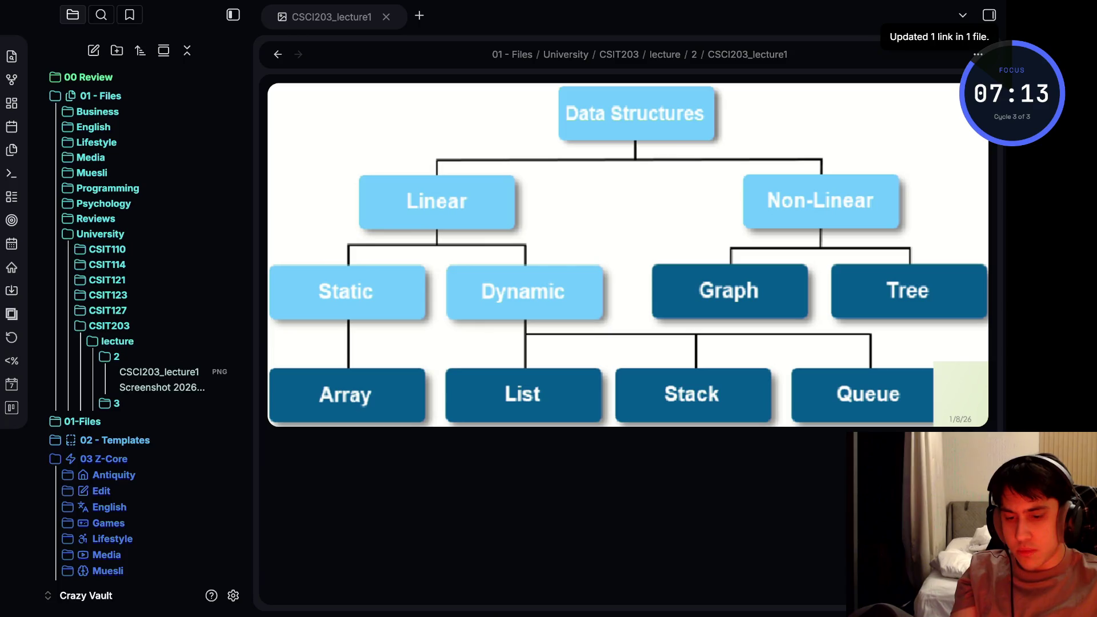
key("F2")
key("End")
key("BackSpace")
type("2")
key("Return")
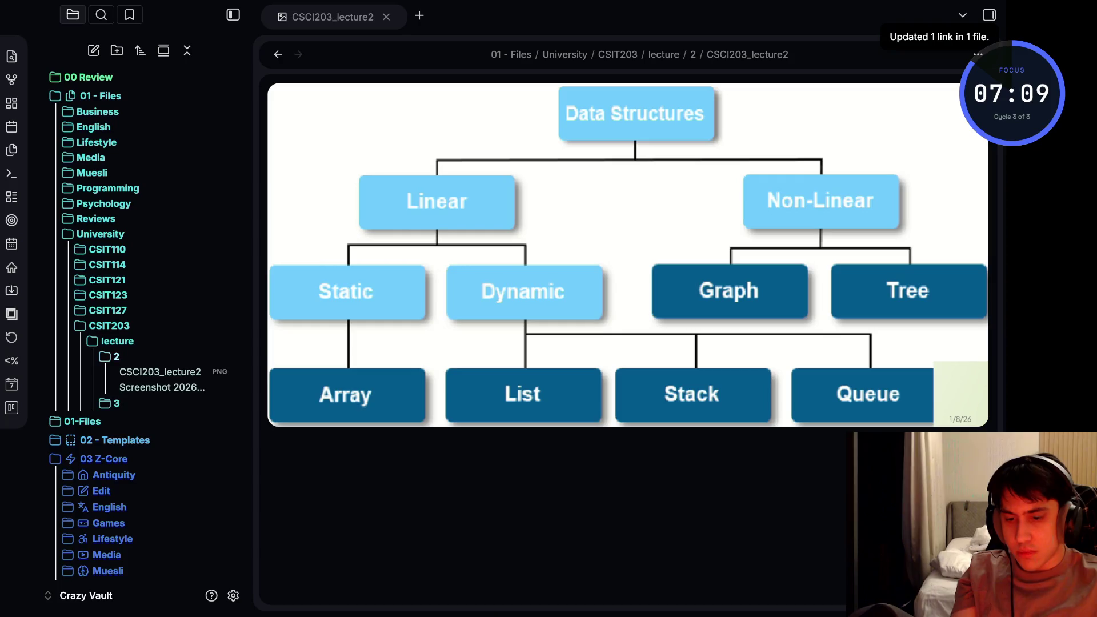
Rename the second screenshot to CSCI203_lecture2_1, then glance inside CSIT127 and CSIT123
key("Down")
key("F2")
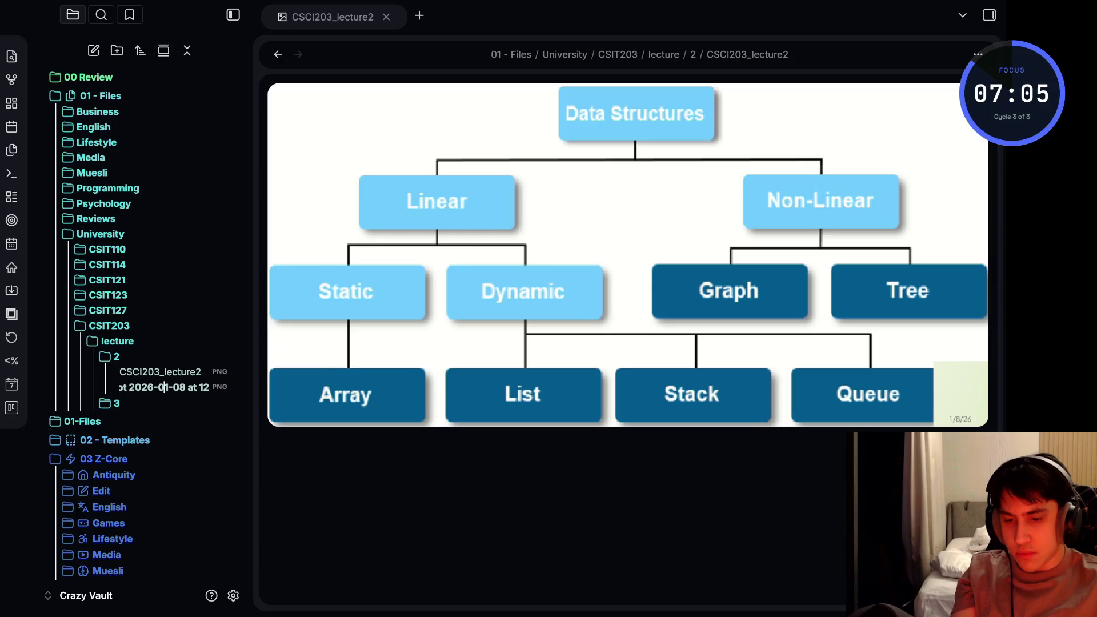
key("ctrl+a")
key("BackSpace")
type("CS")
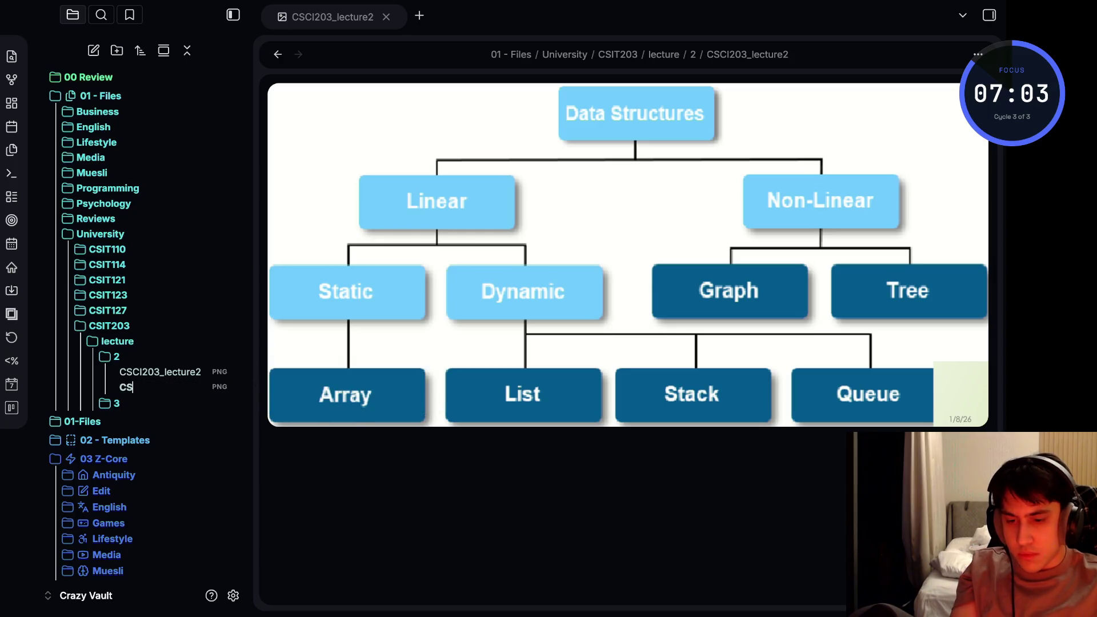
type("CI203_")
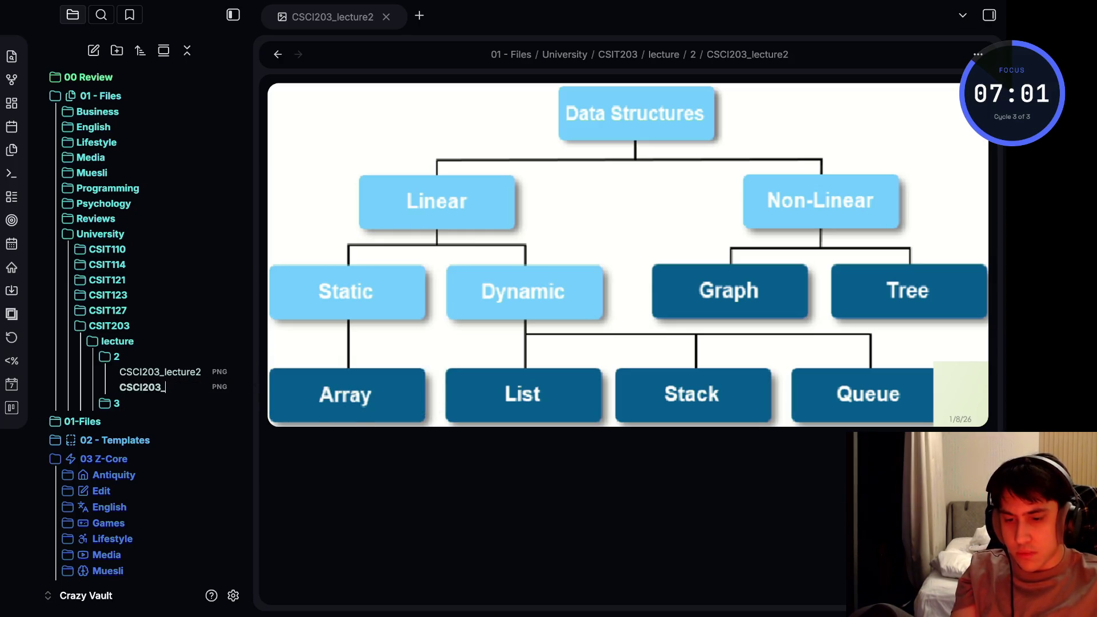
type("lecture")
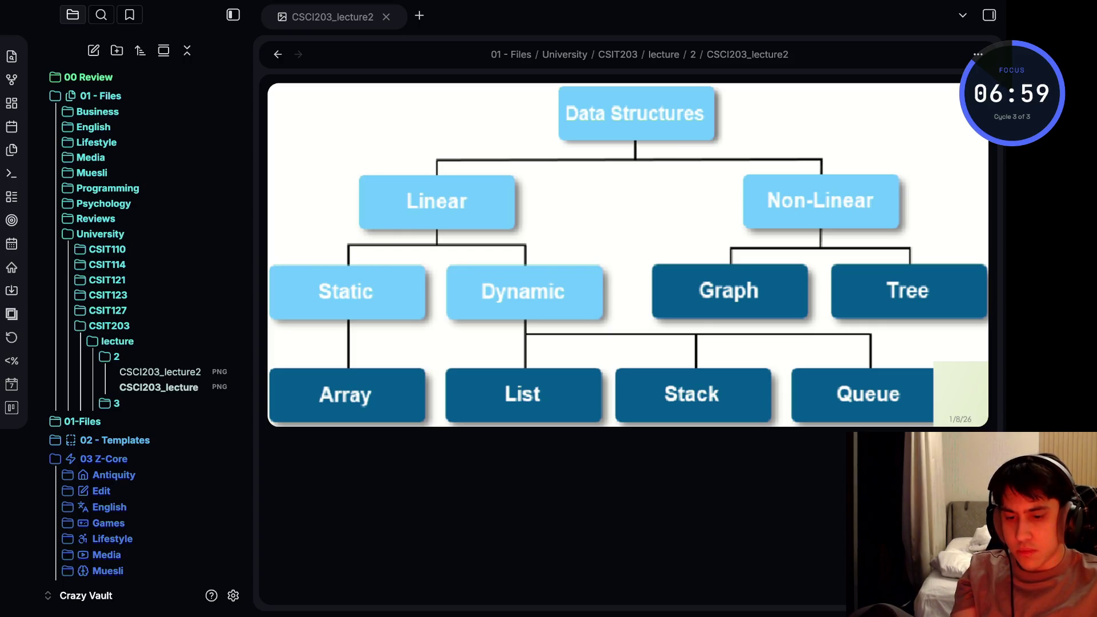
type("2")
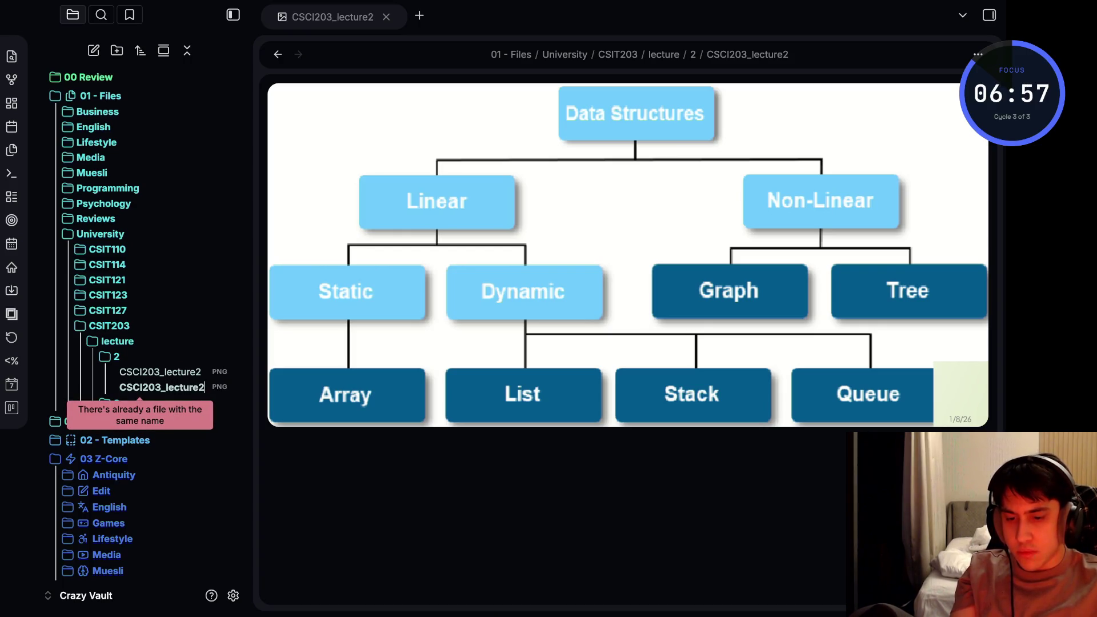
key("Return")
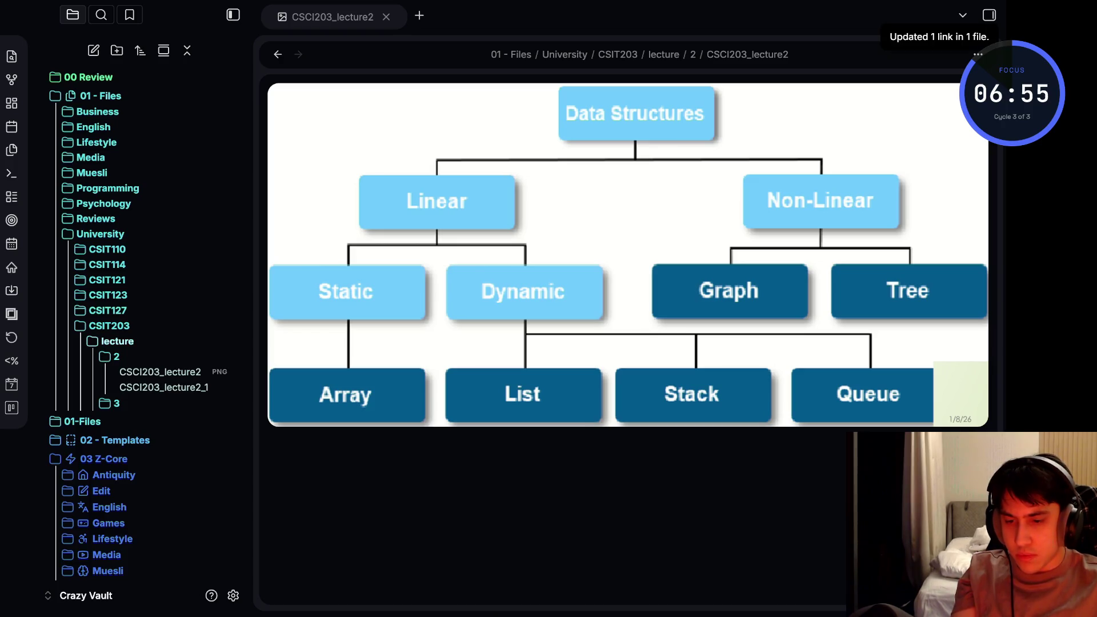
left_click(107, 310)
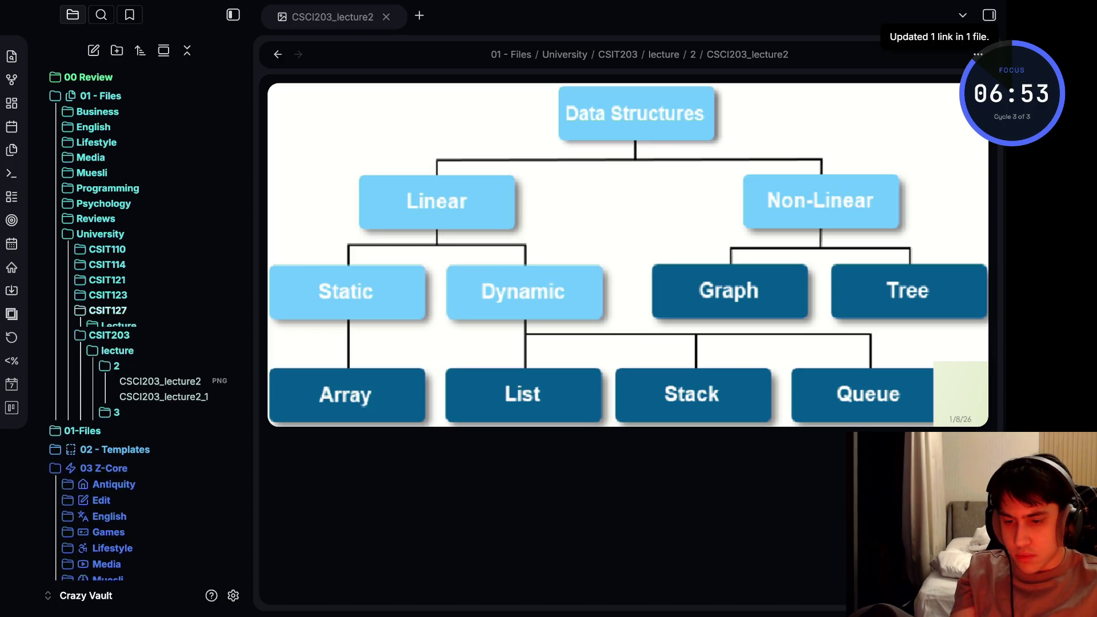
left_click(107, 279)
left_click(108, 295)
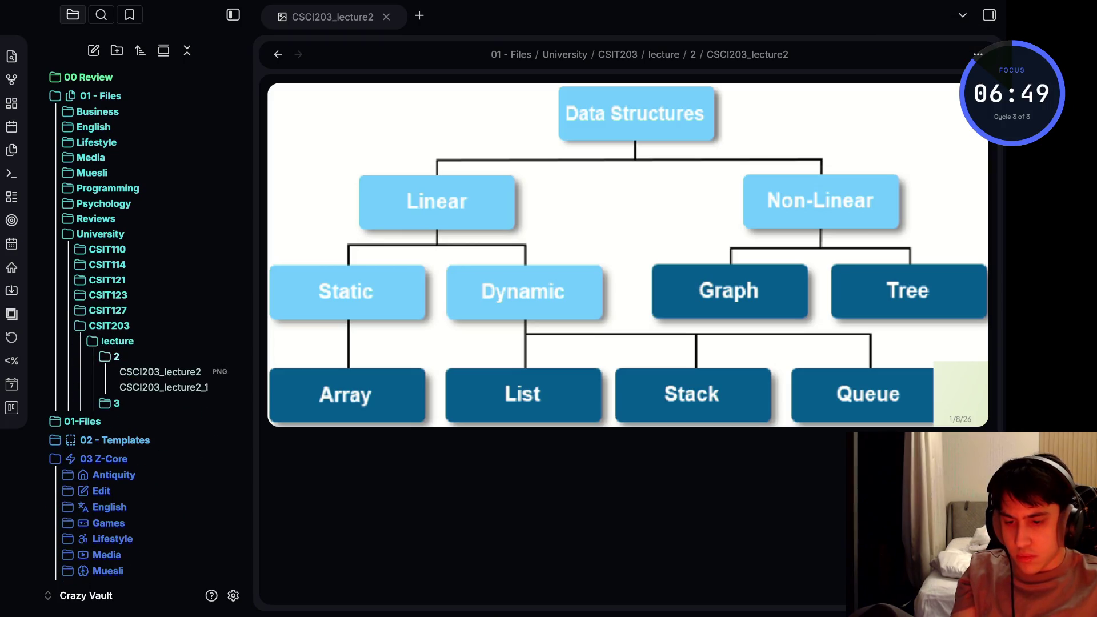
Move folders 2 and 3 into CSIT203 and correct the lecture 3 screenshot name to CSCI203_lecture3
left_click_drag(116, 357, 110, 328)
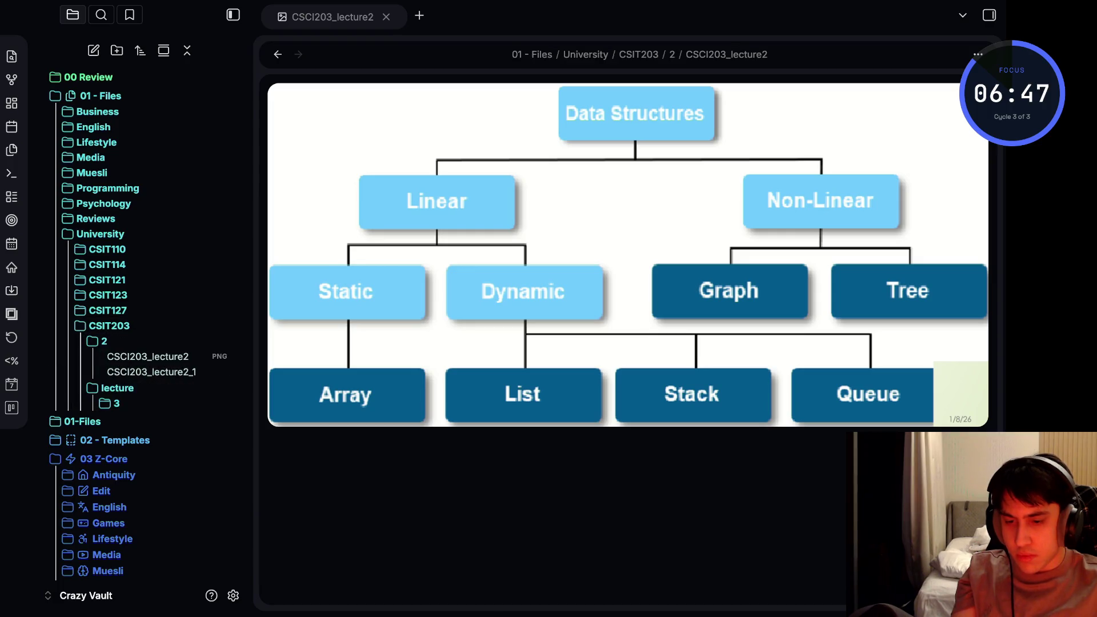
left_click_drag(106, 403, 129, 342)
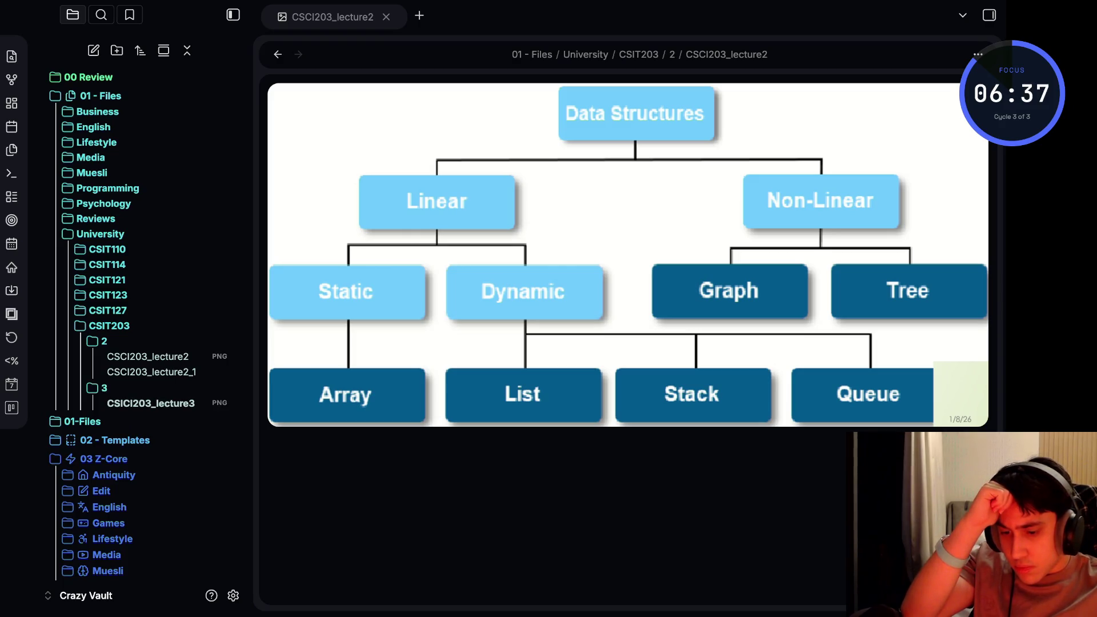
key("F2")
left_click(122, 403)
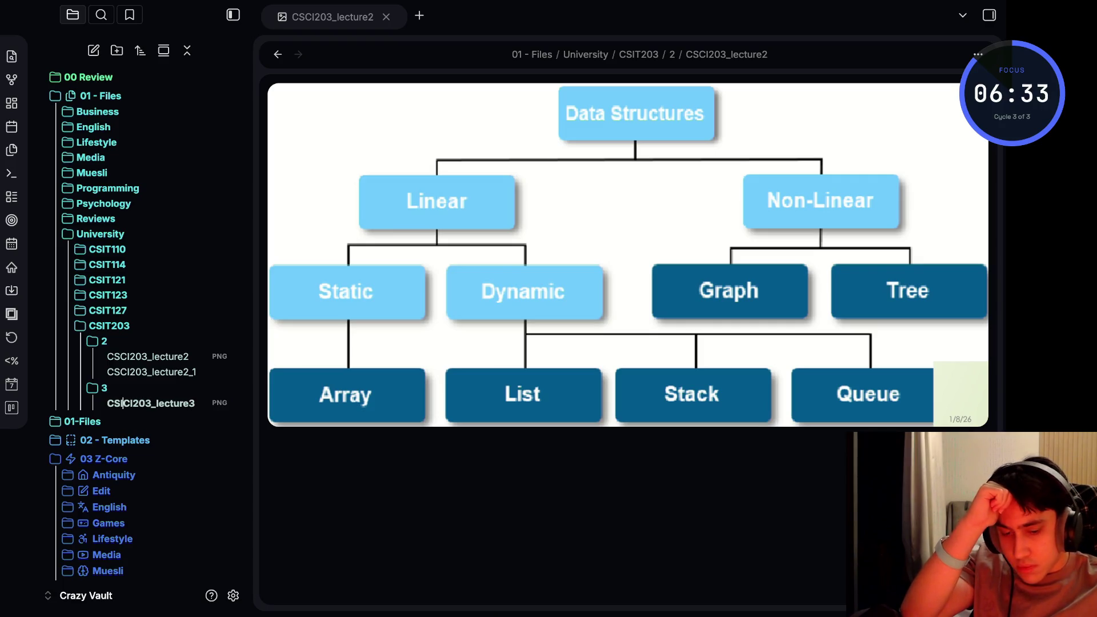
key("Return")
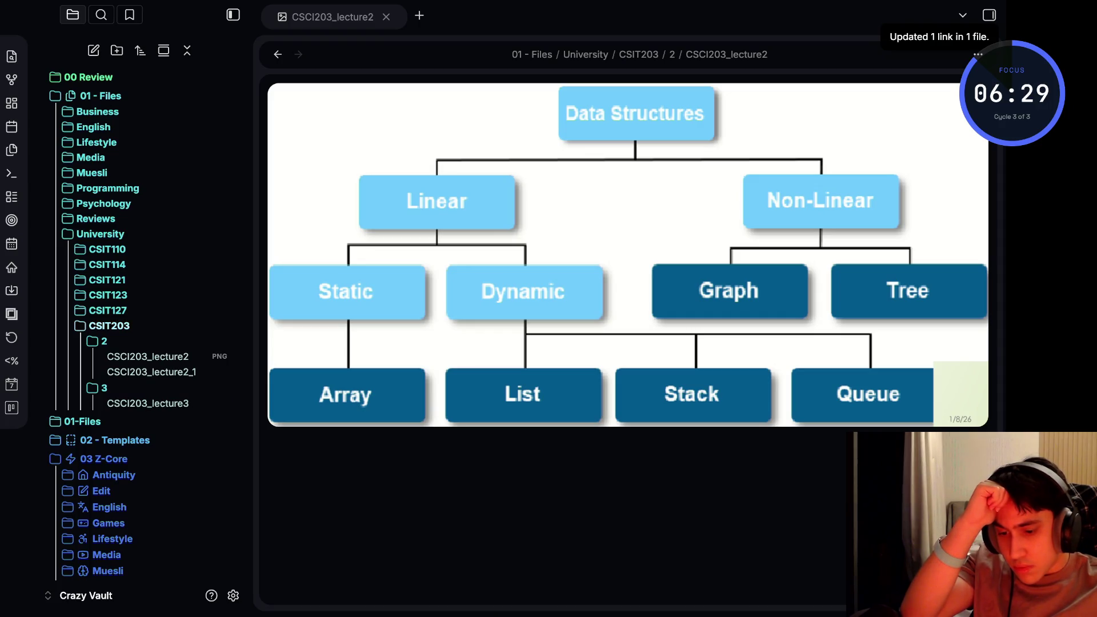
Rename the CSIT203 course folder to CSCI203 and collapse the folder tree
double_click(108, 326)
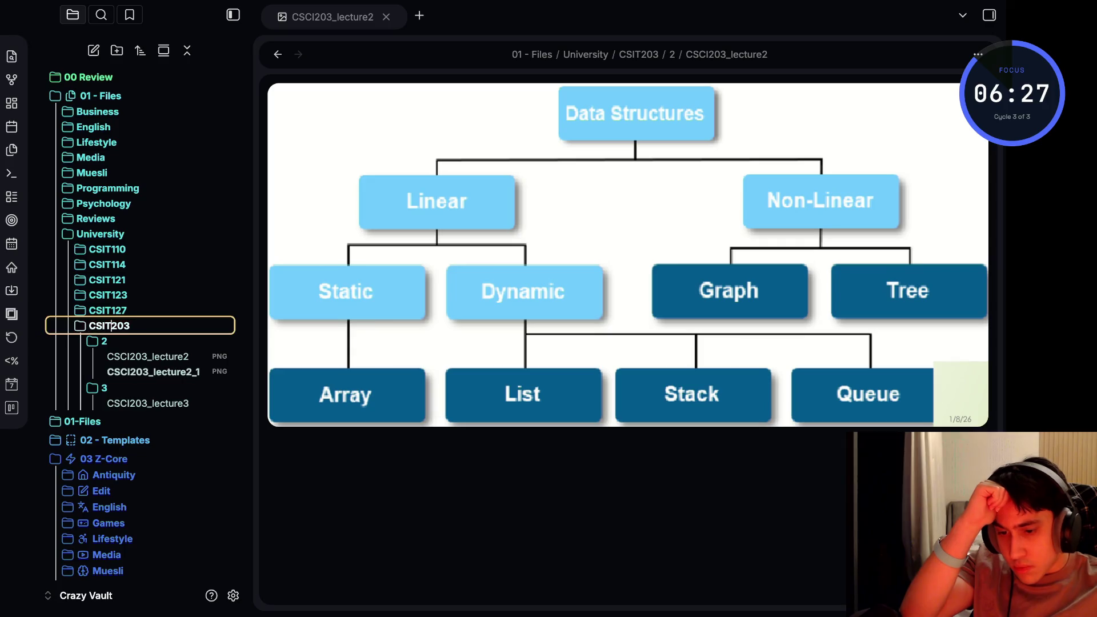
type("CI")
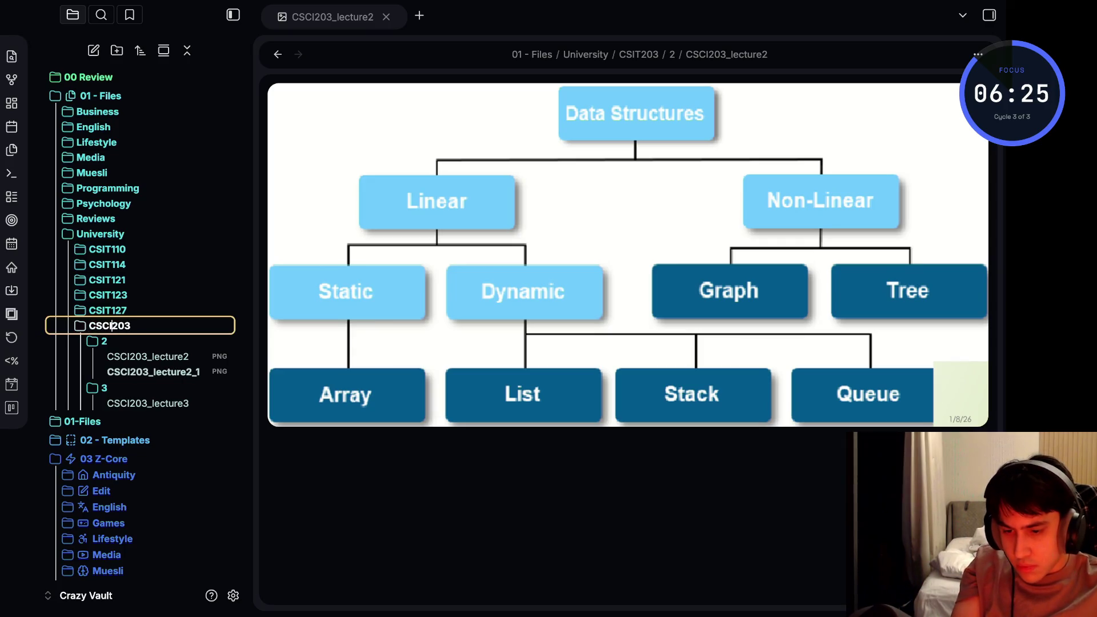
key("Return")
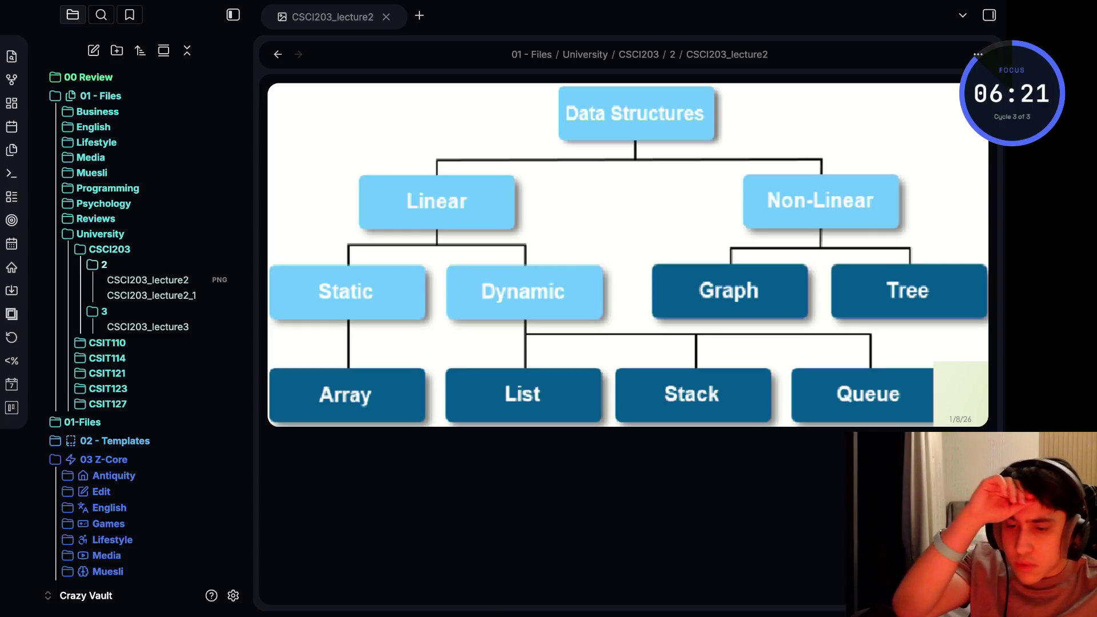
left_click(104, 312)
left_click(104, 264)
left_click(109, 249)
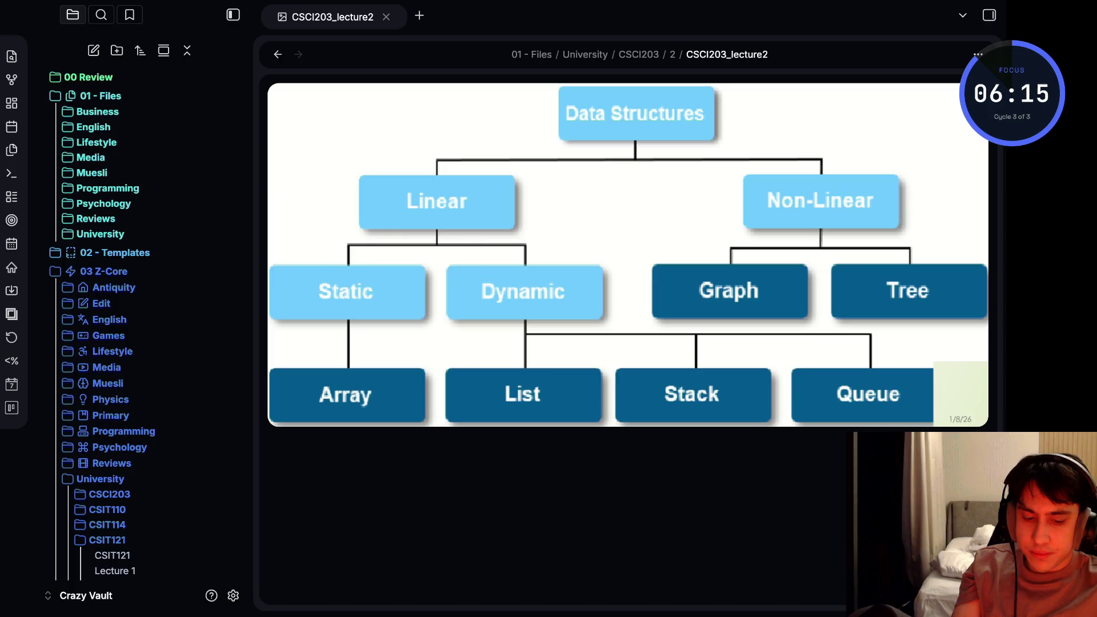
key("ctrl+comma")
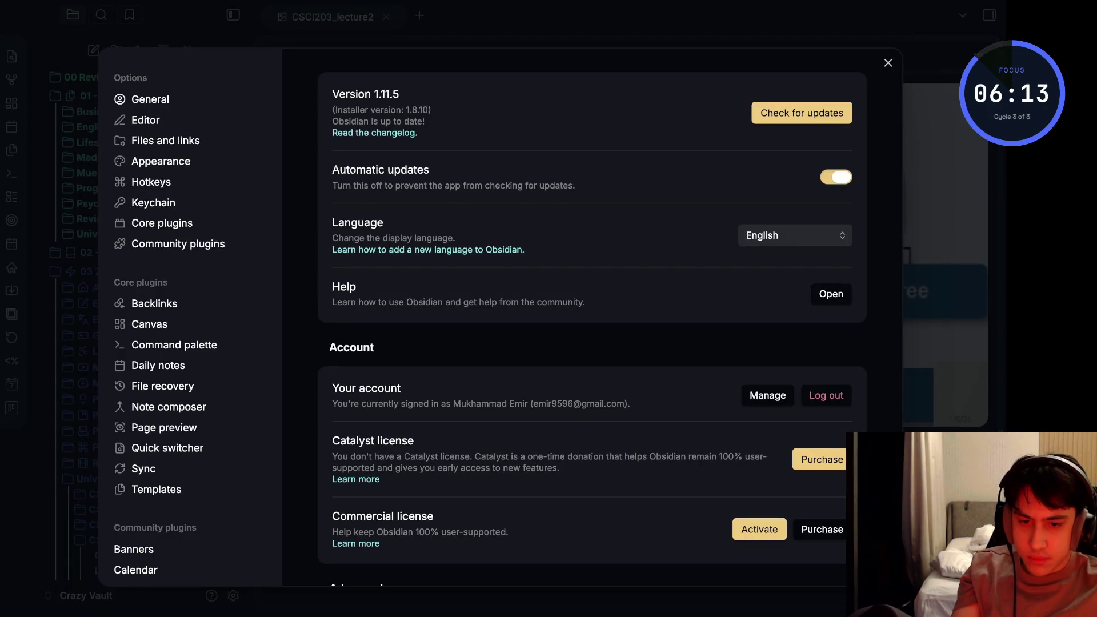
Check for Obsidian updates and glance through Command palette, Daily notes, Note composer, Page preview, Backlinks and Canvas settings
left_click(802, 112)
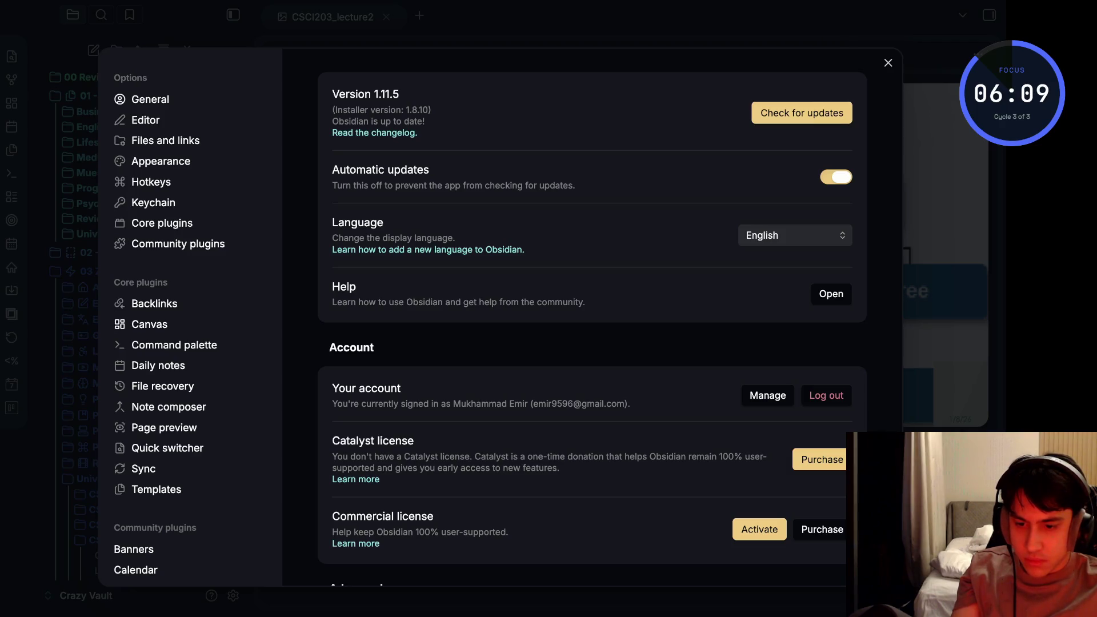
left_click(174, 344)
left_click(158, 365)
left_click(169, 406)
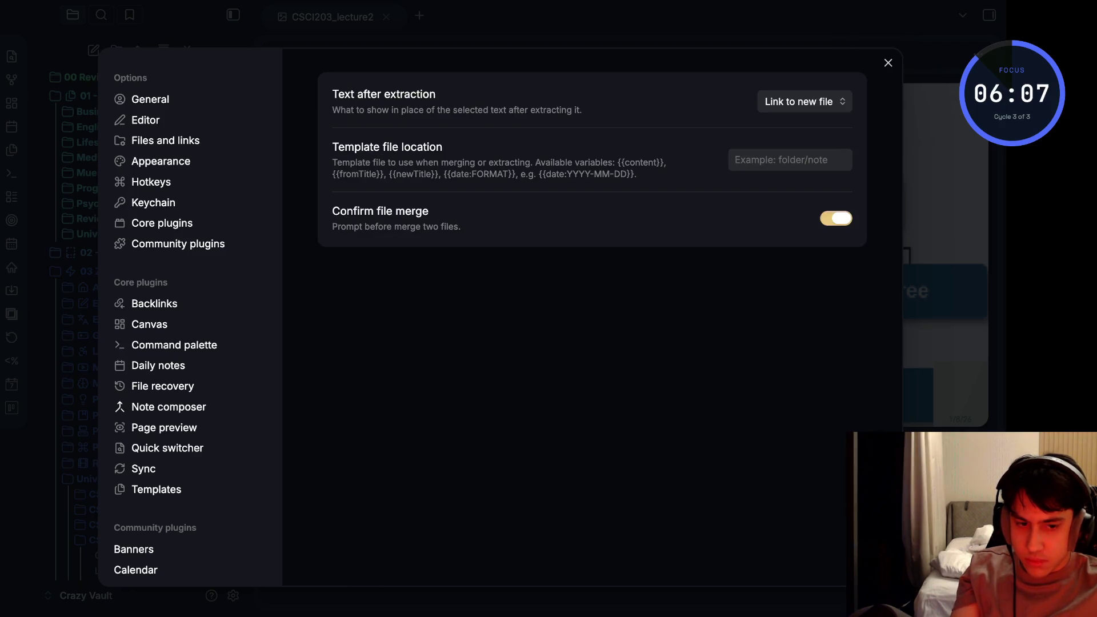
left_click(163, 427)
left_click(155, 303)
left_click(150, 324)
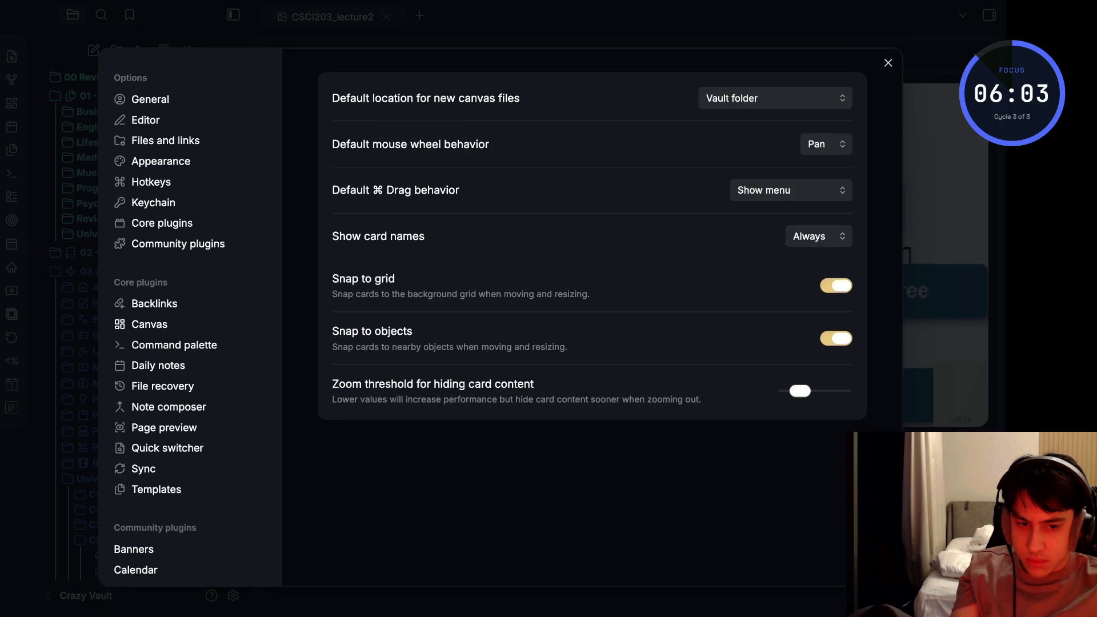
Review General, Editor, Files and links (attachment folder path), Hotkeys, Keychain and the plugin lists
left_click(151, 99)
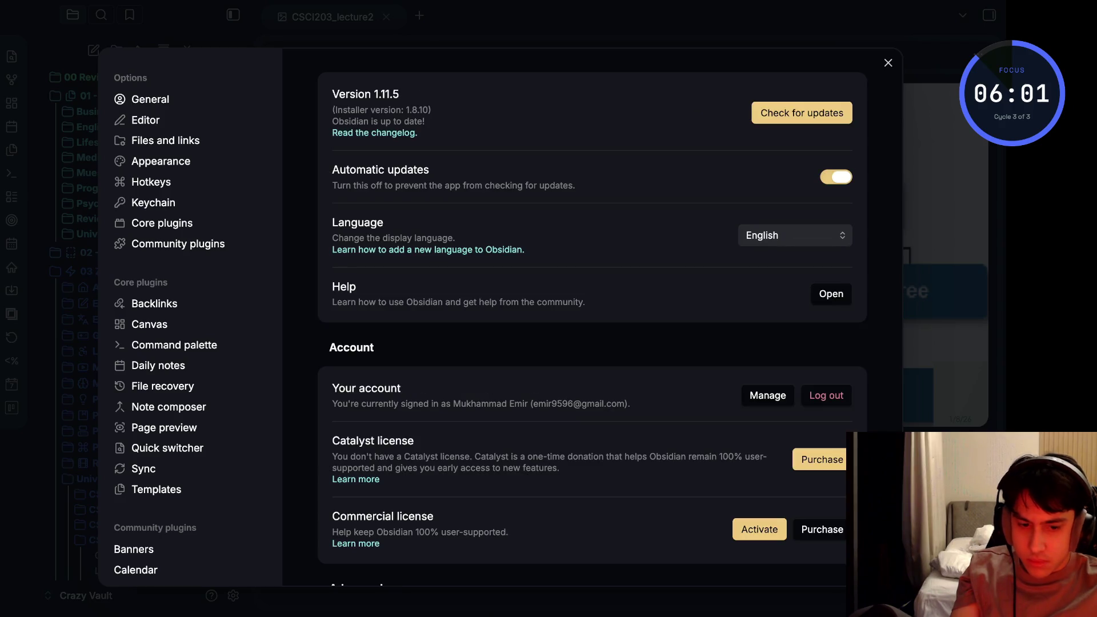
scroll(591, 317, "down", 3)
scroll(829, 491, "up", 2)
scroll(829, 492, "down", 1)
scroll(829, 490, "up", 1)
left_click(146, 120)
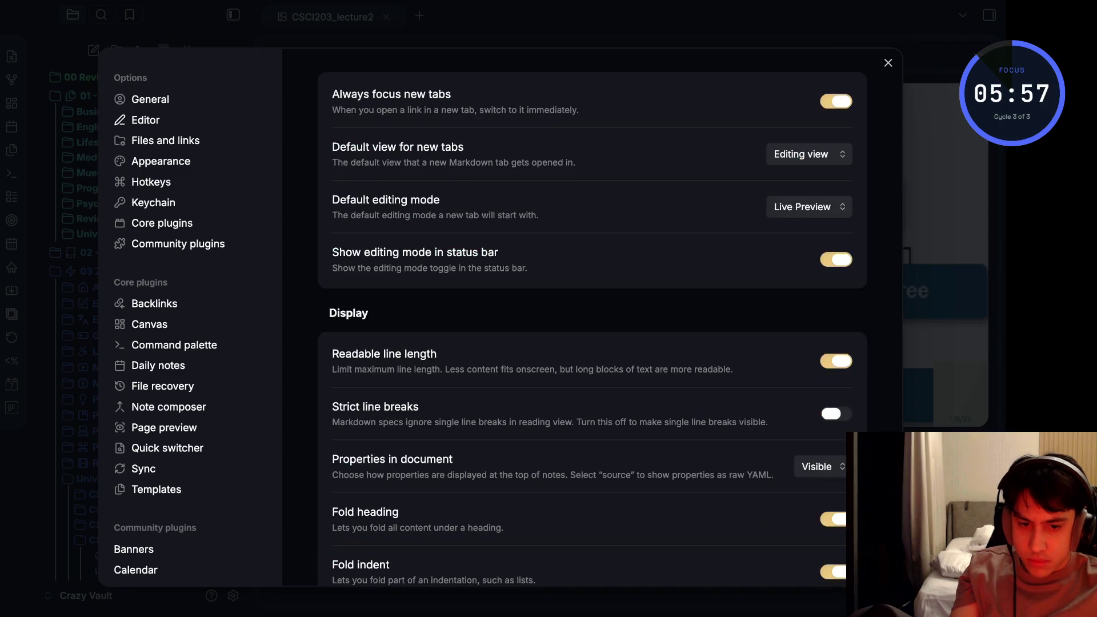
scroll(829, 447, "down", 2)
scroll(829, 445, "down", 5)
scroll(829, 446, "down", 2)
scroll(828, 446, "up", 3)
scroll(828, 186, "up", 3)
left_click(166, 141)
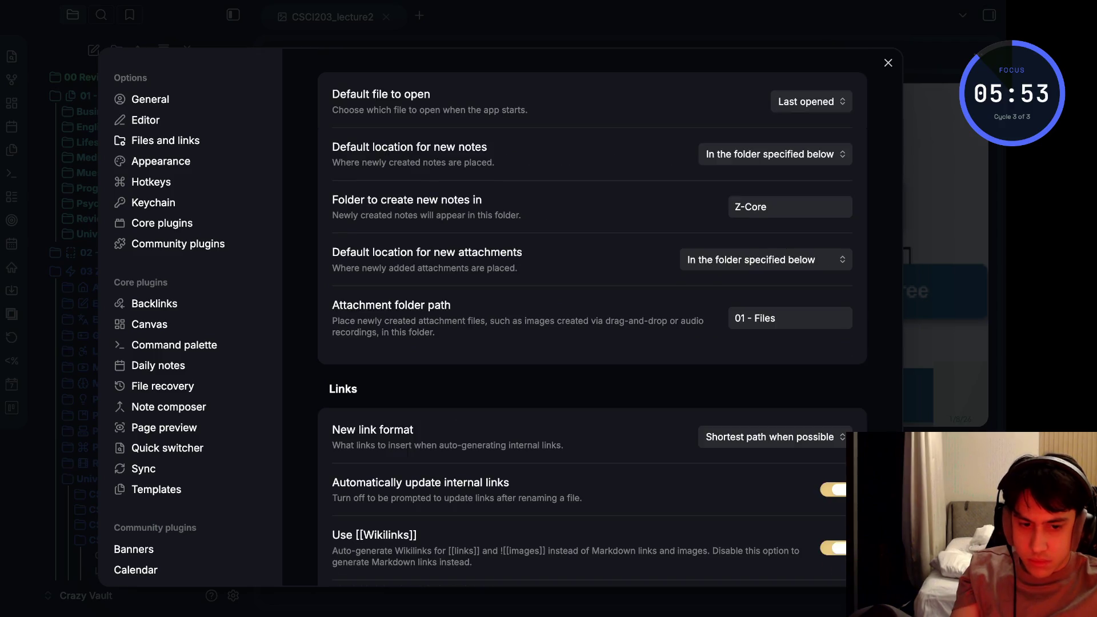
scroll(592, 318, "down", 1)
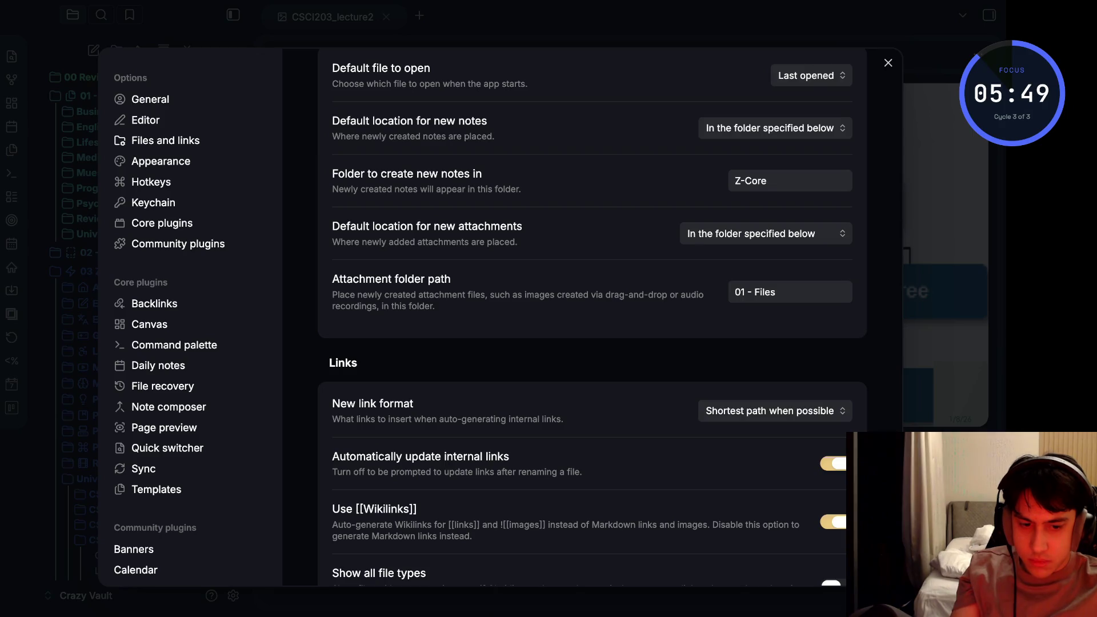
left_click(788, 292)
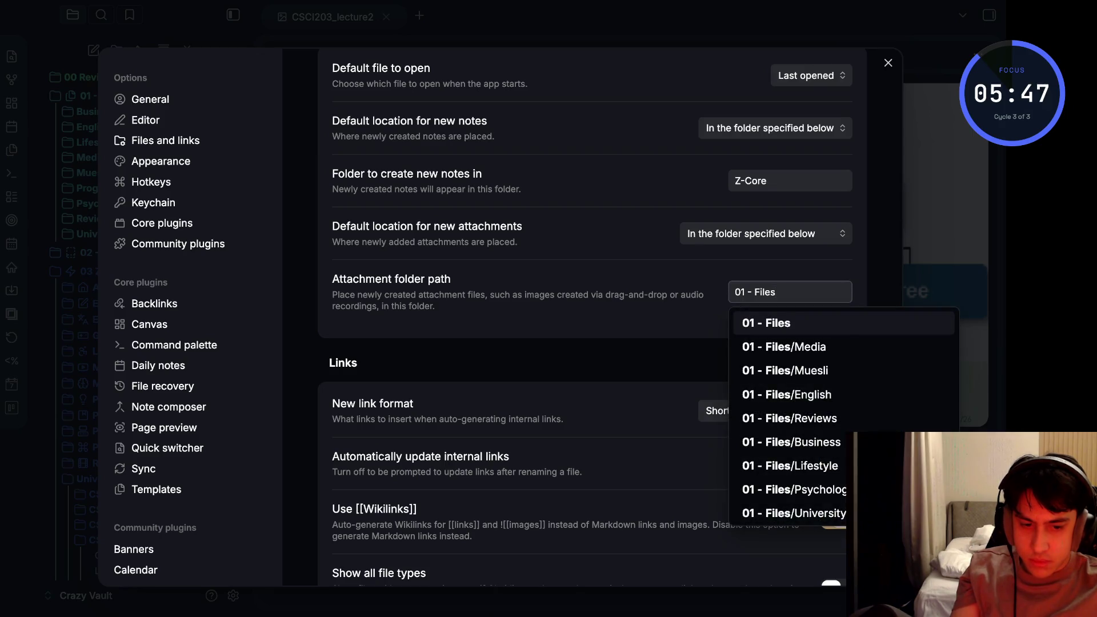
key("Escape")
scroll(829, 446, "down", 3)
scroll(591, 317, "down", 2)
scroll(591, 318, "down", 2)
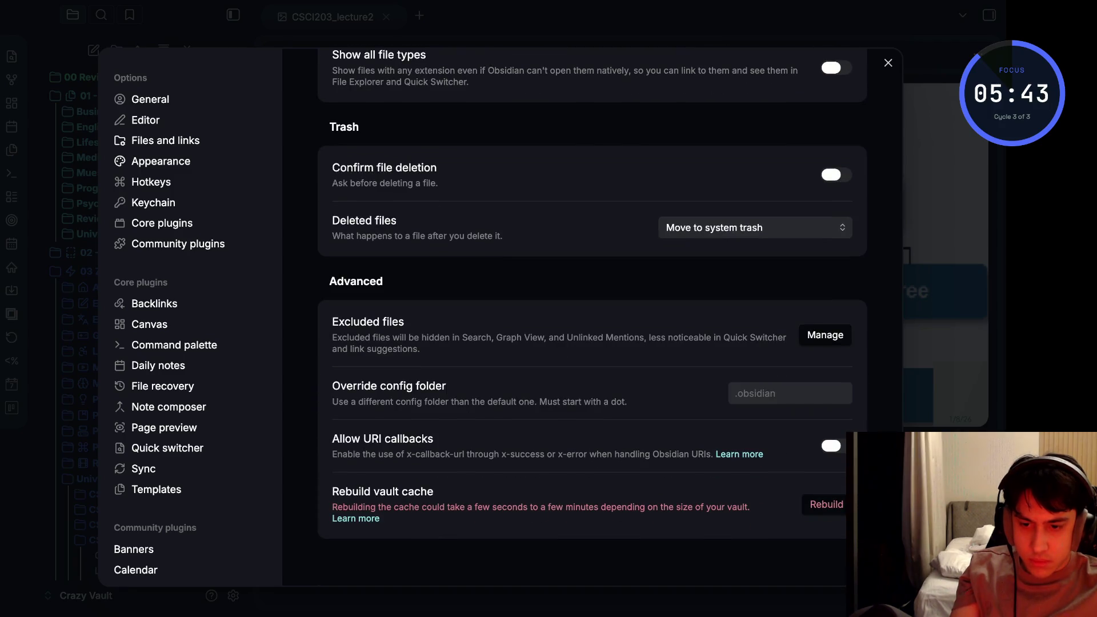
left_click(151, 182)
scroll(591, 318, "down", 5)
scroll(592, 318, "down", 10)
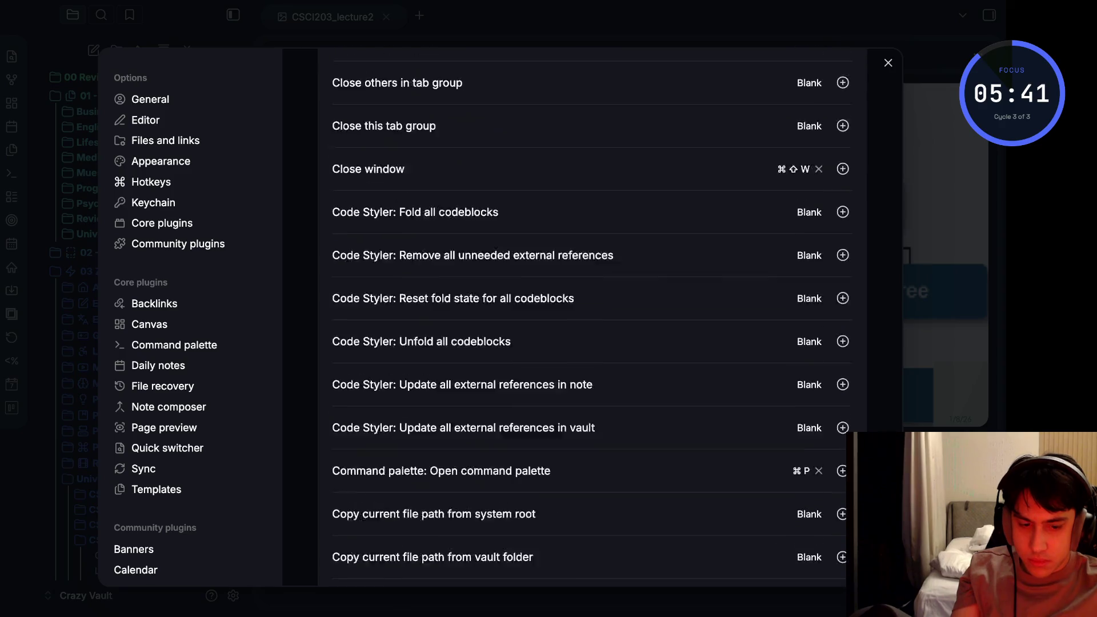
scroll(592, 318, "down", 5)
left_click(152, 203)
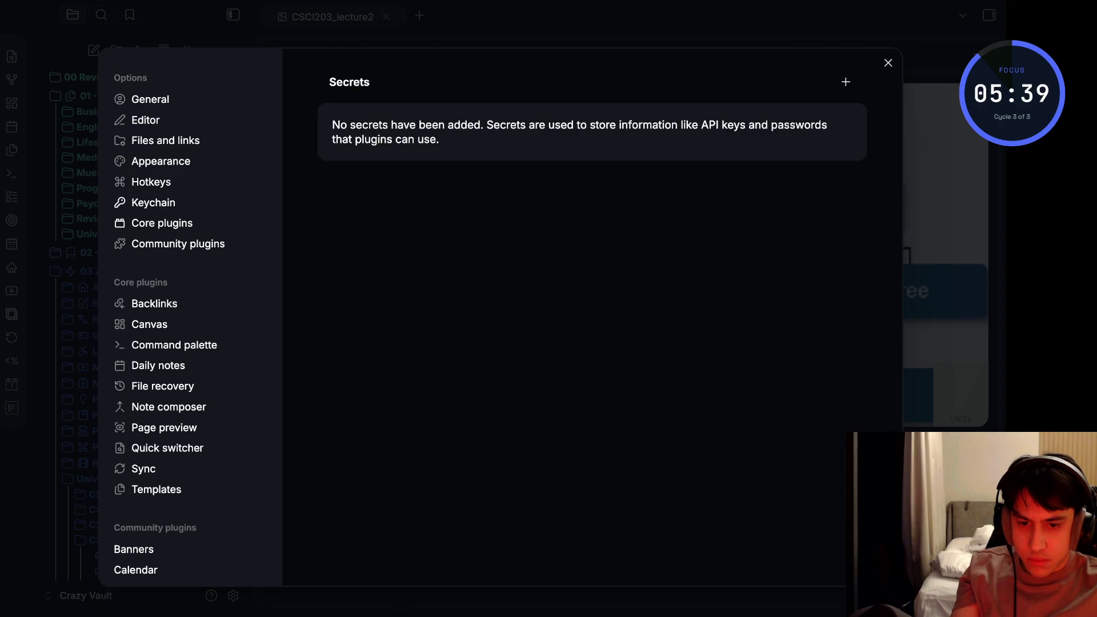
left_click(163, 223)
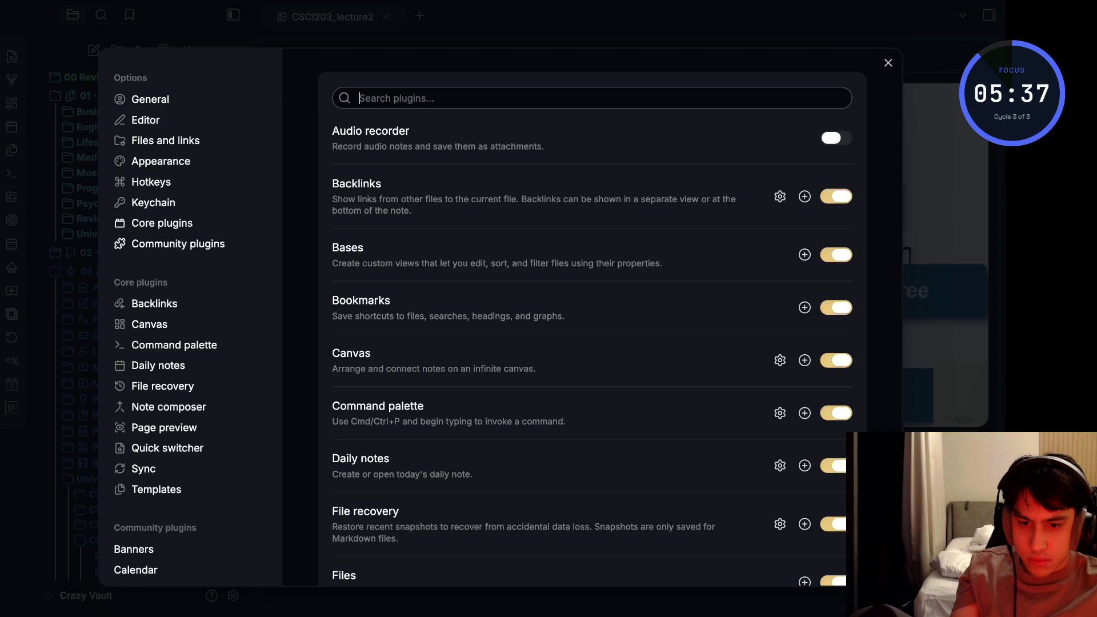
left_click(178, 243)
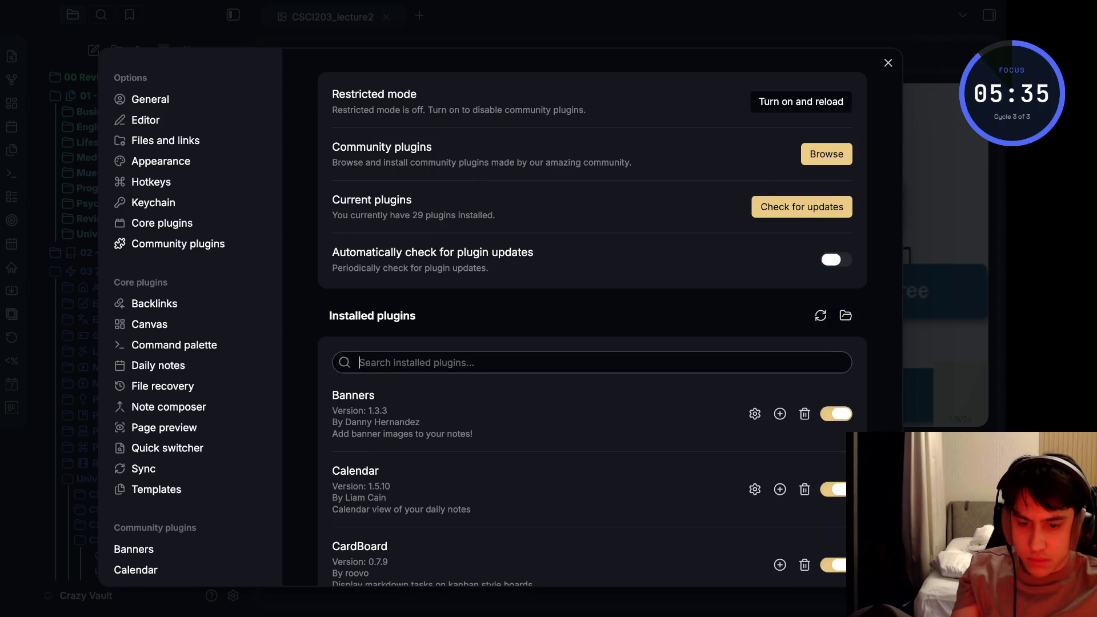
Revisit the Canvas, Command palette, Daily notes, File recovery, Note composer and Page preview settings
left_click(174, 345)
left_click(149, 324)
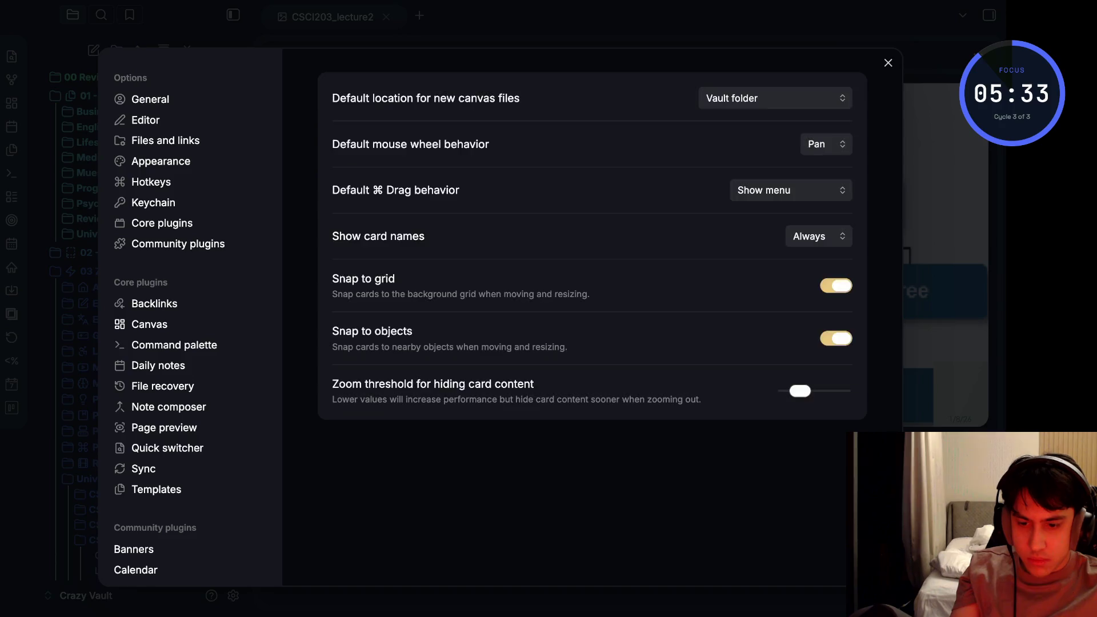
left_click(174, 345)
left_click(157, 365)
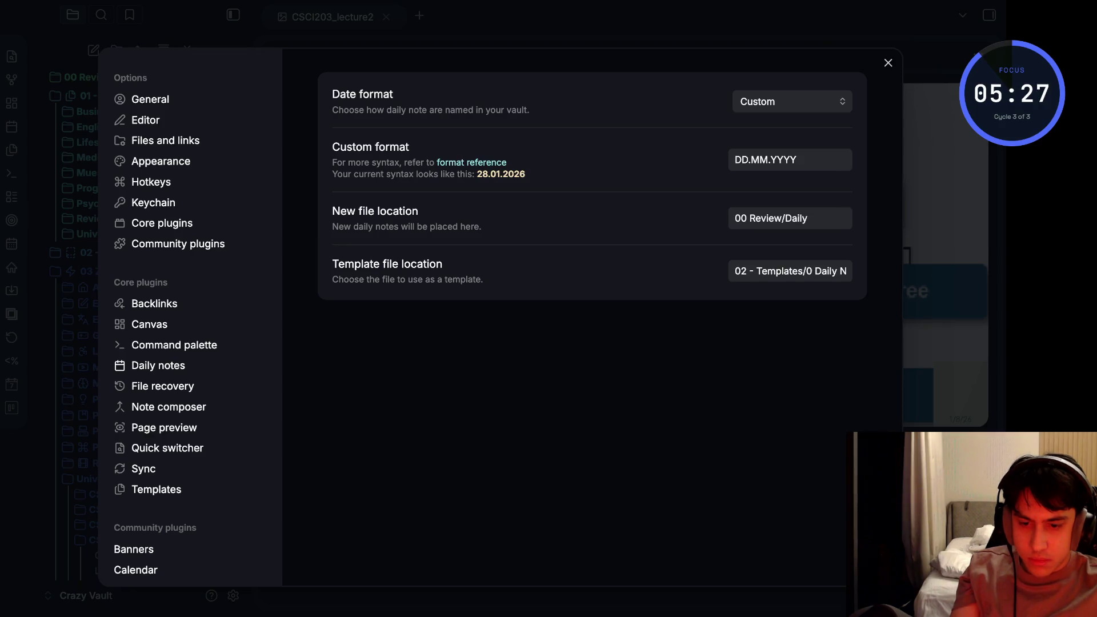
left_click(162, 386)
scroll(188, 343, "down", 1)
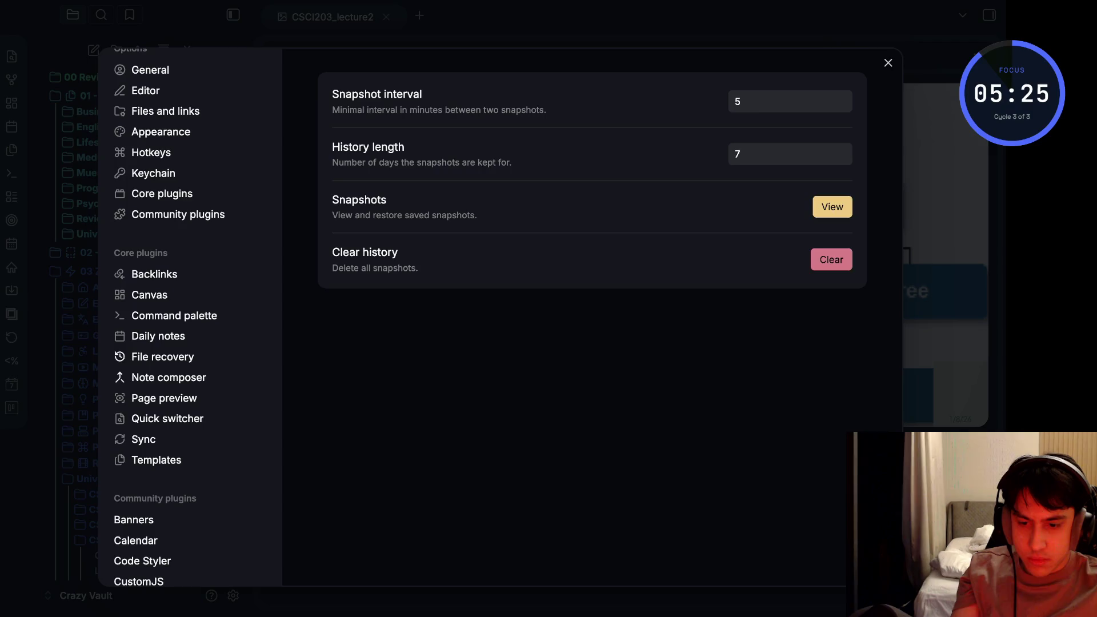
left_click(169, 378)
left_click(164, 398)
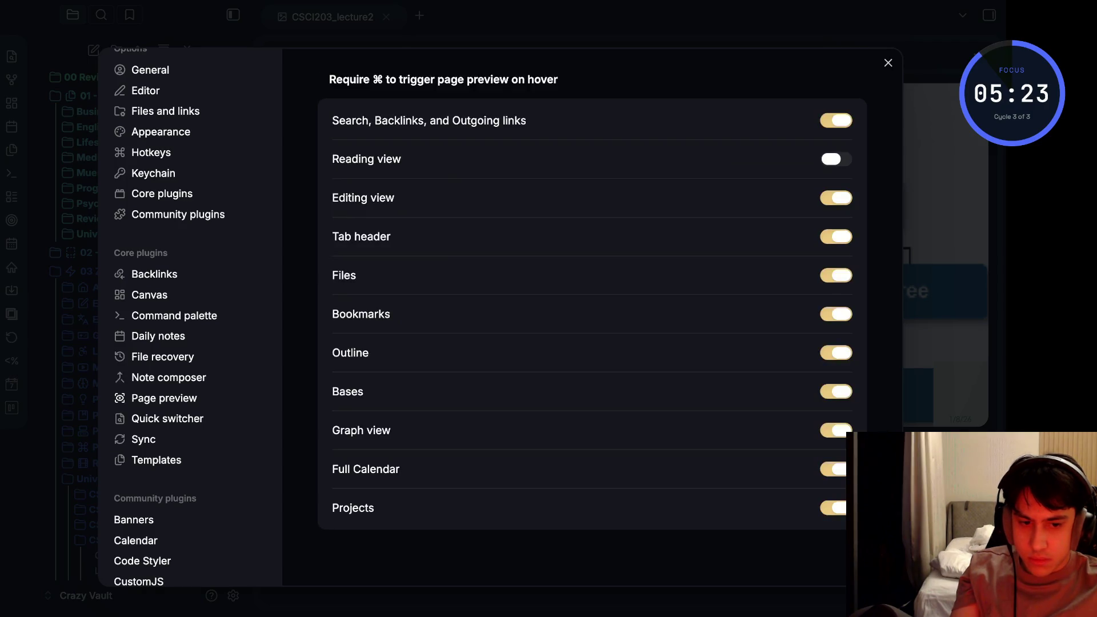
scroll(188, 343, "down", 1)
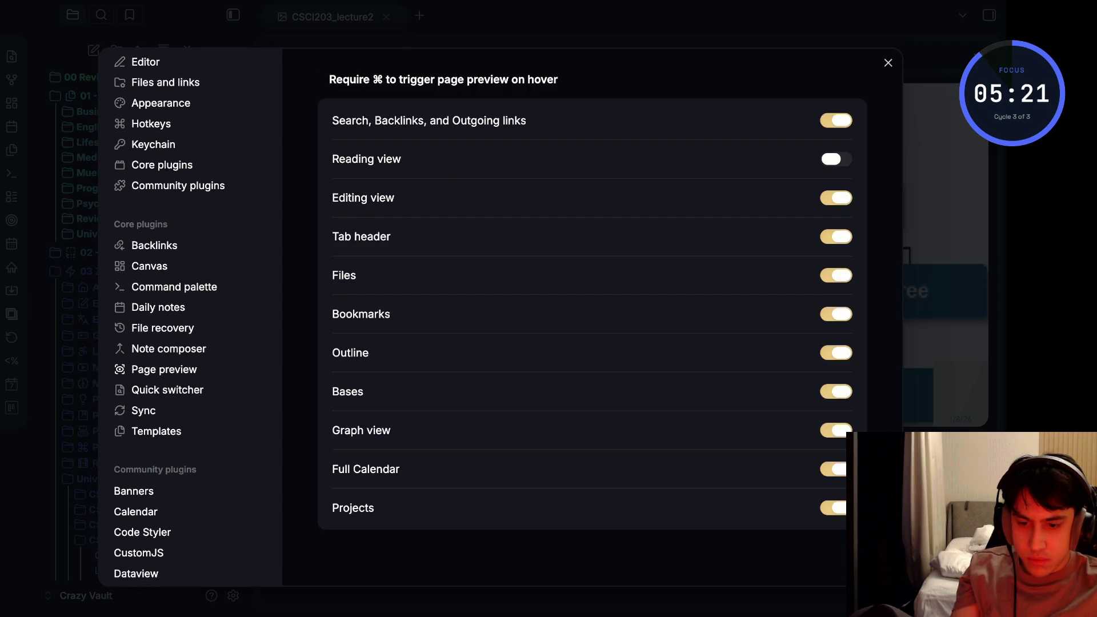
Step through Page preview, Quick switcher, Sync and Templates settings down to the Banners plugin
left_click(169, 348)
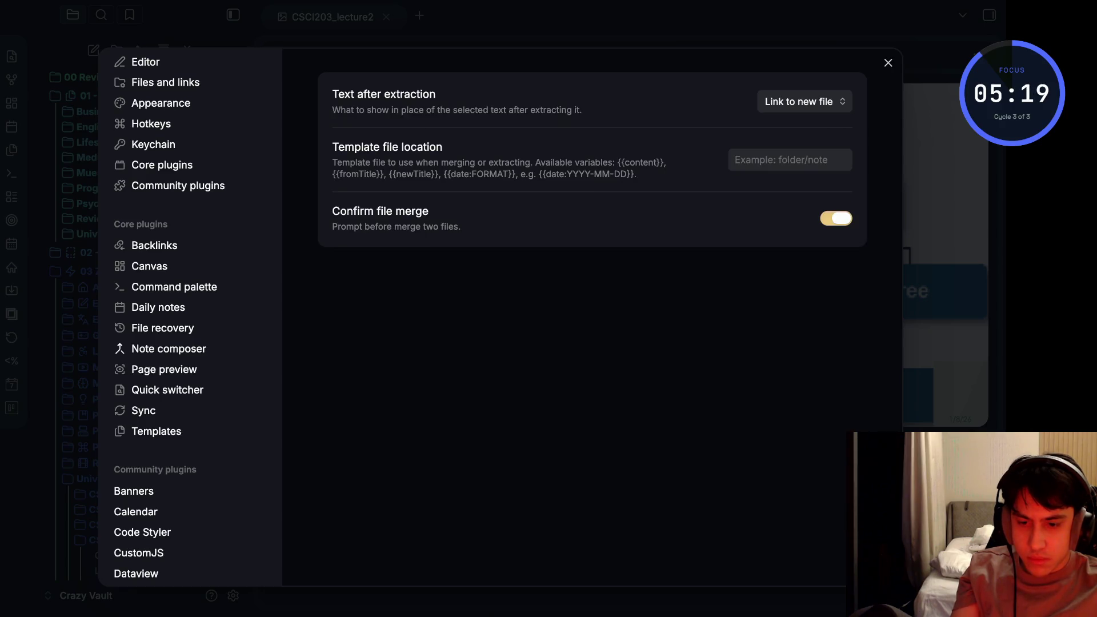
left_click(164, 369)
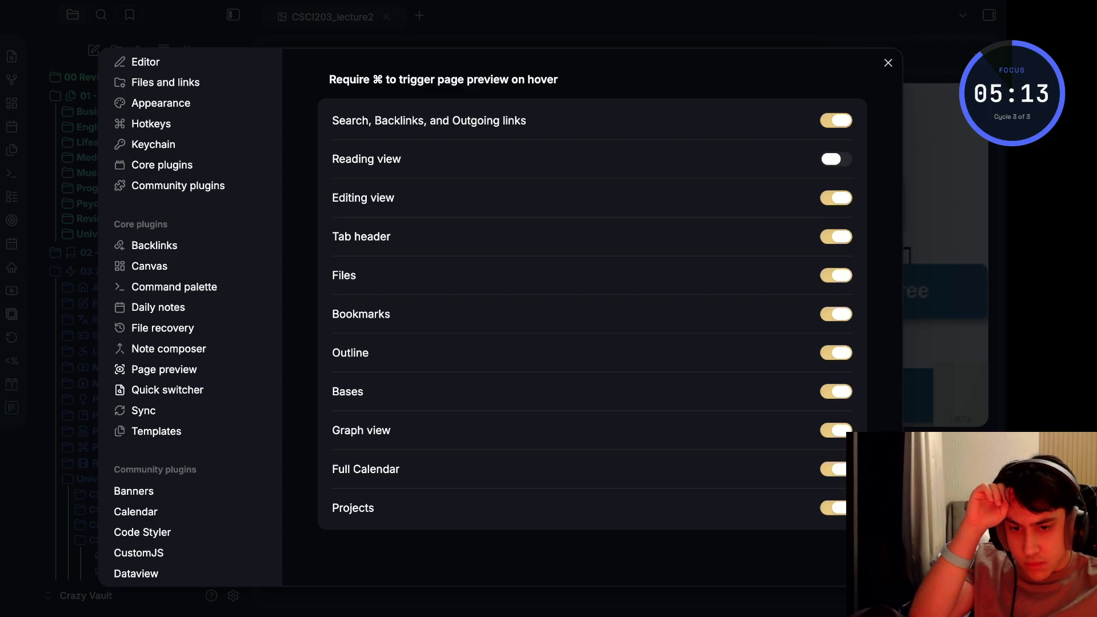
left_click(168, 389)
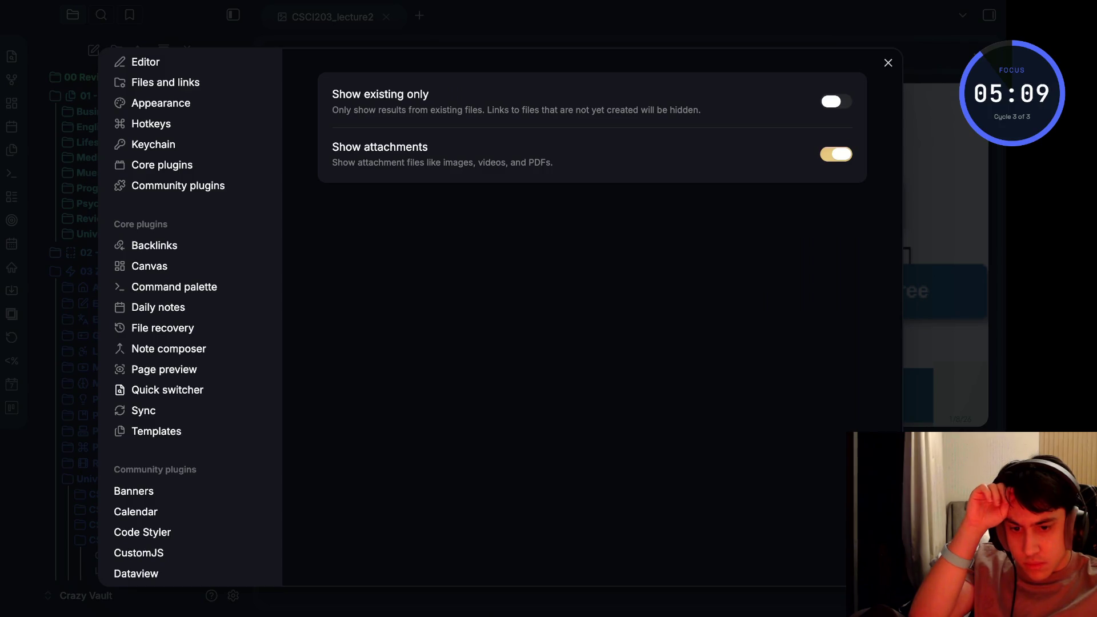
key("Up")
key("Down")
key("Down")
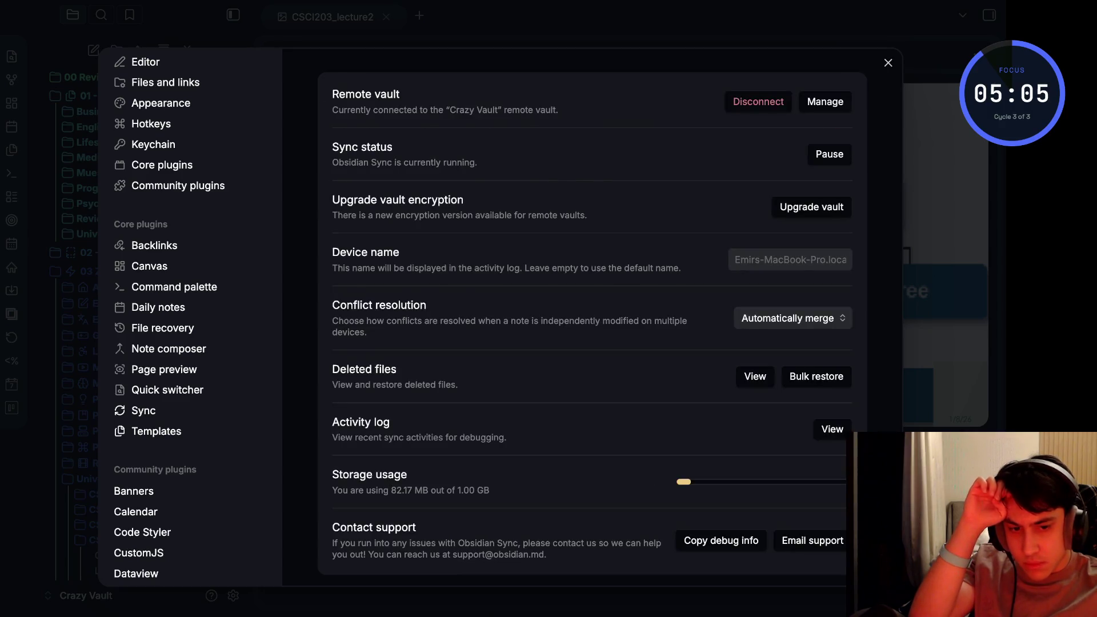
key("Down")
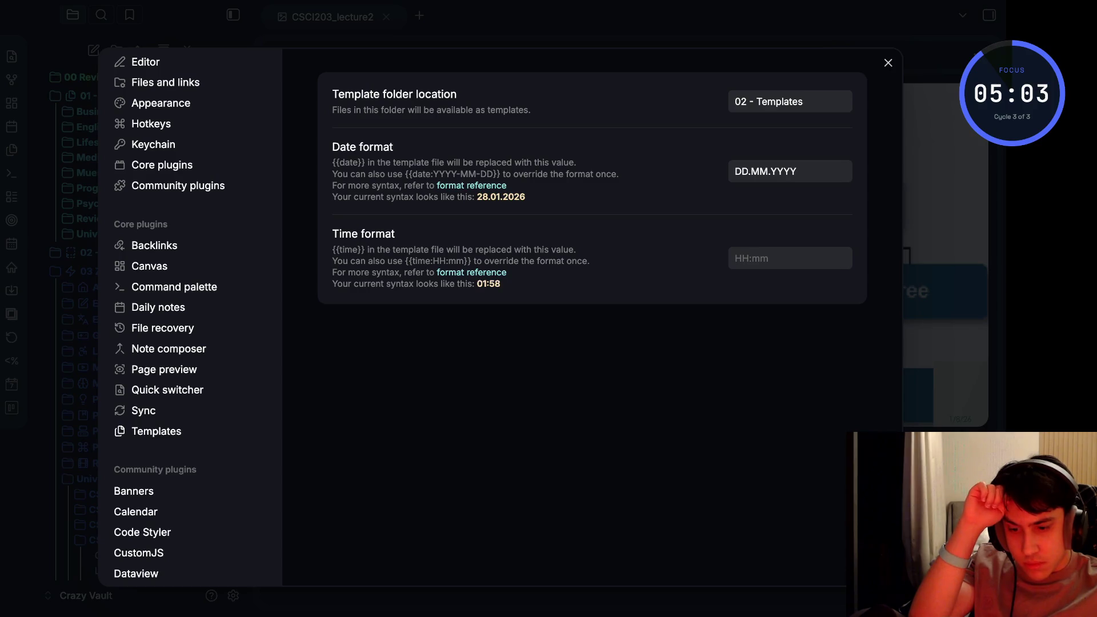
key("Down")
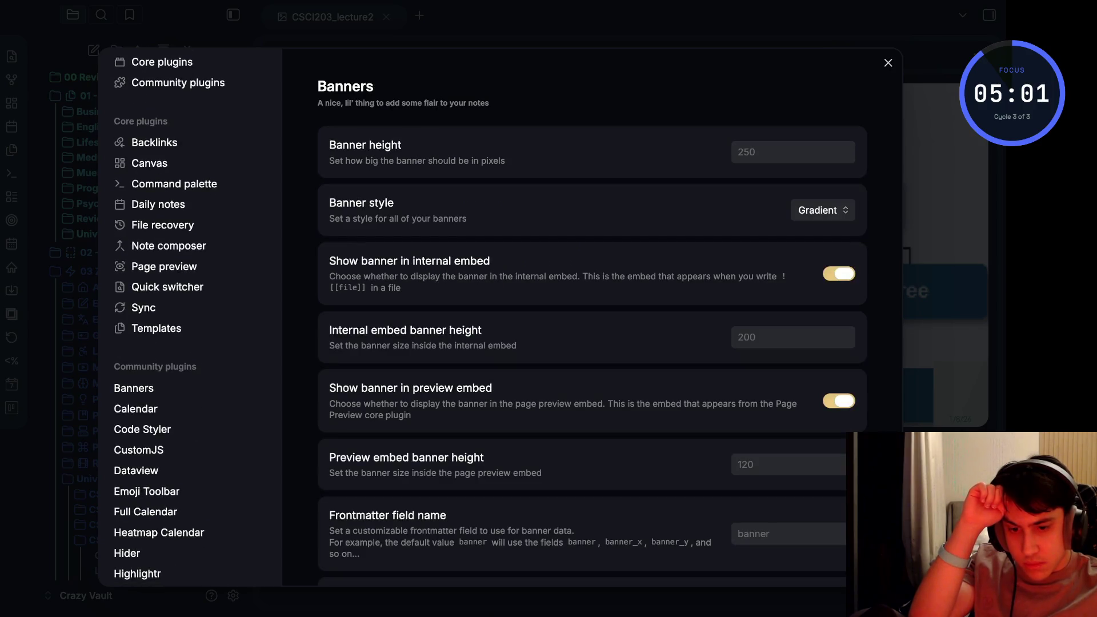
scroll(592, 317, "down", 1)
scroll(591, 318, "down", 2)
scroll(591, 317, "down", 2)
scroll(591, 317, "down", 3)
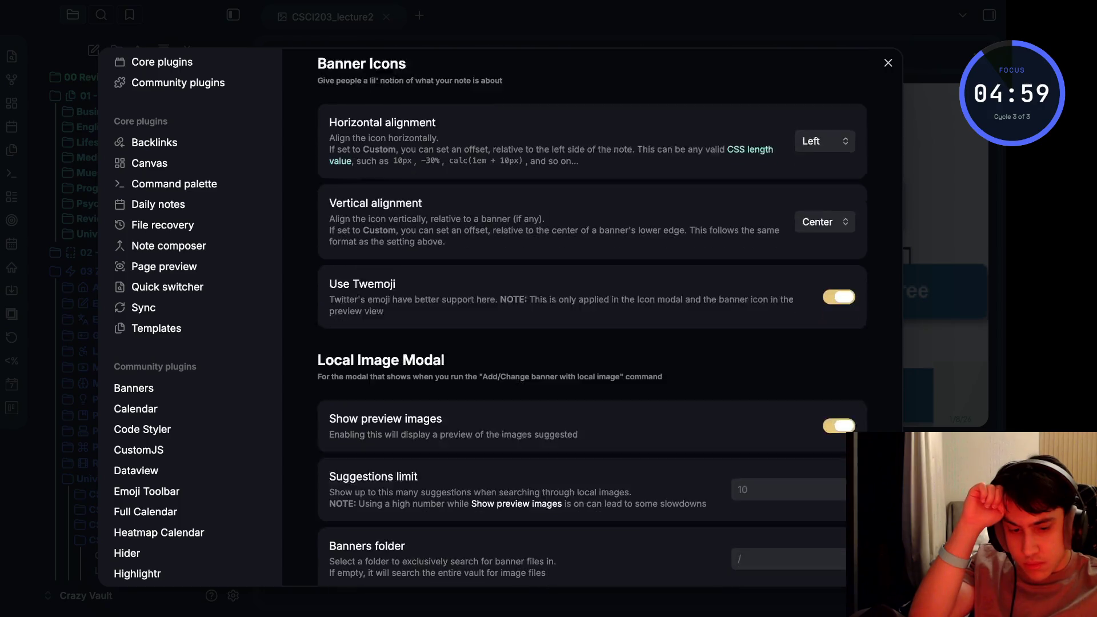
scroll(592, 317, "down", 2)
scroll(591, 317, "up", 7)
scroll(592, 317, "up", 2)
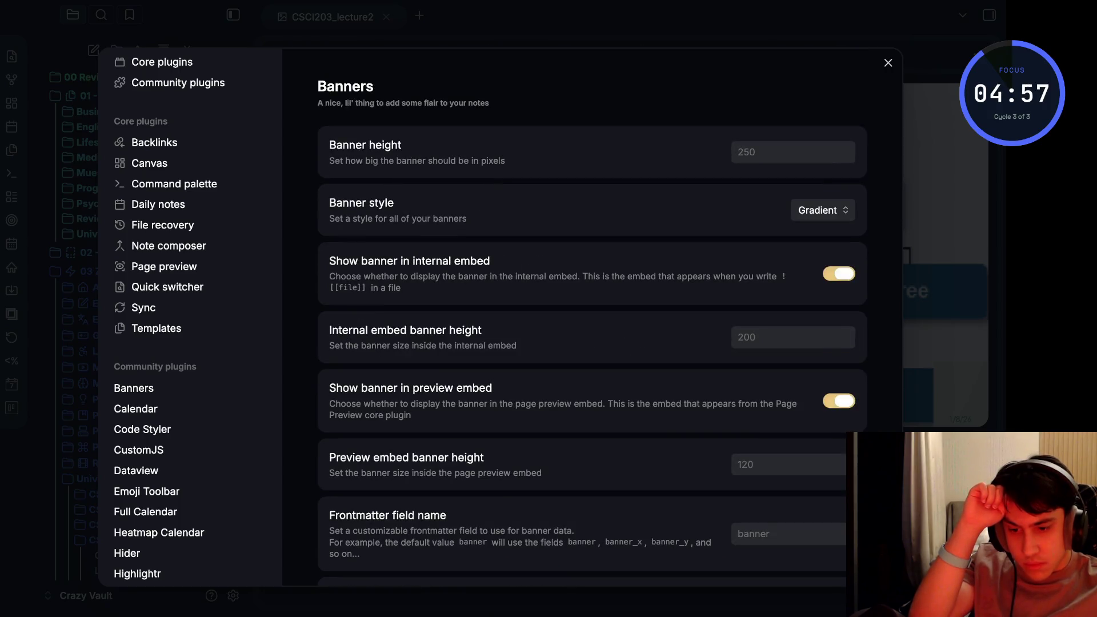
Review the Calendar, Code Styler, Dataview, Emoji Toolbar, Full Calendar and Heatmap Calendar plugin settings
key("Down")
scroll(169, 320, "down", 1)
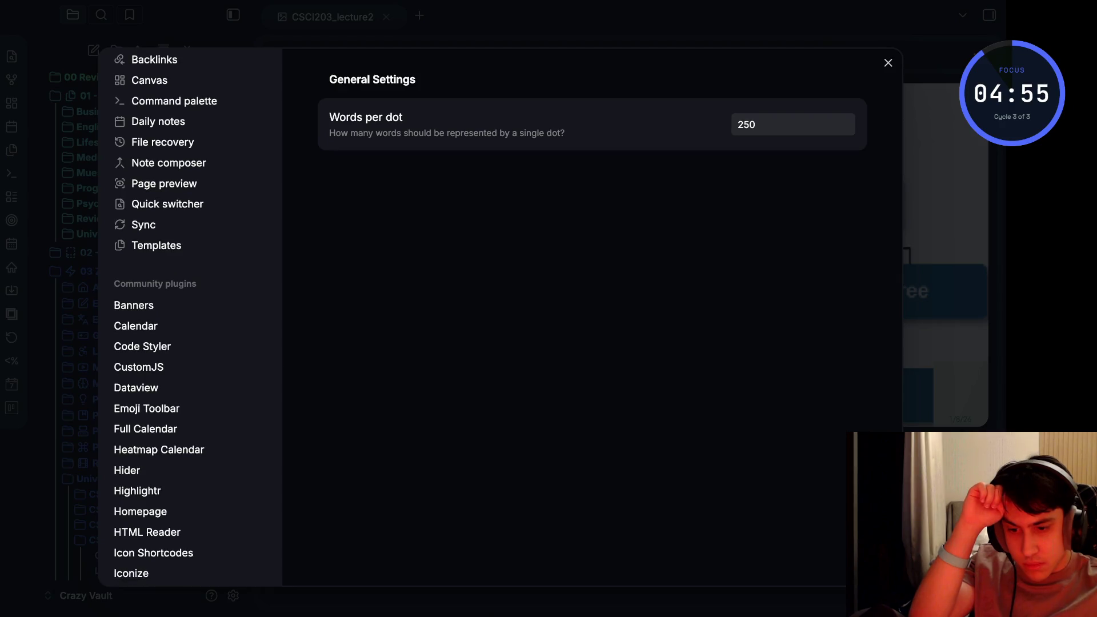
key("Down")
key("Down")
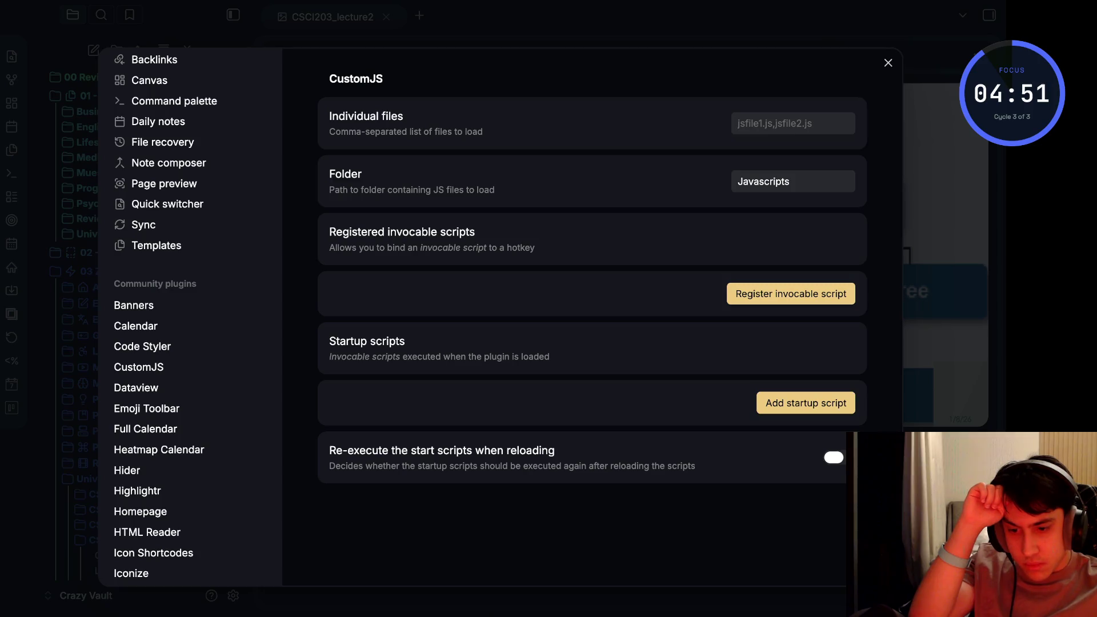
key("Down")
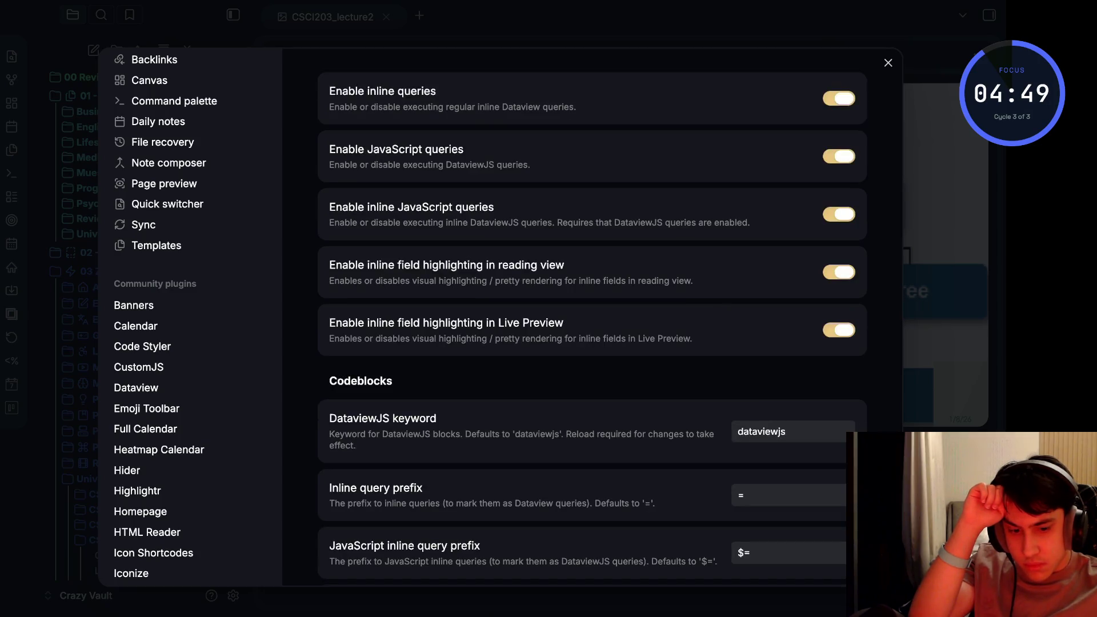
scroll(592, 317, "down", 2)
scroll(591, 317, "down", 6)
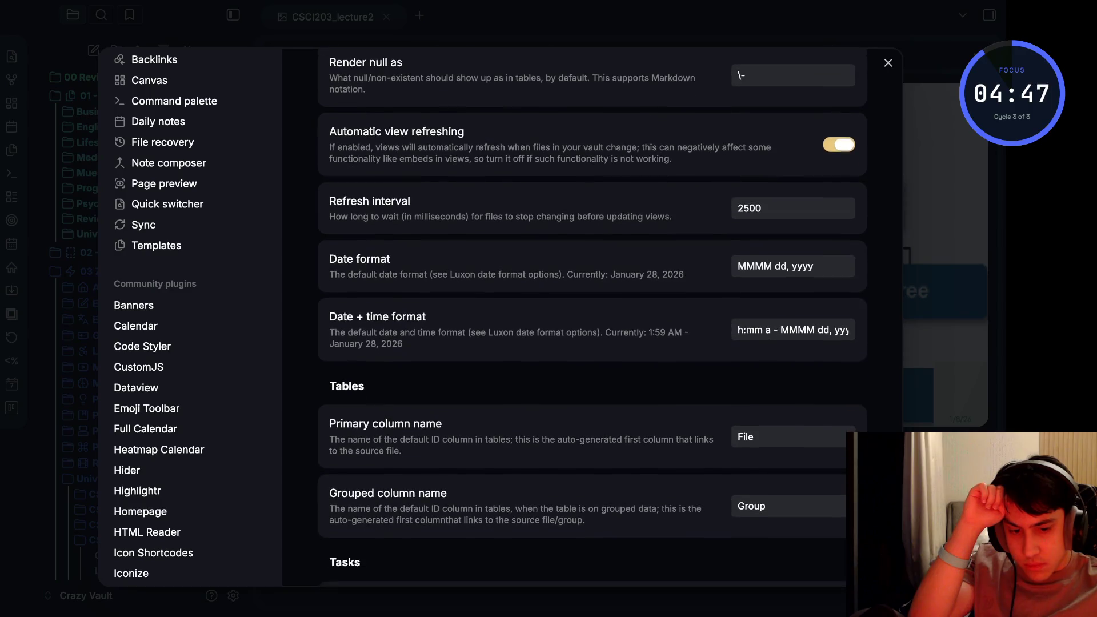
scroll(591, 318, "up", 2)
scroll(592, 317, "down", 2)
scroll(592, 317, "down", 1)
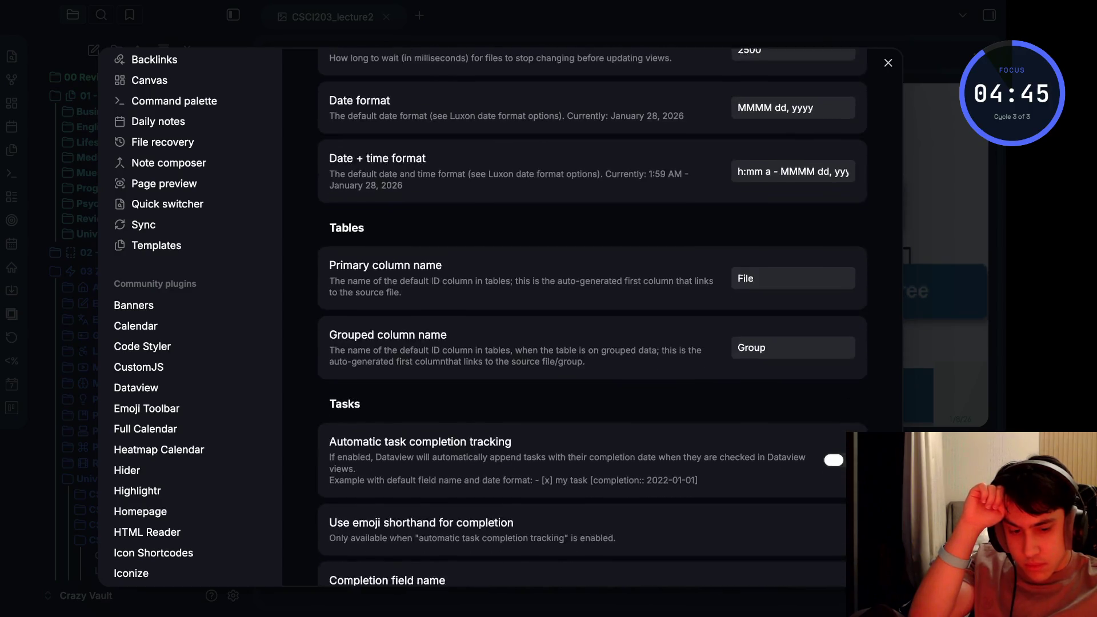
scroll(591, 317, "down", 2)
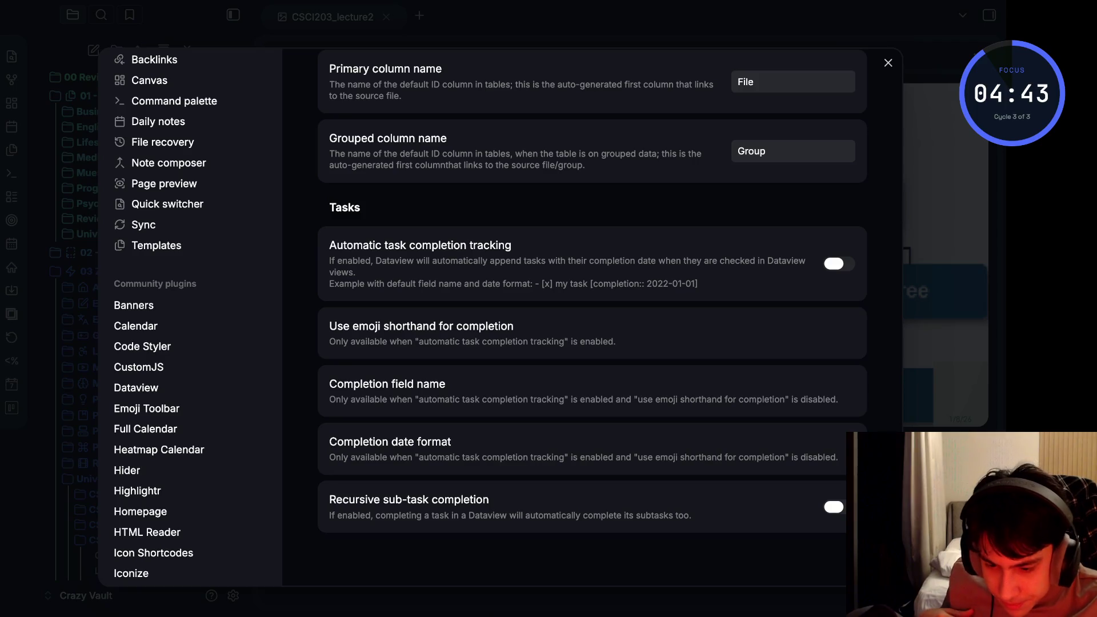
scroll(591, 317, "up", 8)
left_click(147, 408)
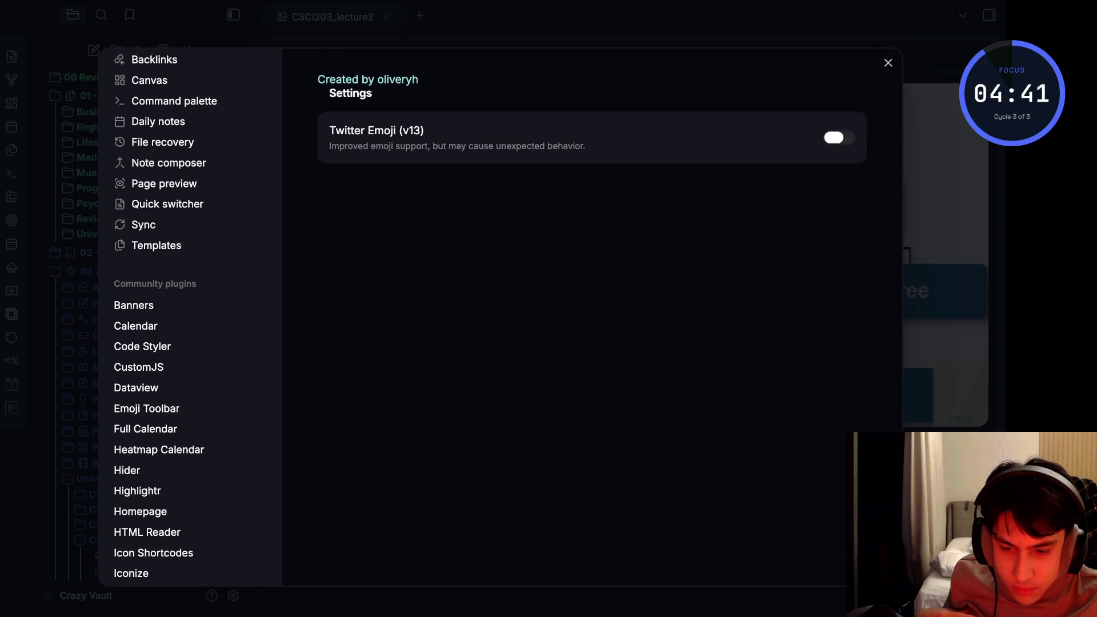
left_click(145, 428)
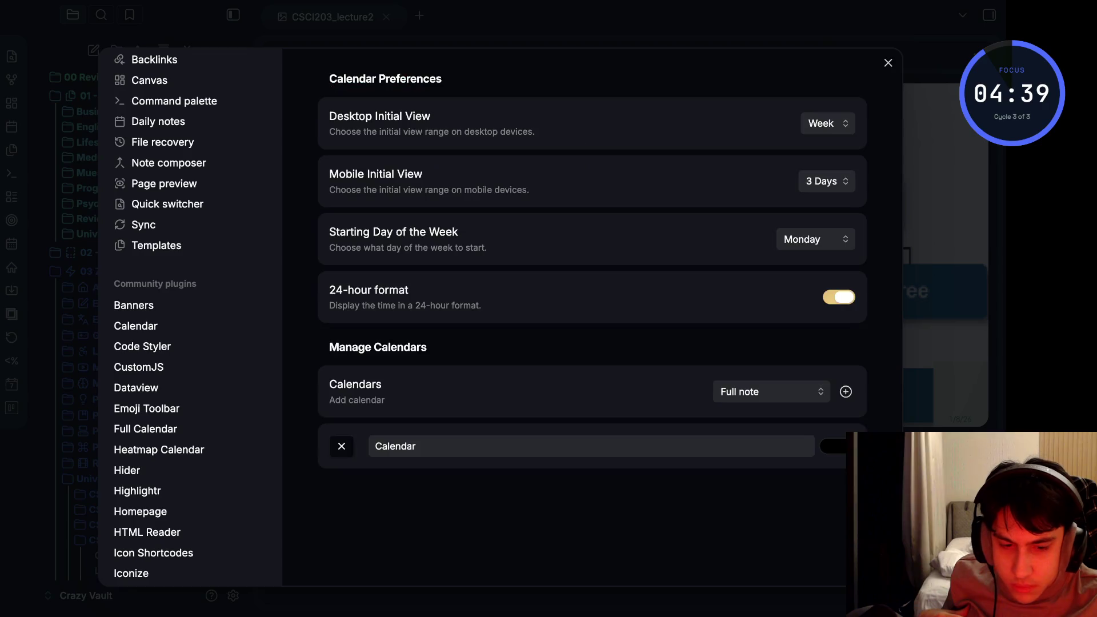
scroll(188, 317, "down", 1)
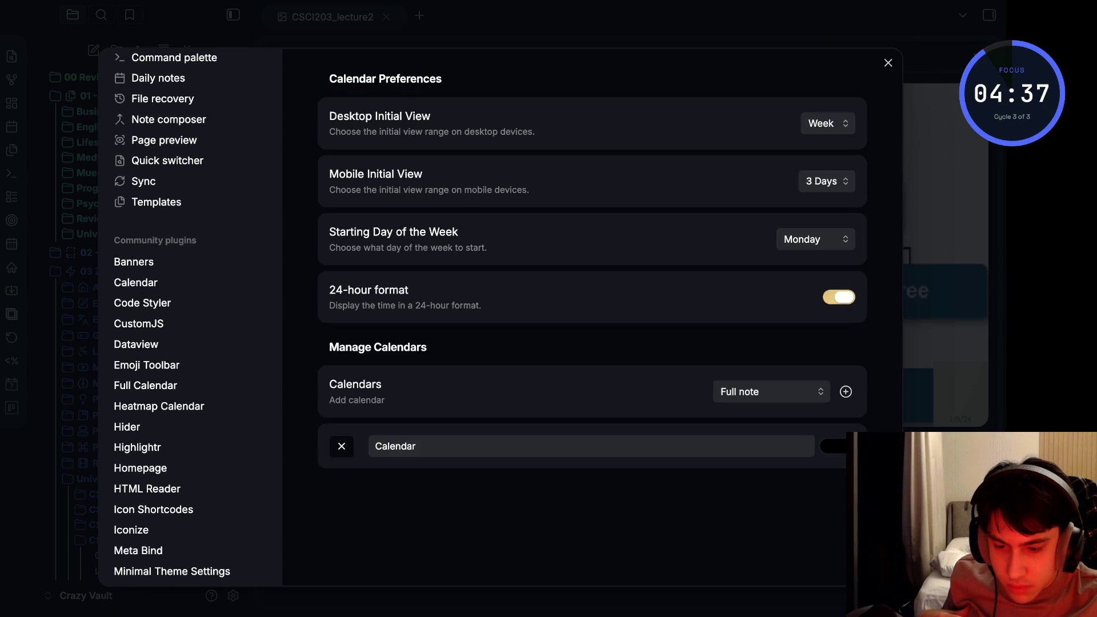
left_click(158, 405)
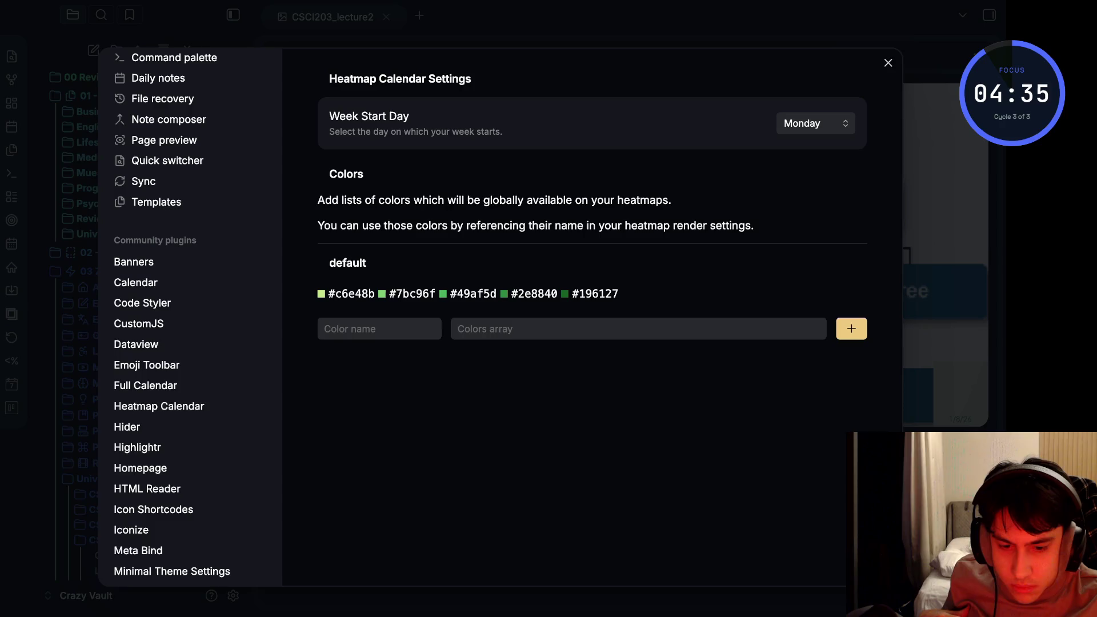
Review the Hider, Highlightr, Homepage, HTML Reader and Icon Shortcodes settings, ending on Iconize
left_click(127, 426)
scroll(591, 326, "down", 1)
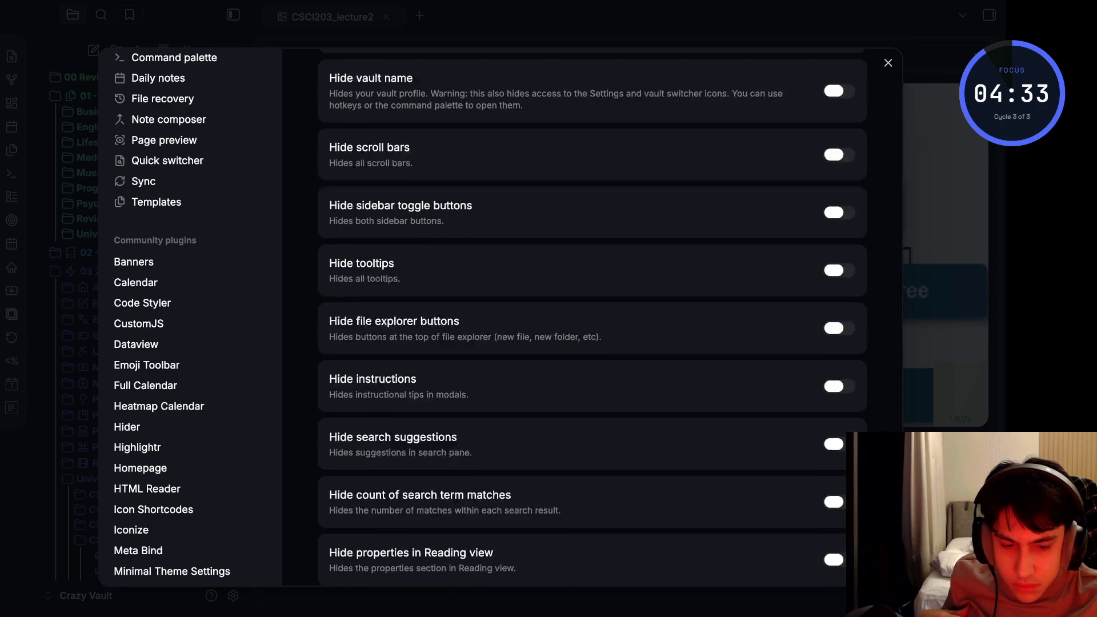
scroll(591, 326, "down", 2)
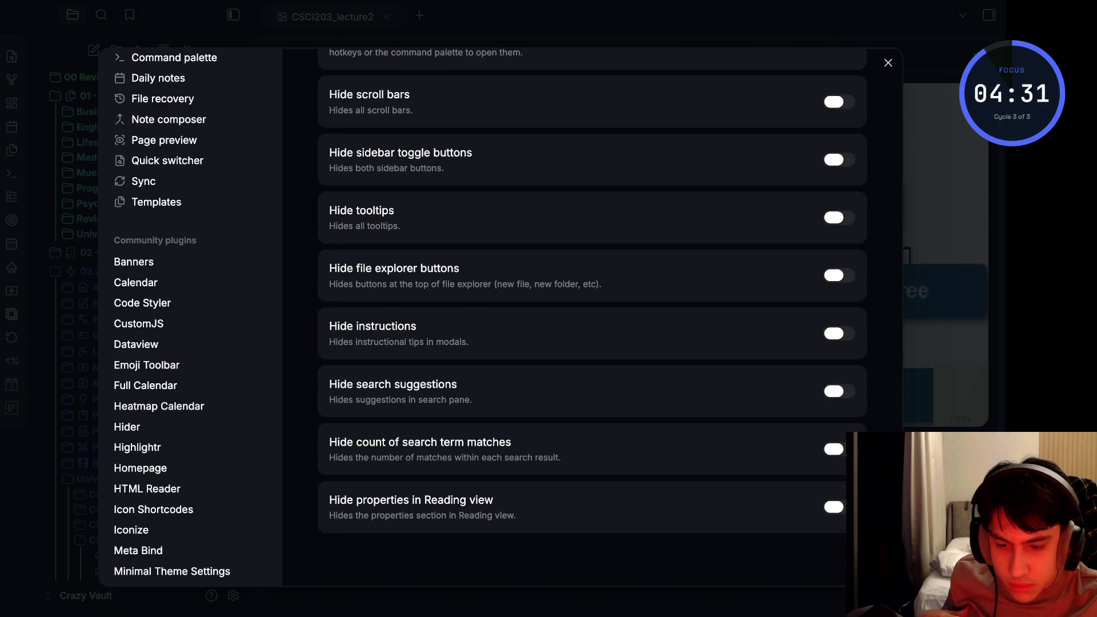
scroll(591, 317, "up", 3)
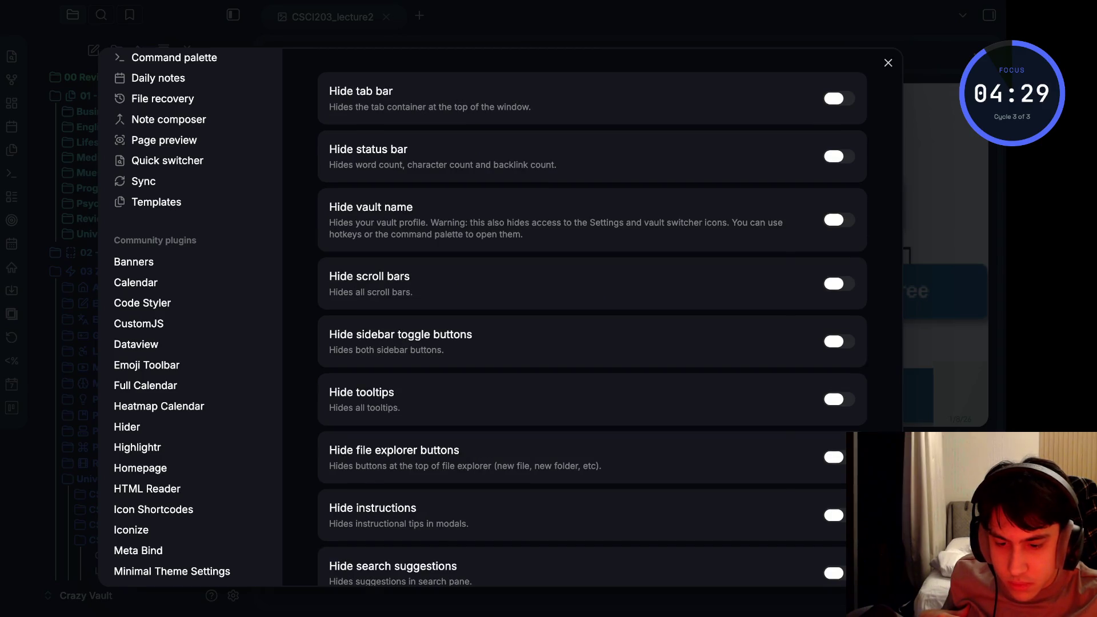
left_click(137, 447)
scroll(591, 318, "down", 3)
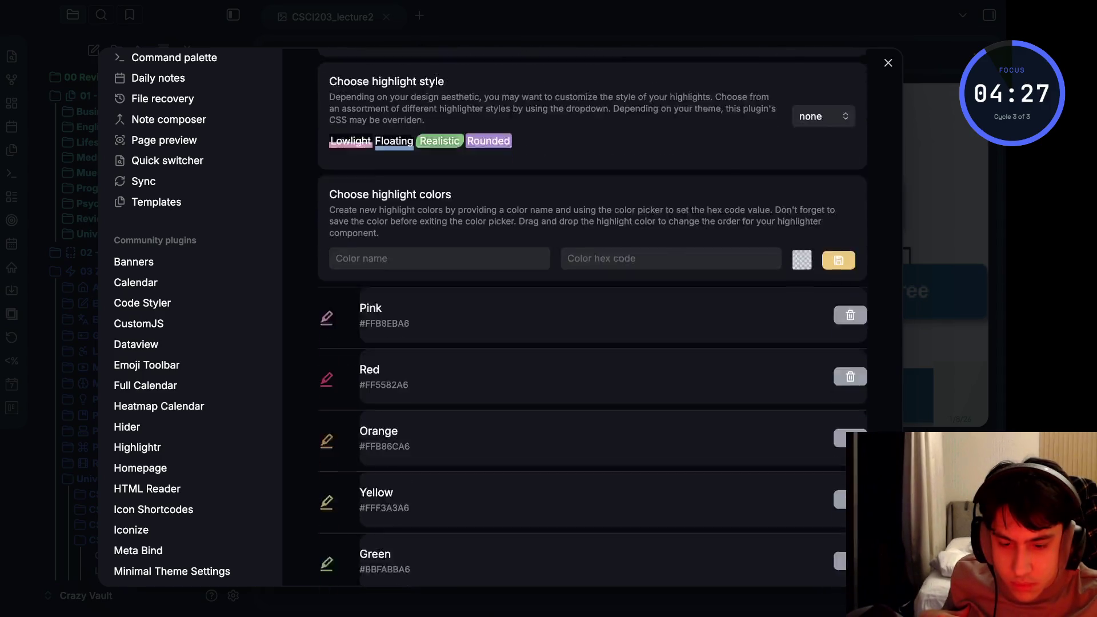
scroll(592, 317, "down", 3)
scroll(189, 317, "down", 1)
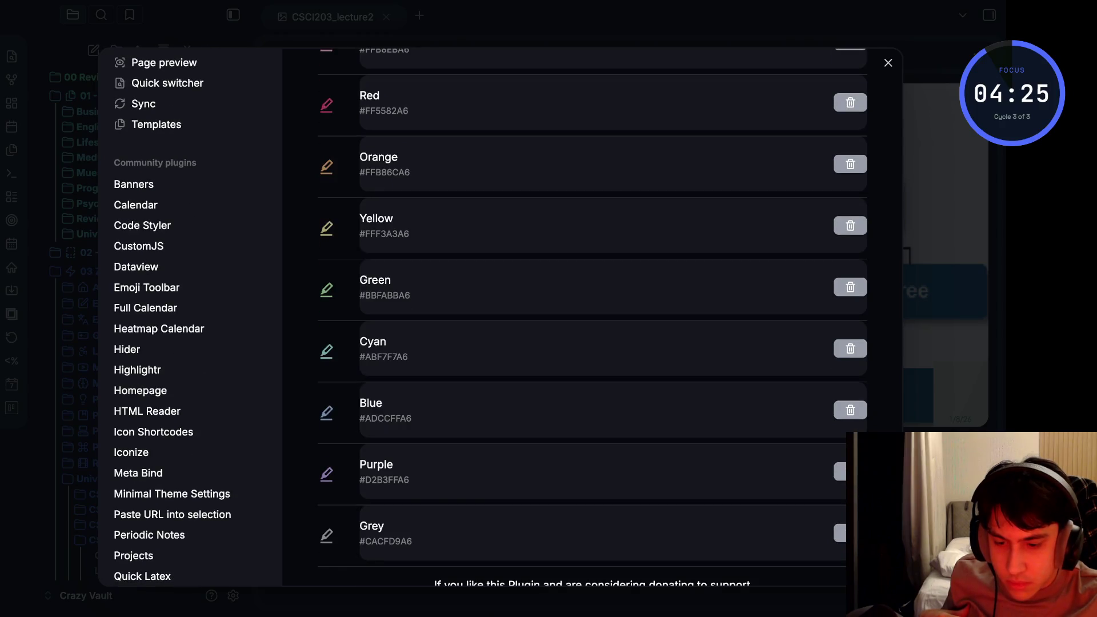
left_click(140, 390)
scroll(592, 317, "down", 3)
scroll(591, 317, "down", 3)
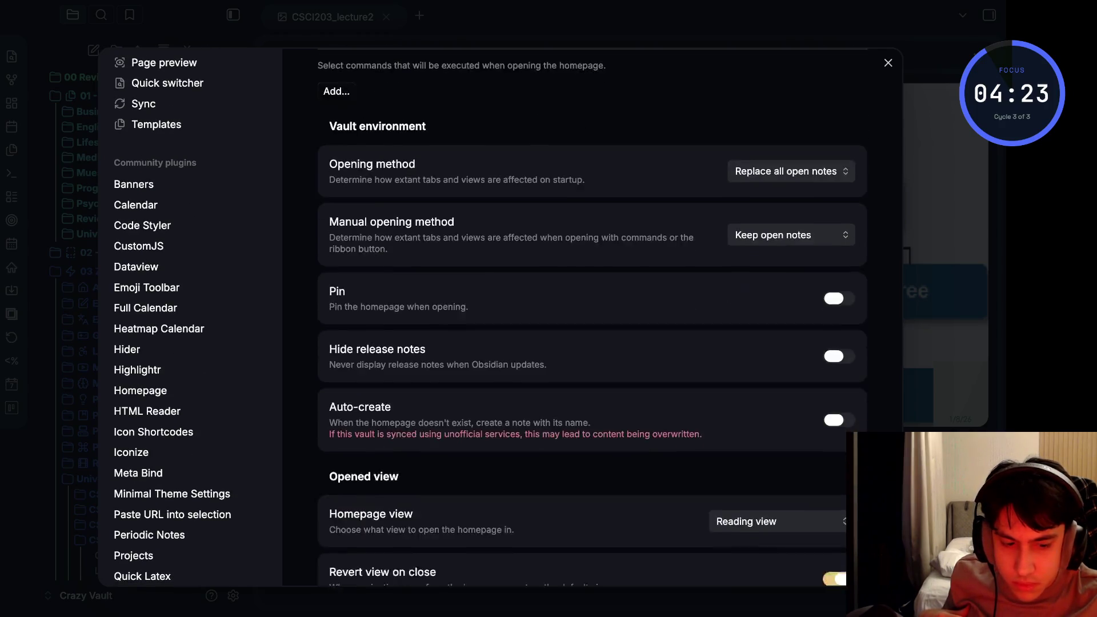
scroll(591, 318, "down", 3)
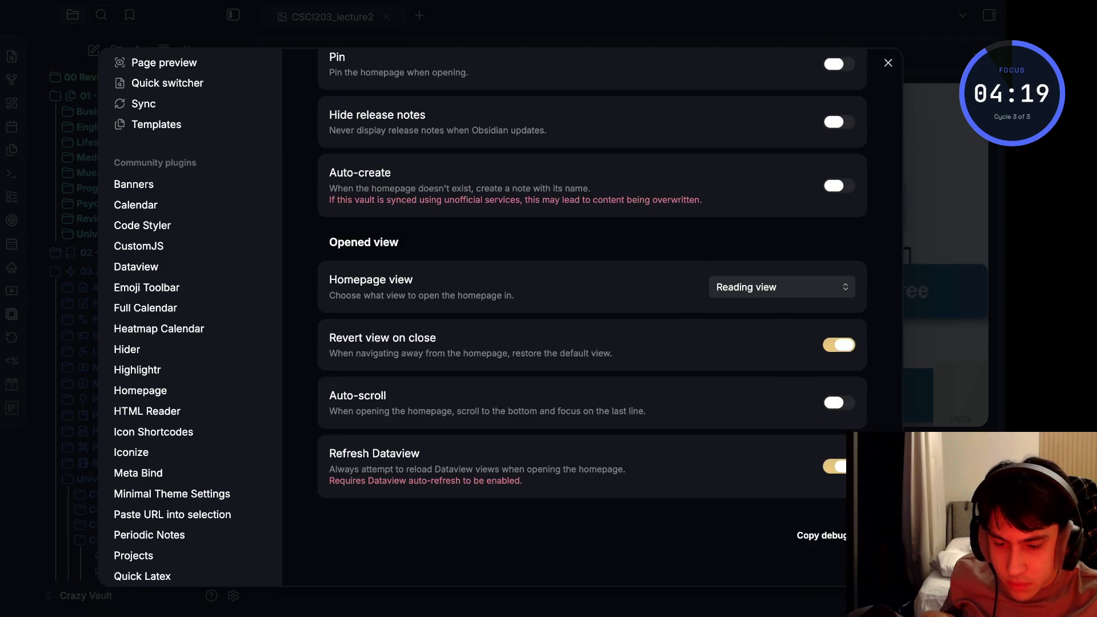
left_click(147, 411)
scroll(592, 317, "down", 2)
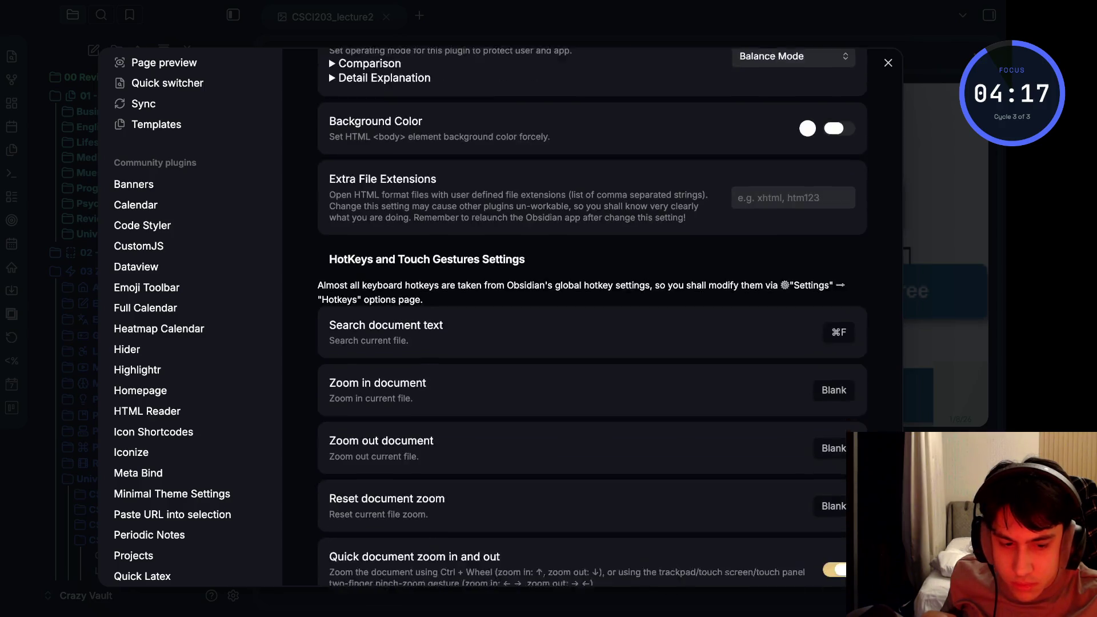
scroll(592, 317, "down", 1)
left_click(153, 431)
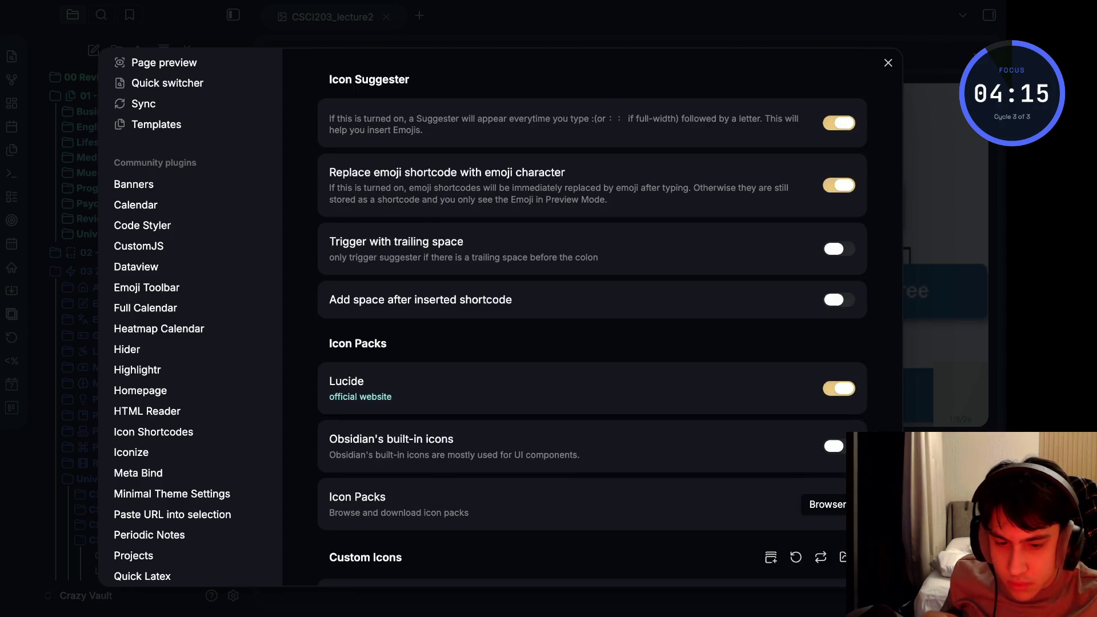
scroll(592, 317, "down", 1)
scroll(591, 317, "down", 1)
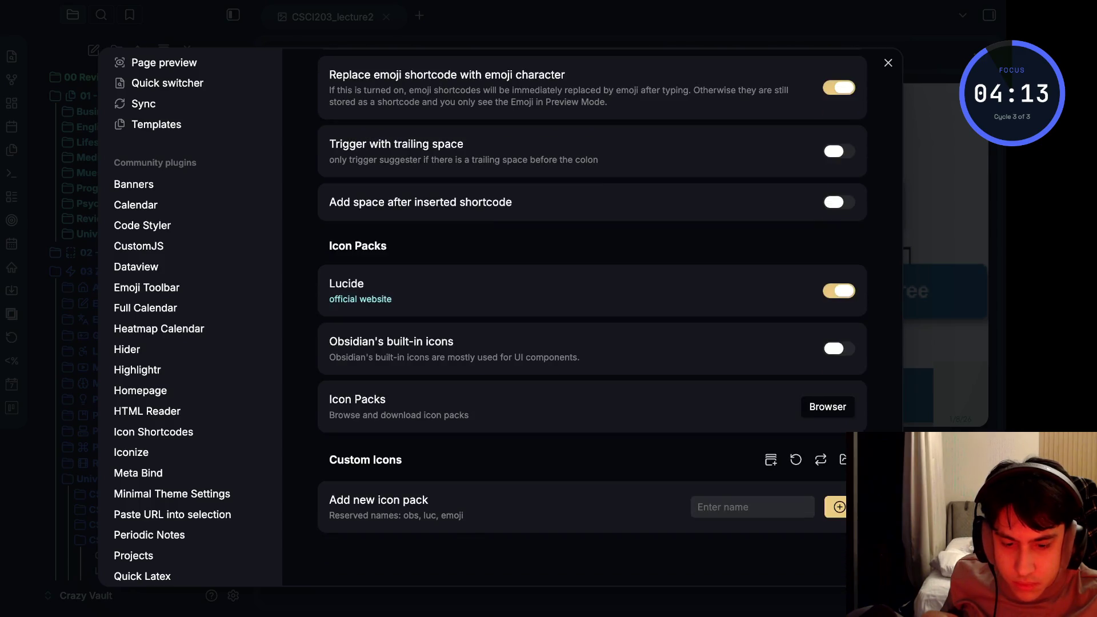
scroll(591, 318, "up", 2)
scroll(591, 317, "down", 2)
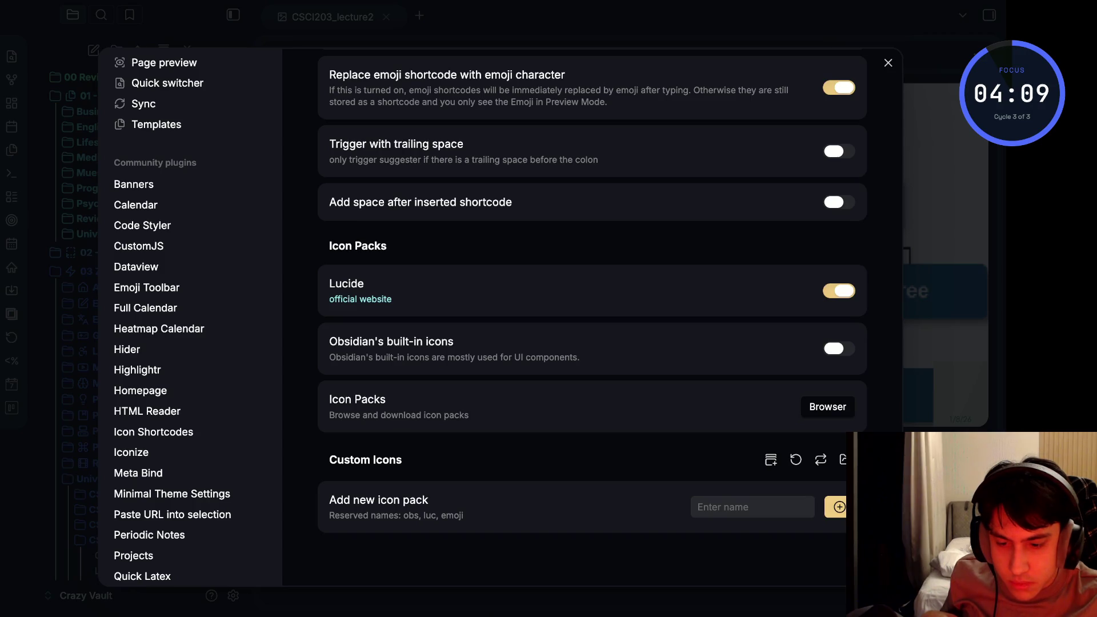
scroll(591, 317, "down", 5)
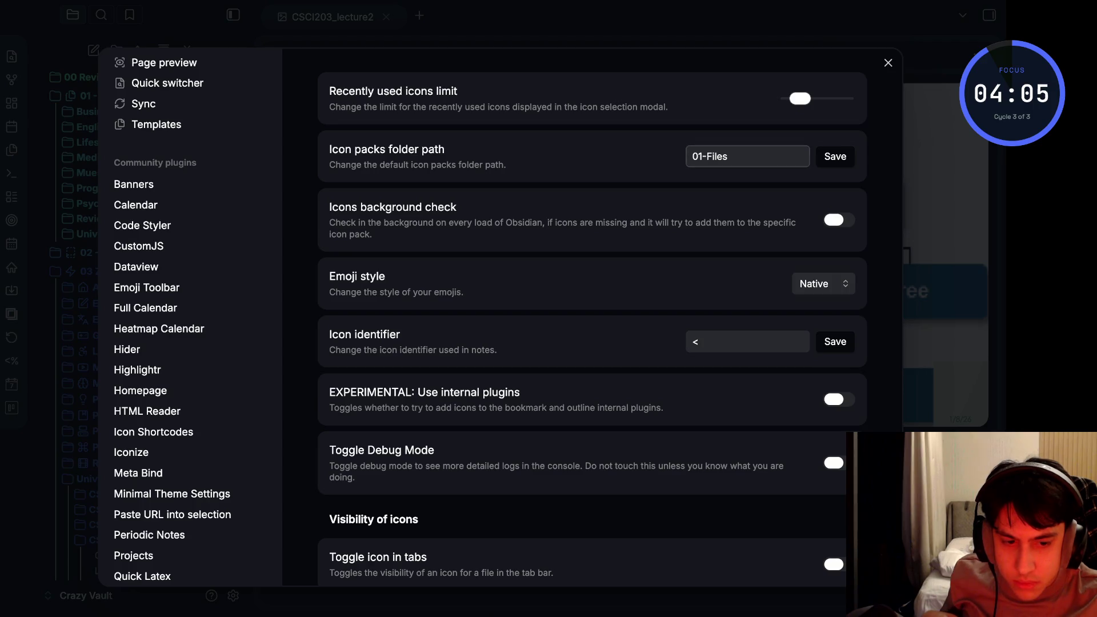
Clear the Iconize icon packs folder path '01-Files', save it, and close Settings back to CSCI203_lecture2
key("ctrl+a")
key("BackSpace")
left_click(835, 156)
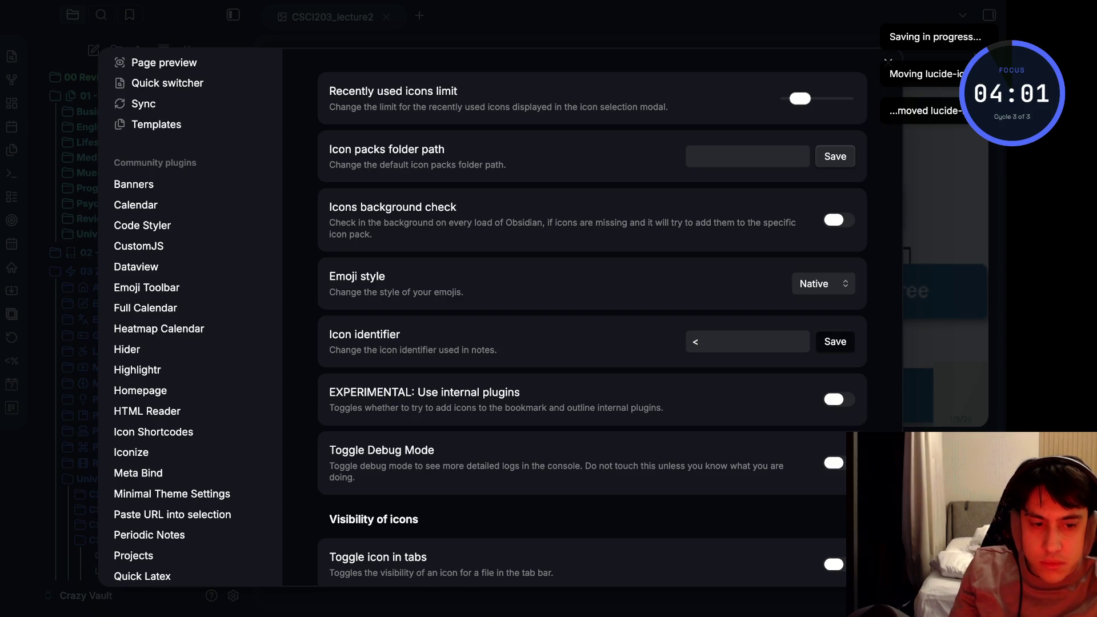
left_click(835, 156)
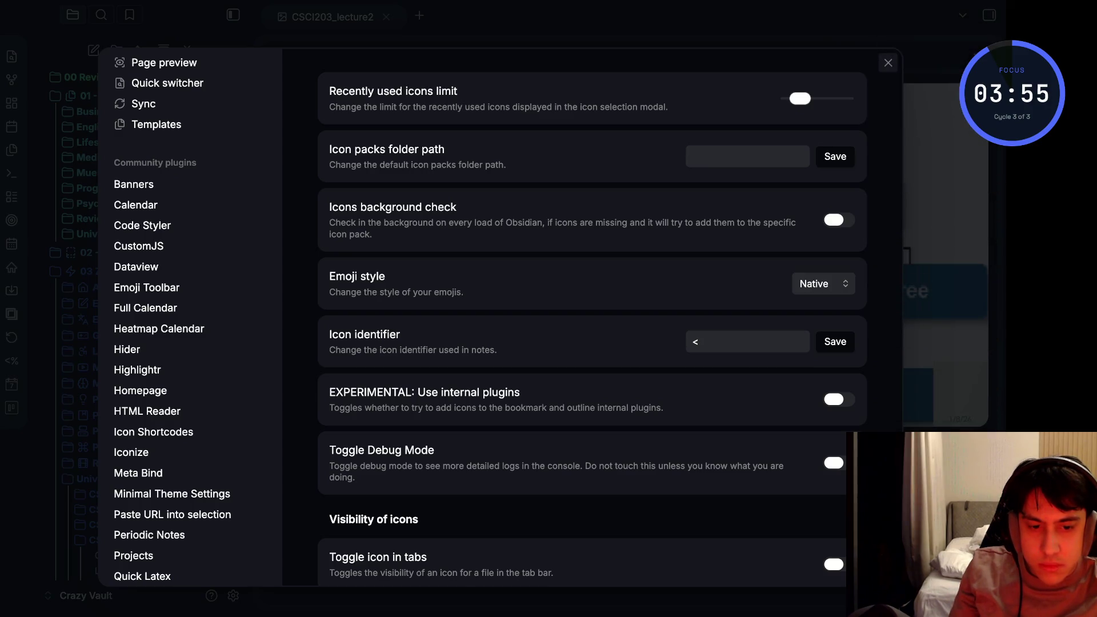
key("Escape")
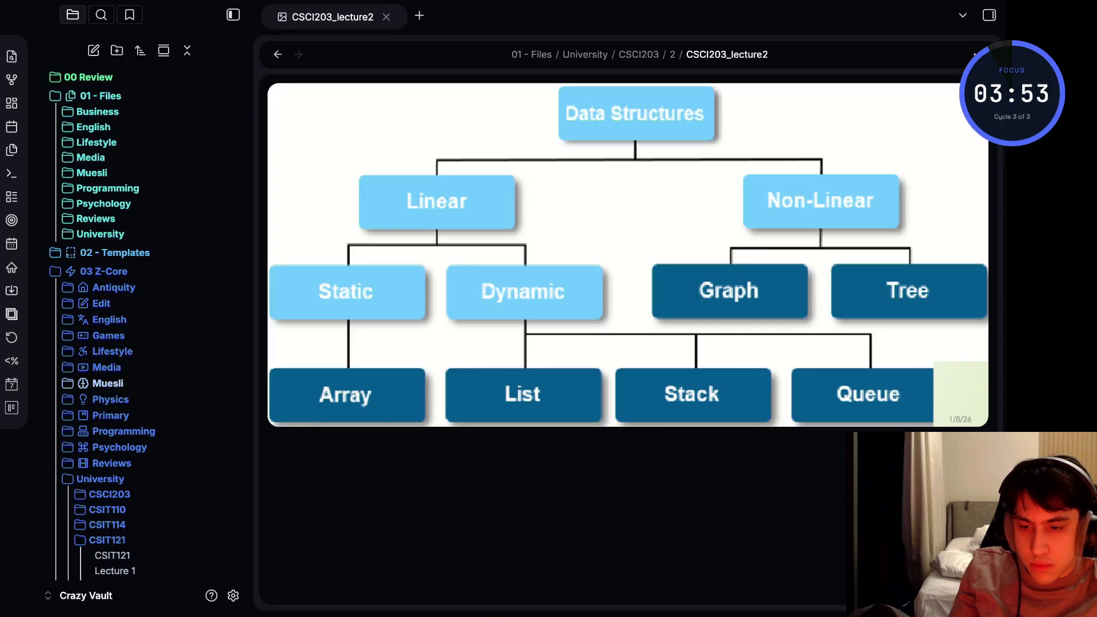